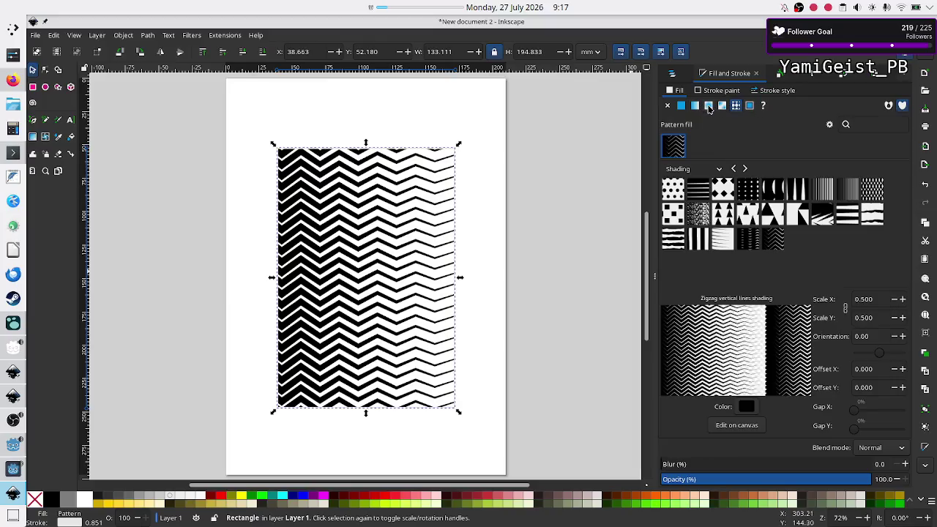
# - Cycle the rectangle's fill through radial, mesh, pattern and flat grey, ending on the dotted pattern
pyautogui.click(709, 107)
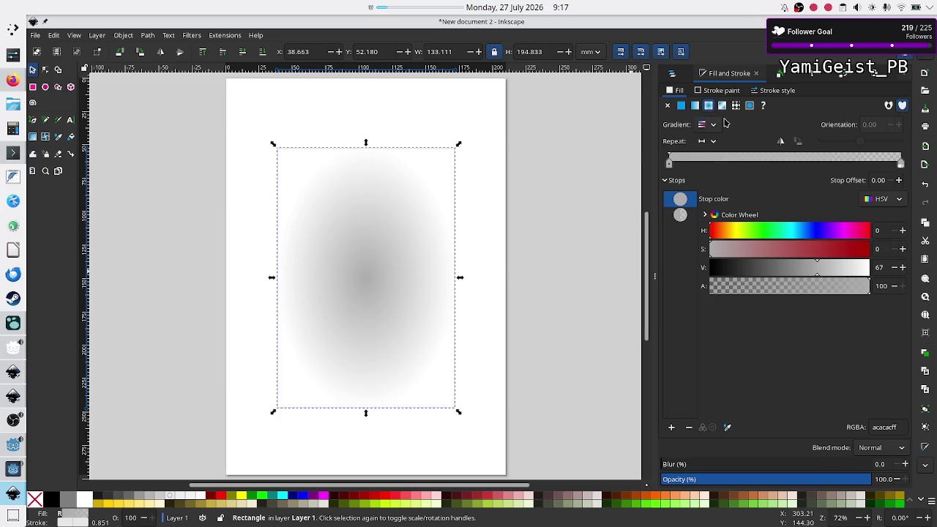
pyautogui.click(722, 107)
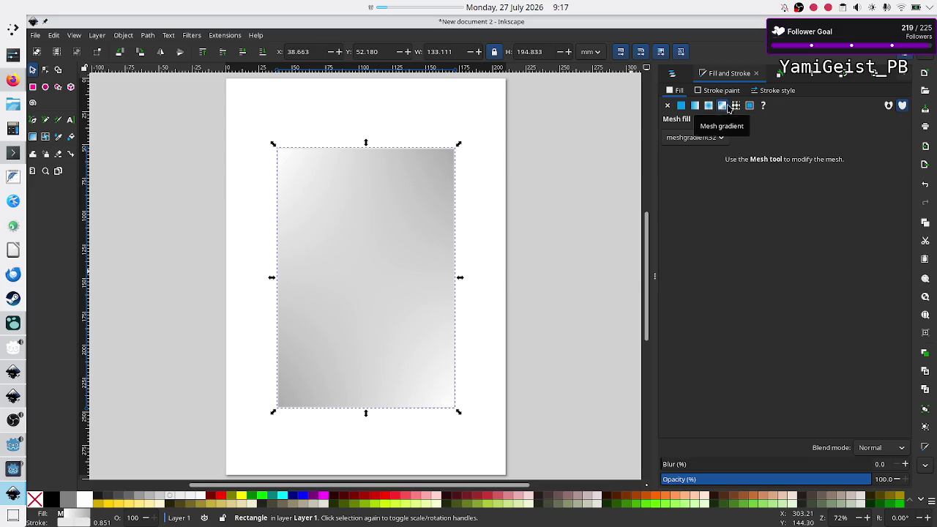
pyautogui.click(736, 106)
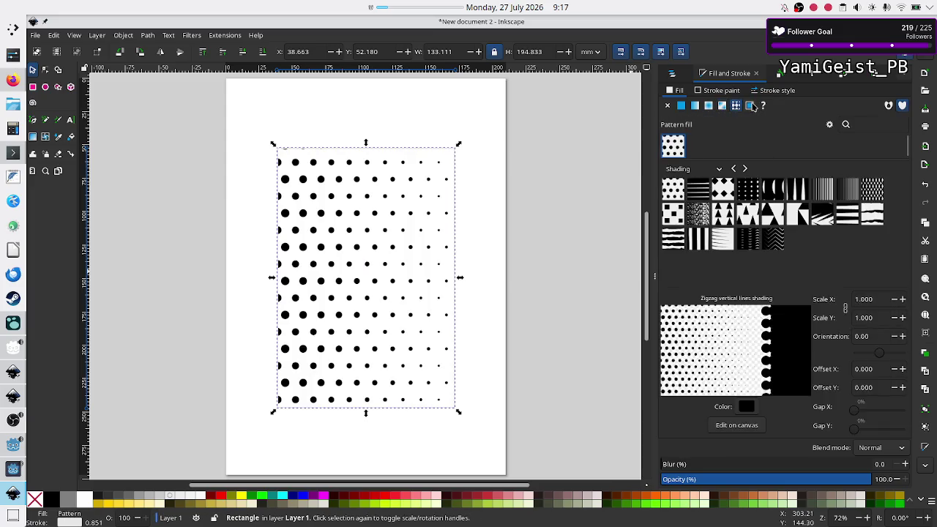
pyautogui.click(751, 106)
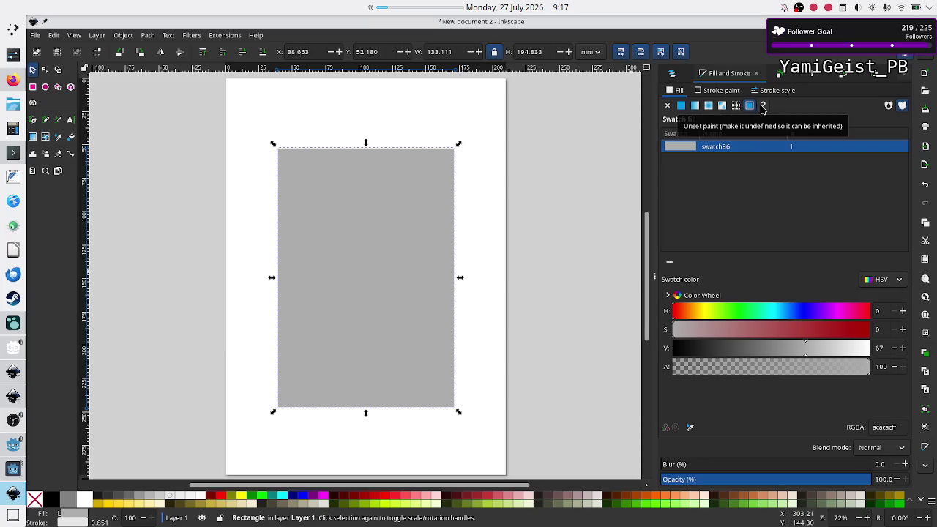
pyautogui.click(737, 106)
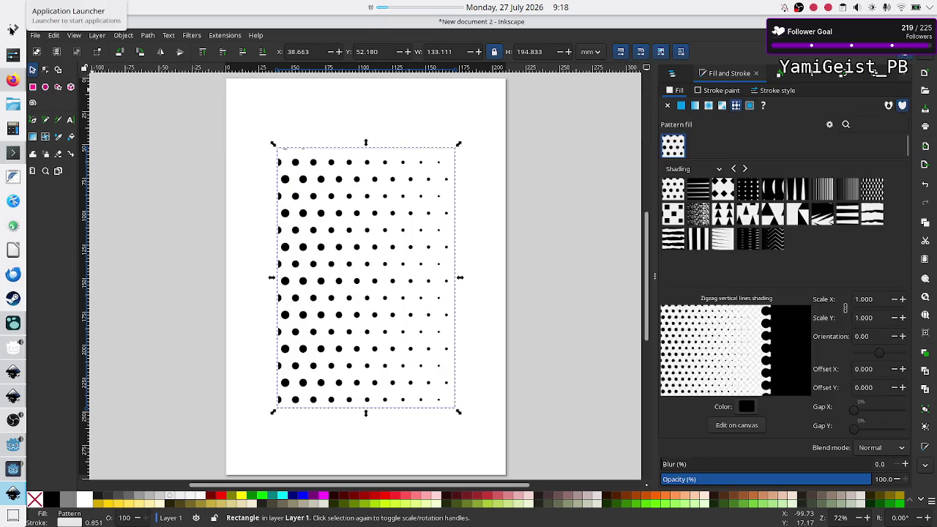
# - Launch GIMP from the application launcher by searching 'gimp'
pyautogui.click(12, 29)
pyautogui.write('gimp')
pyautogui.press('Return')
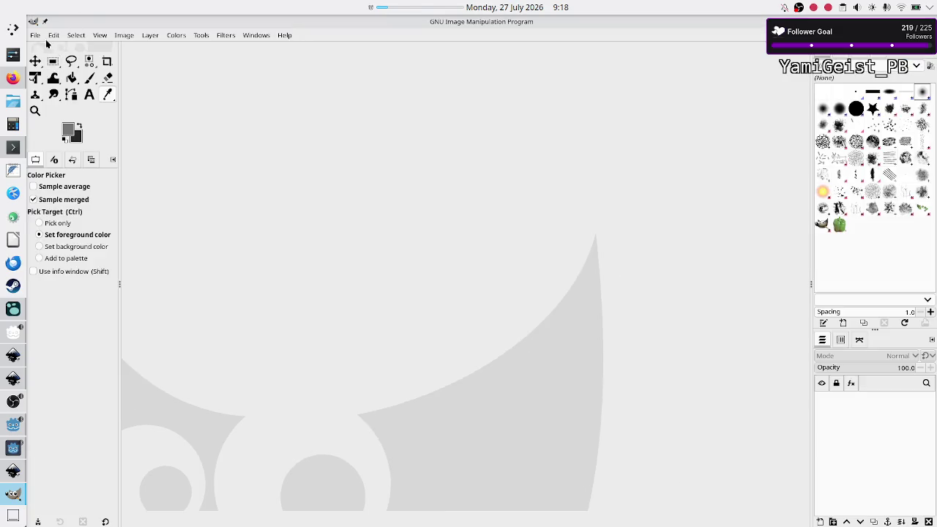
# - Create a new 1920×1080 image with a dark Background layer
pyautogui.hotkey('ctrl', 'n')
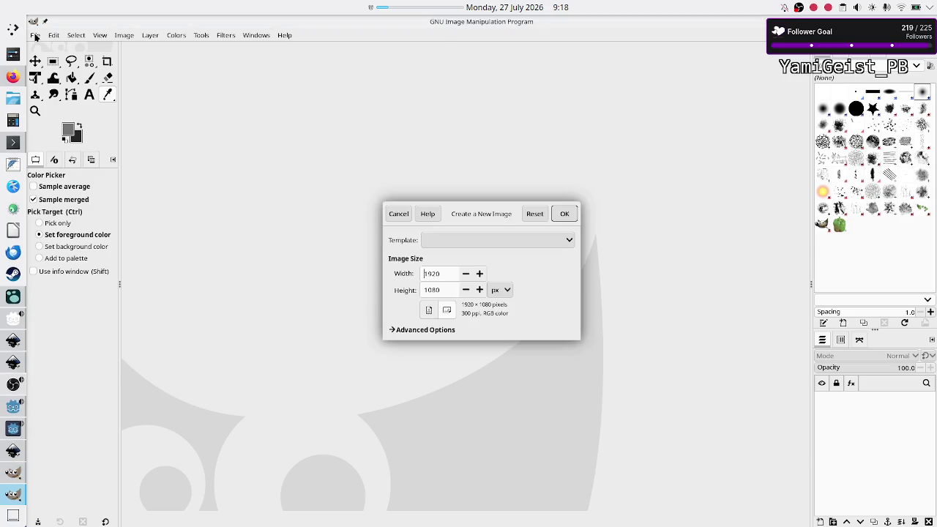
pyautogui.click(564, 213)
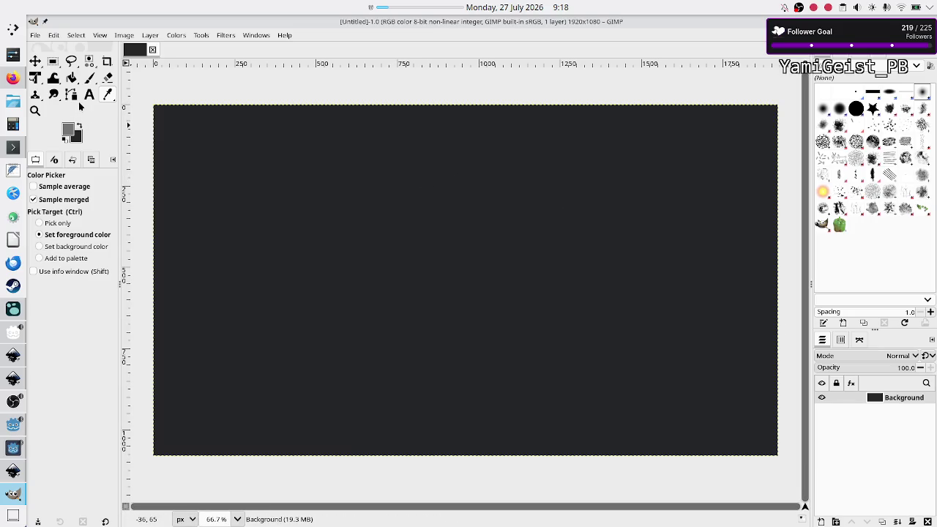
pyautogui.click(53, 61)
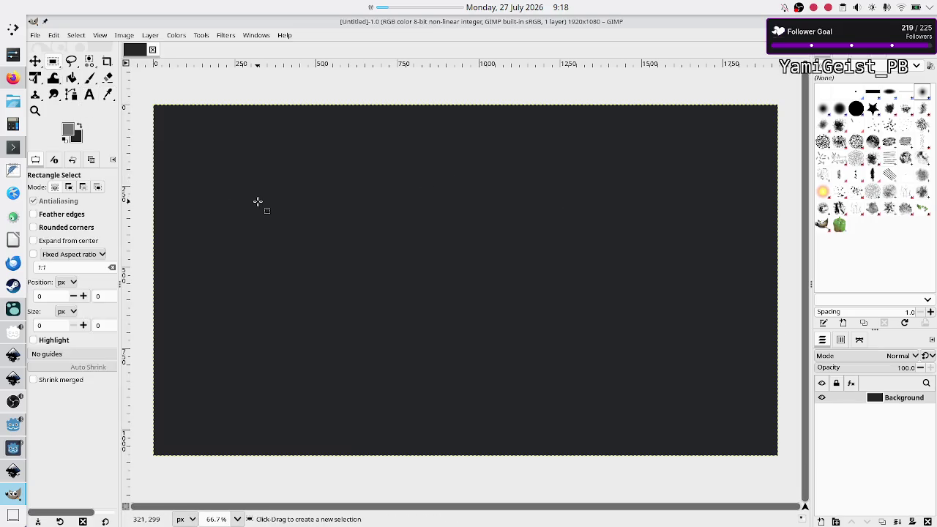
# - Select a rectangle mid-canvas and load red ff4e4e as a working colour, then swap colours
pyautogui.moveTo(292, 193); pyautogui.dragTo(493, 358)
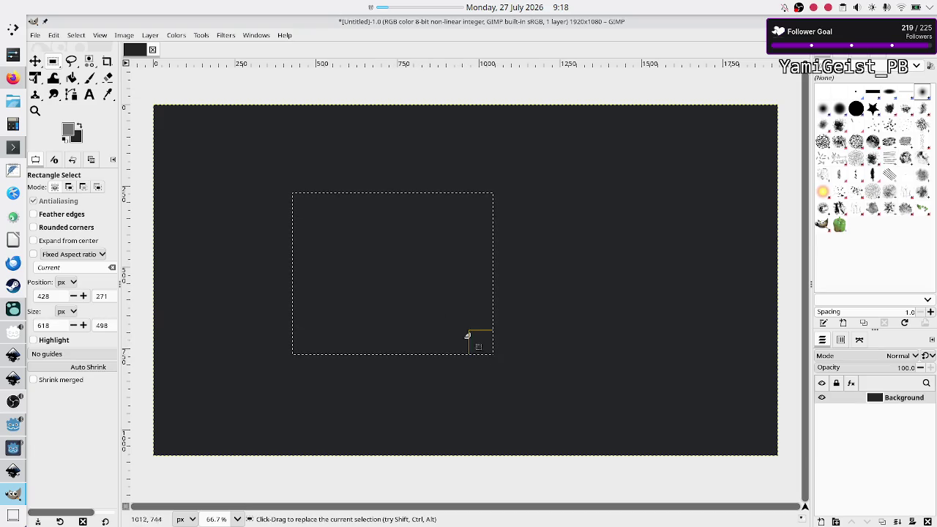
pyautogui.click(68, 131)
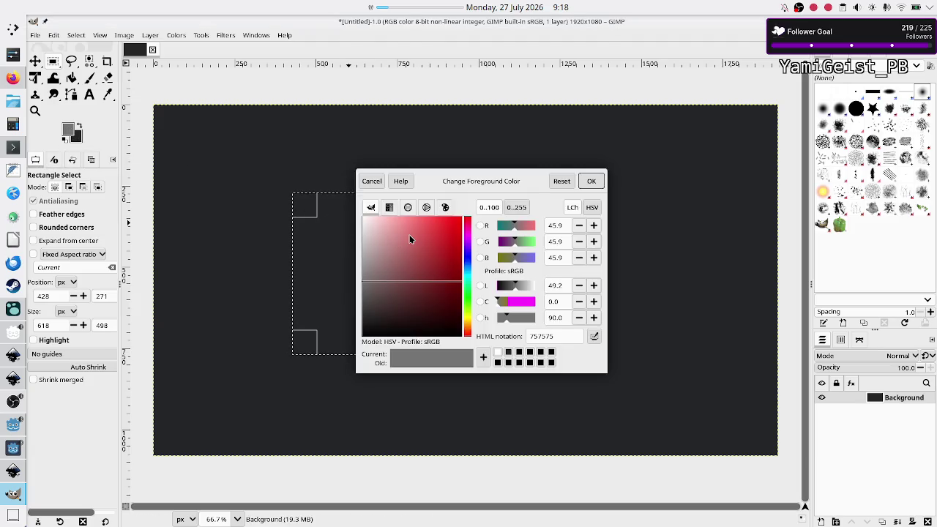
pyautogui.moveTo(410, 240)
pyautogui.mouseDown()
pyautogui.moveTo(437, 264)
pyautogui.moveTo(432, 212)
pyautogui.mouseUp()
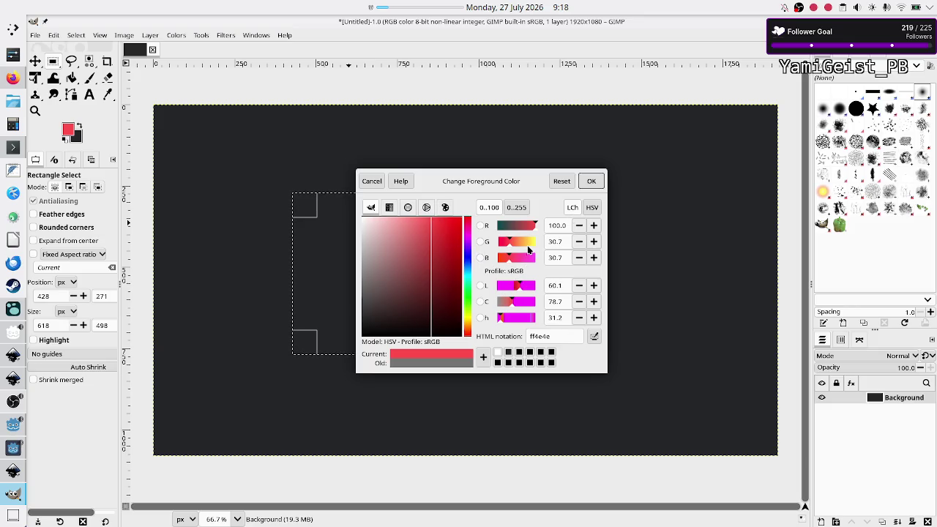
pyautogui.click(595, 181)
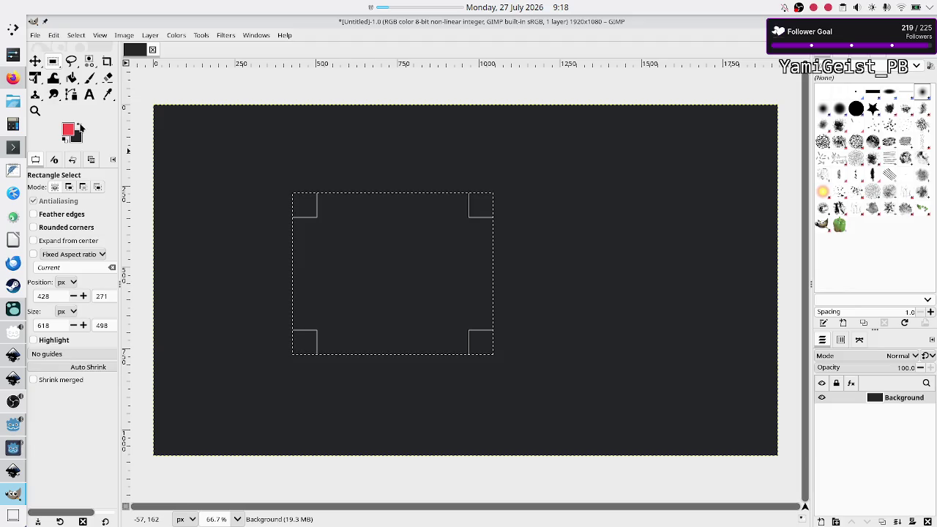
pyautogui.click(80, 128)
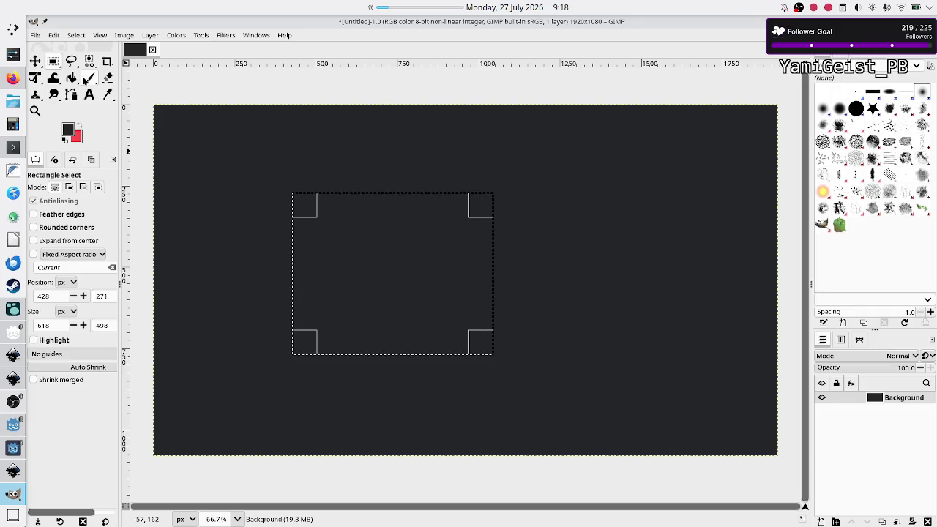
pyautogui.click(71, 78)
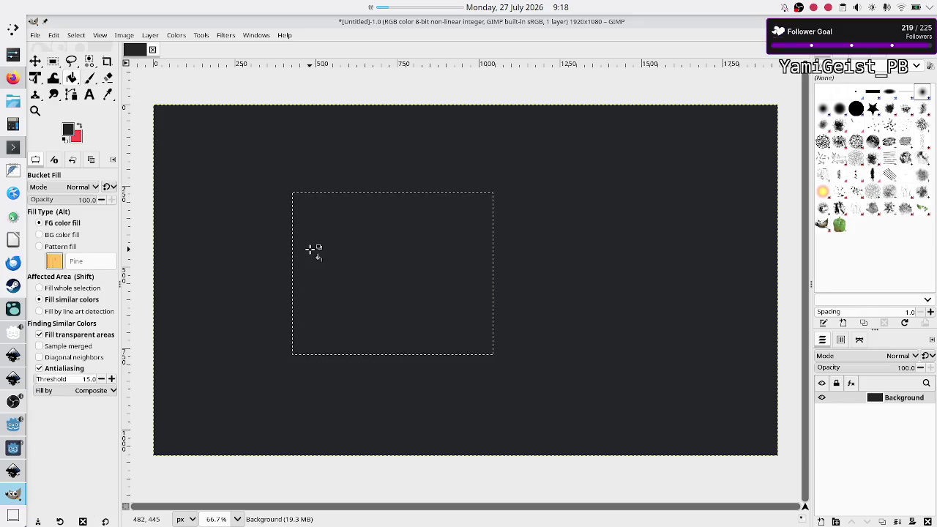
# - Make red the foreground and bucket-fill the 618×498 selection to form a red block
pyautogui.click(80, 128)
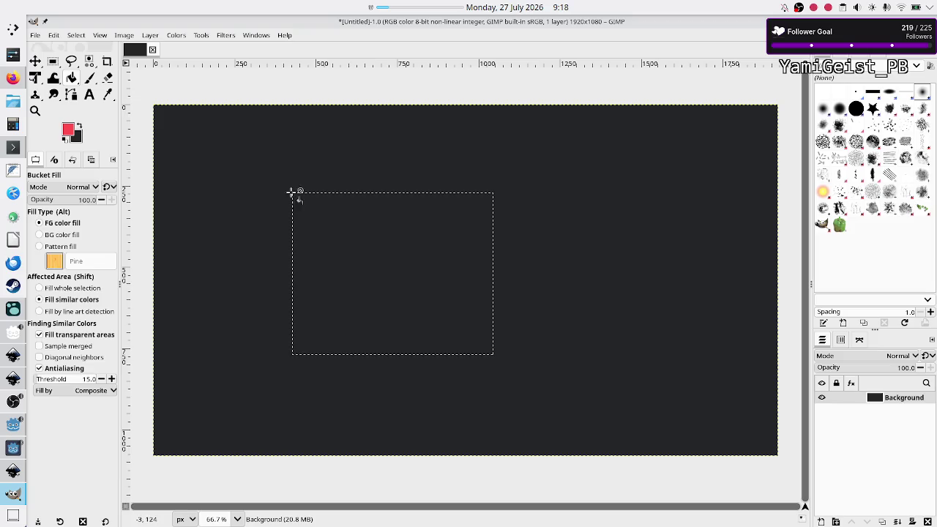
pyautogui.click(368, 212)
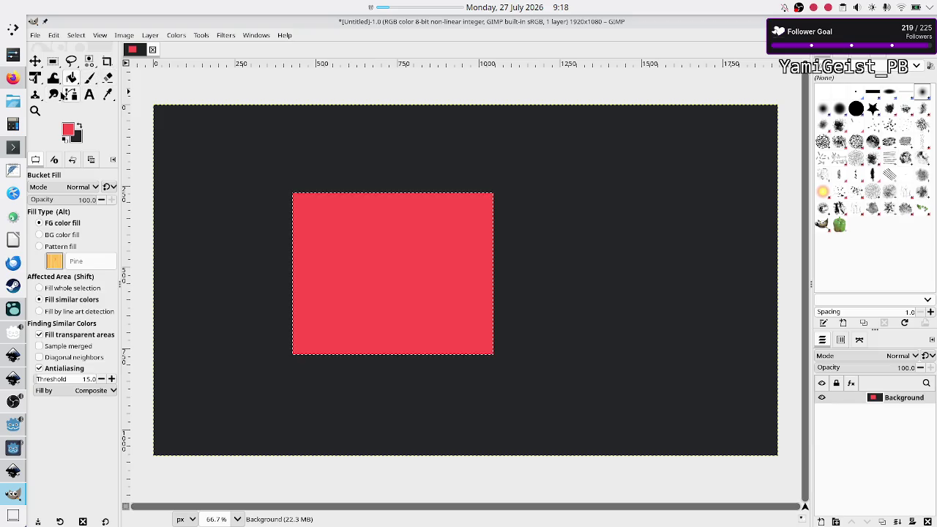
pyautogui.click(53, 61)
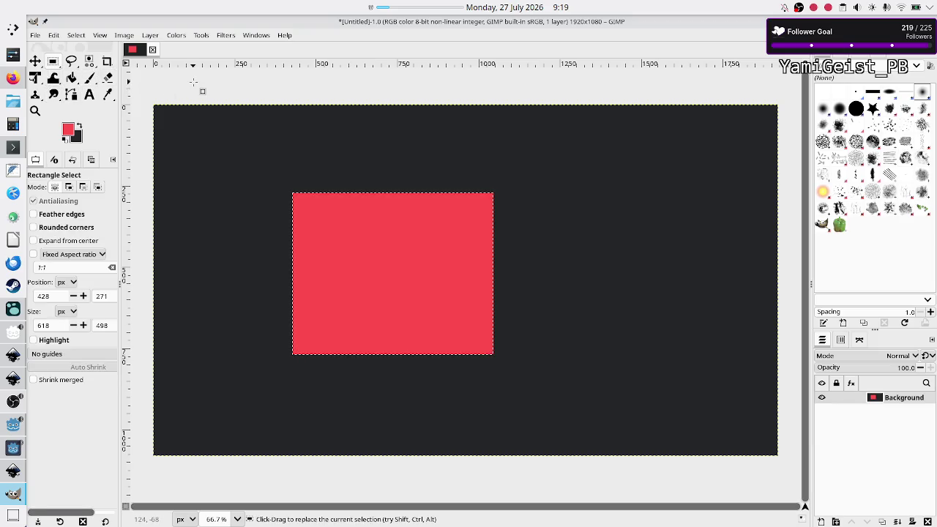
# - Draw and discard a thin test selection left of the red block, glancing at the Images list
pyautogui.moveTo(219, 157); pyautogui.dragTo(233, 214)
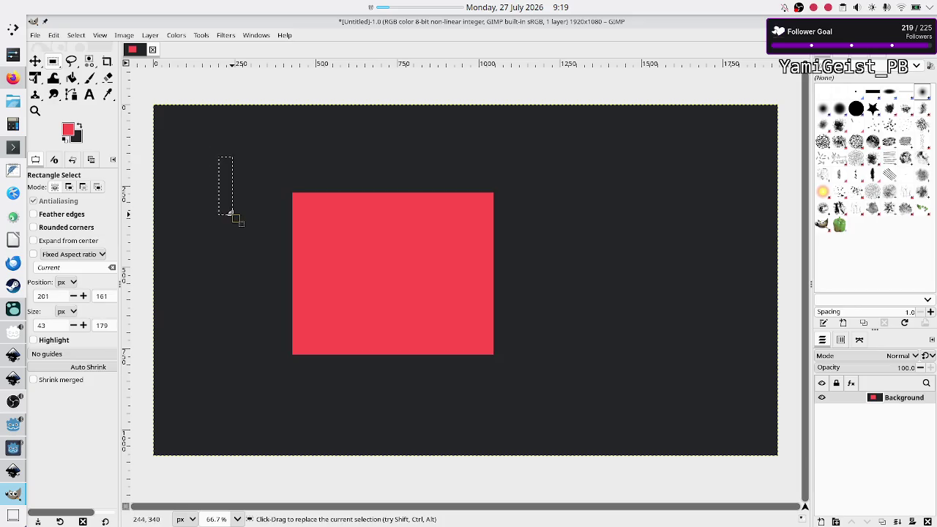
pyautogui.click(196, 254)
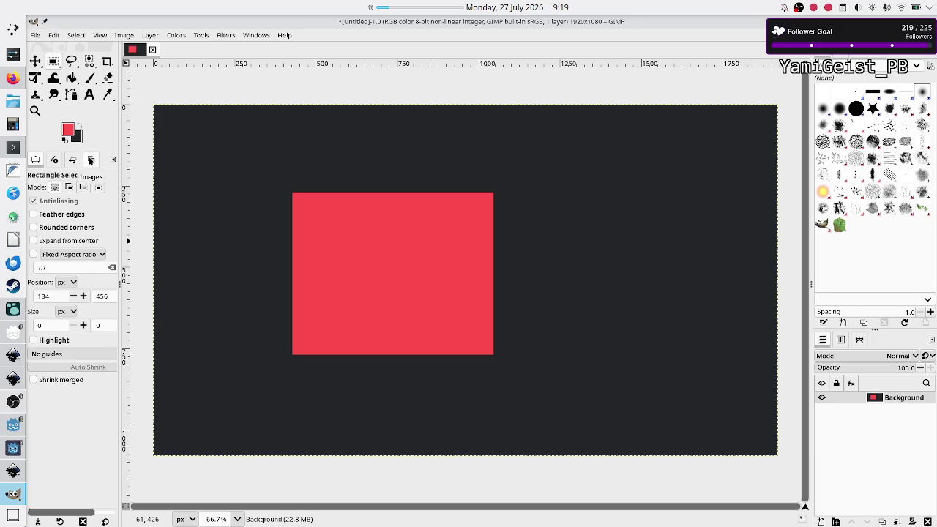
pyautogui.click(91, 159)
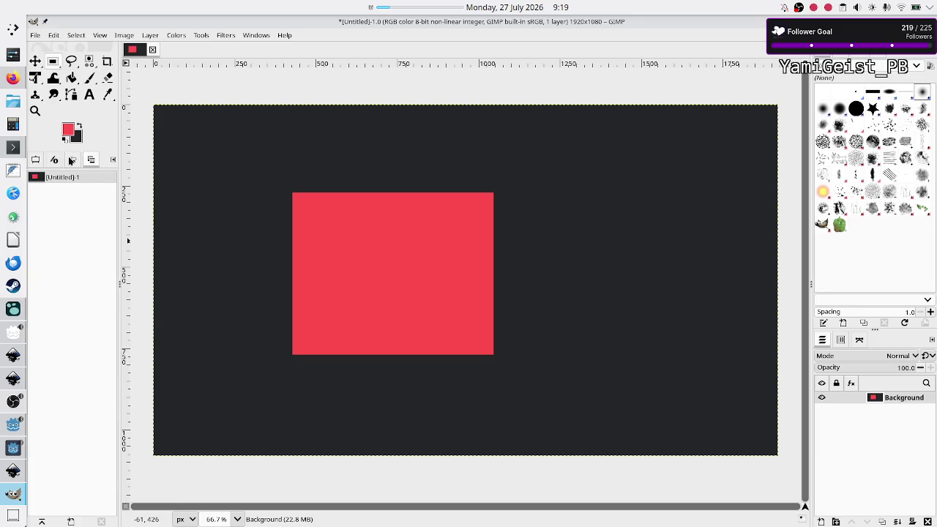
pyautogui.click(37, 159)
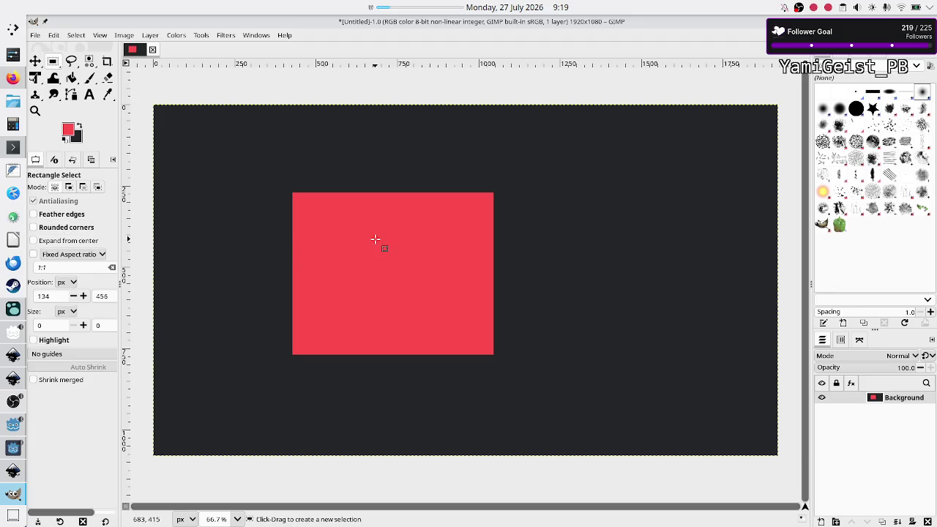
# - Choose the Bristles 02 brush and clear the selection inside the red block
pyautogui.moveTo(329, 226); pyautogui.dragTo(473, 335)
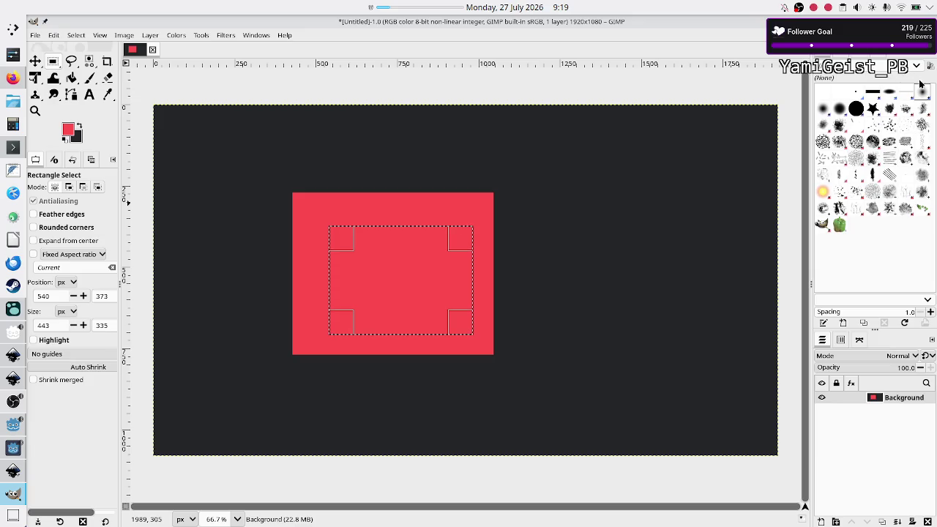
pyautogui.click(893, 128)
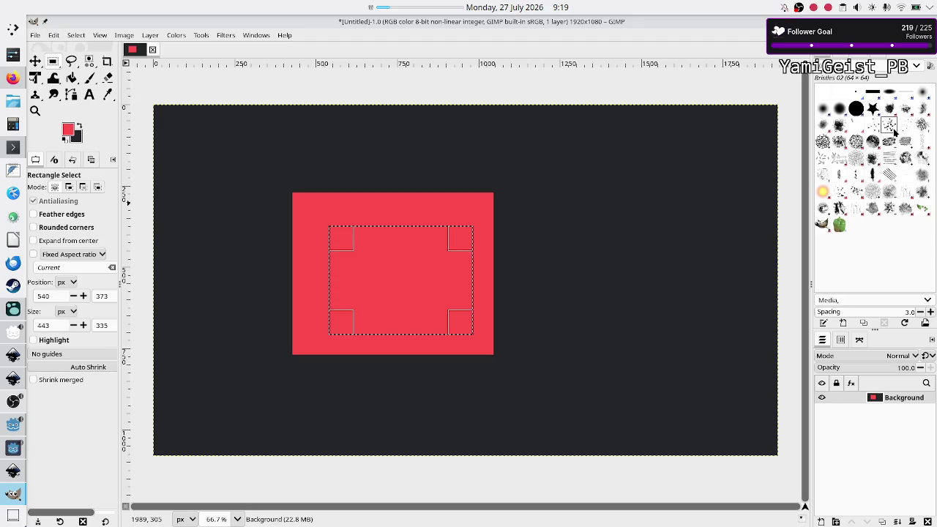
pyautogui.click(290, 230)
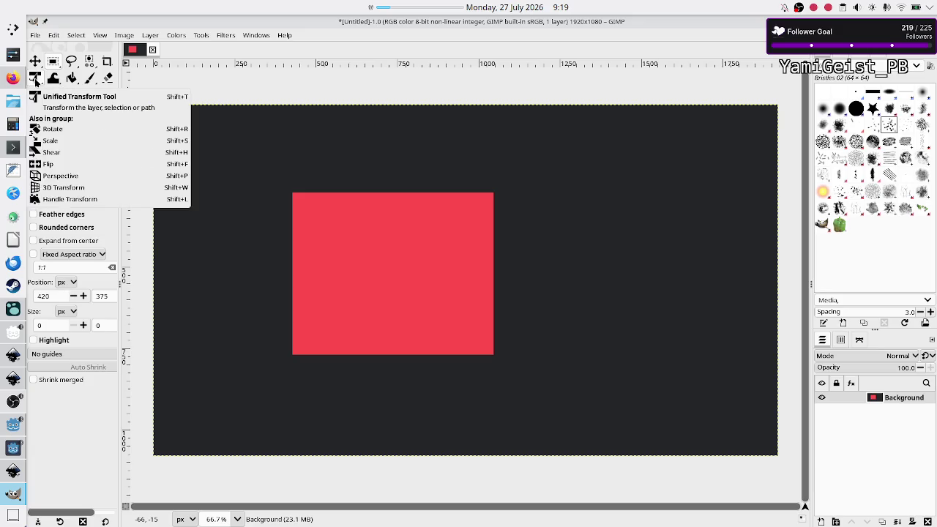
pyautogui.click(71, 79)
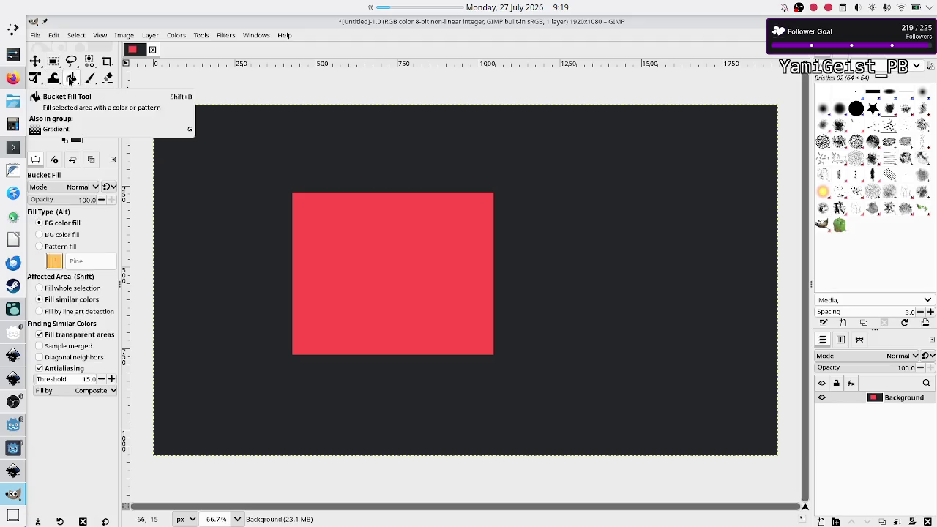
# - Try a red-to-dark linear gradient, cancel it, and show the Paintbrush group's tools
pyautogui.rightClick(71, 79)
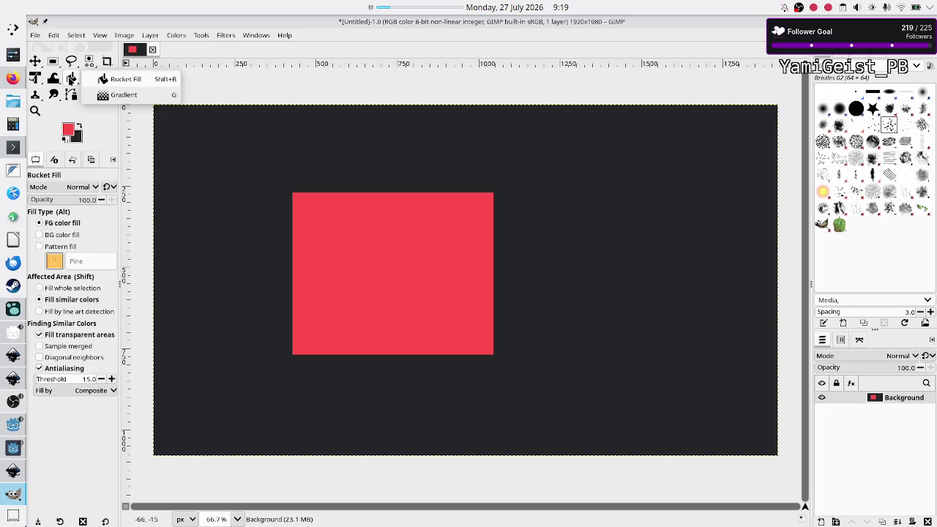
pyautogui.click(131, 104)
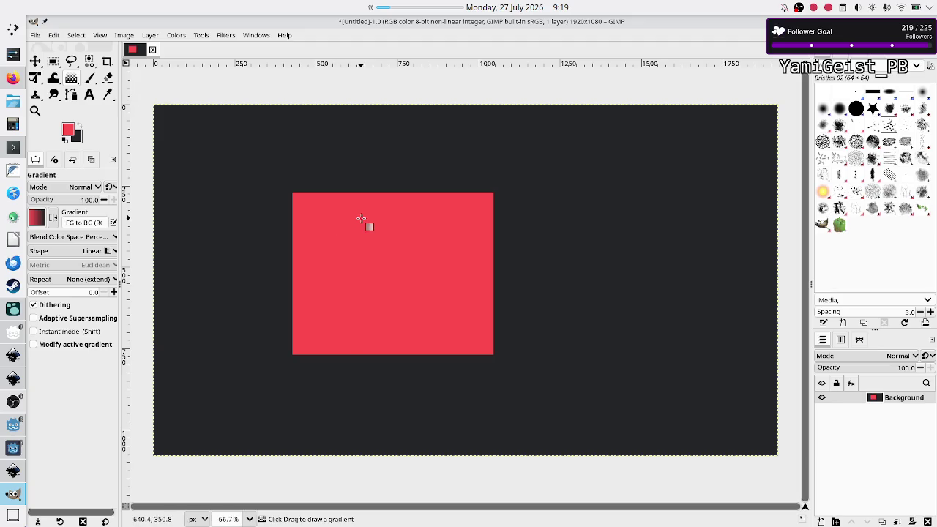
pyautogui.moveTo(361, 218)
pyautogui.mouseDown()
pyautogui.moveTo(412, 293)
pyautogui.moveTo(344, 220)
pyautogui.moveTo(465, 254)
pyautogui.moveTo(466, 239)
pyautogui.mouseUp()
pyautogui.press('Escape')
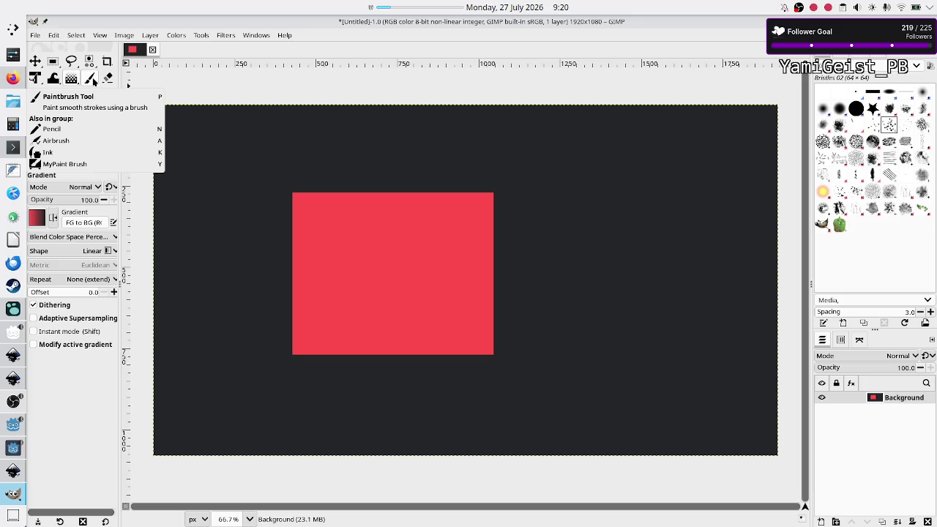
pyautogui.rightClick(93, 80)
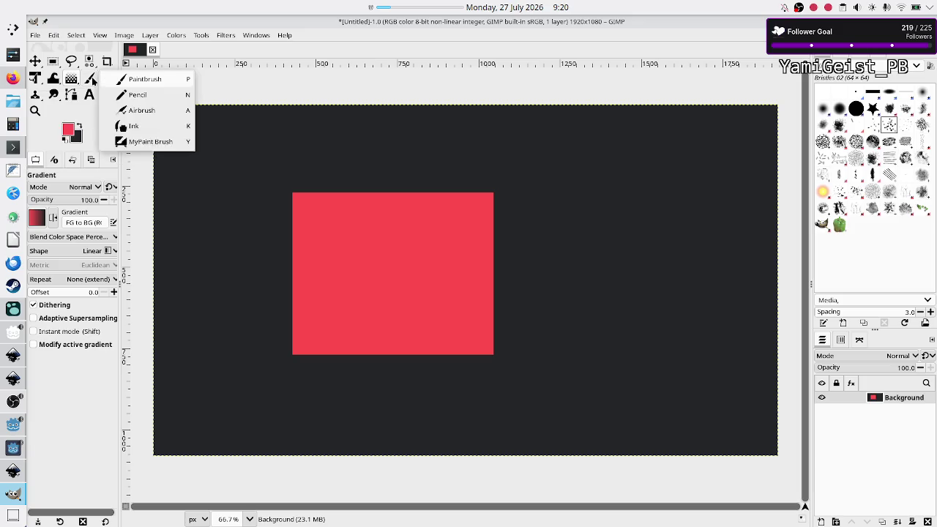
pyautogui.click(148, 94)
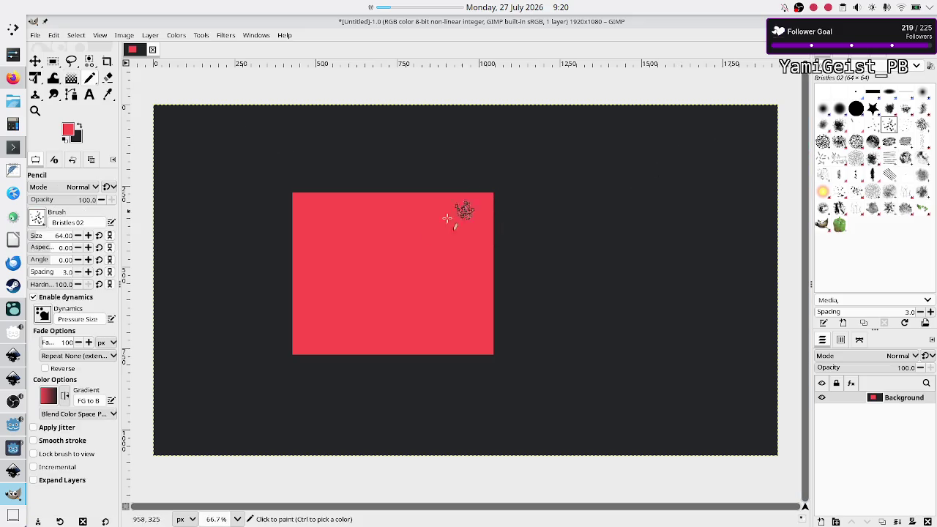
pyautogui.click(391, 263)
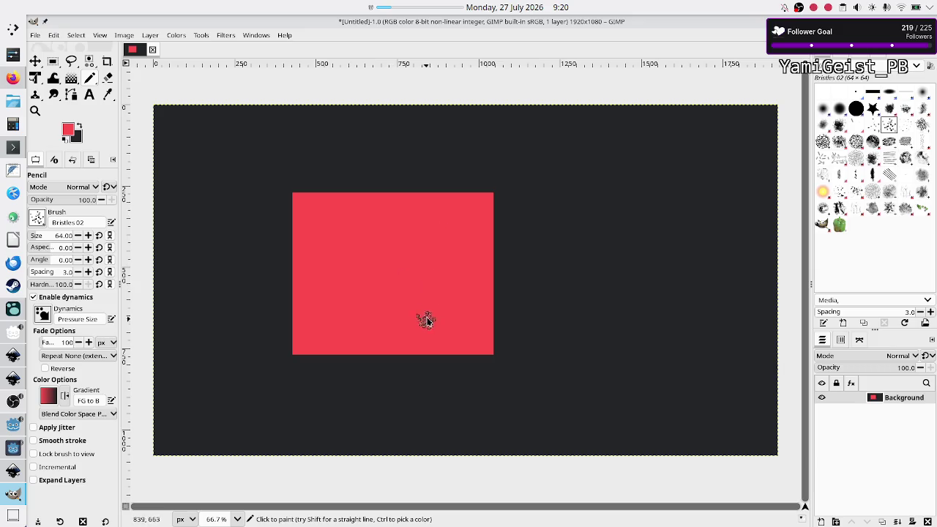
pyautogui.moveTo(429, 309); pyautogui.dragTo(246, 246)
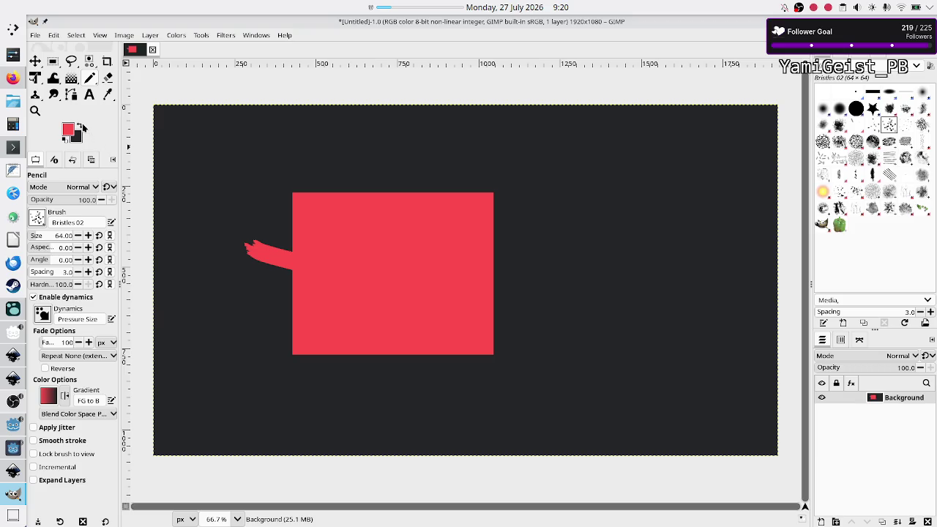
pyautogui.click(81, 129)
pyautogui.click(334, 210)
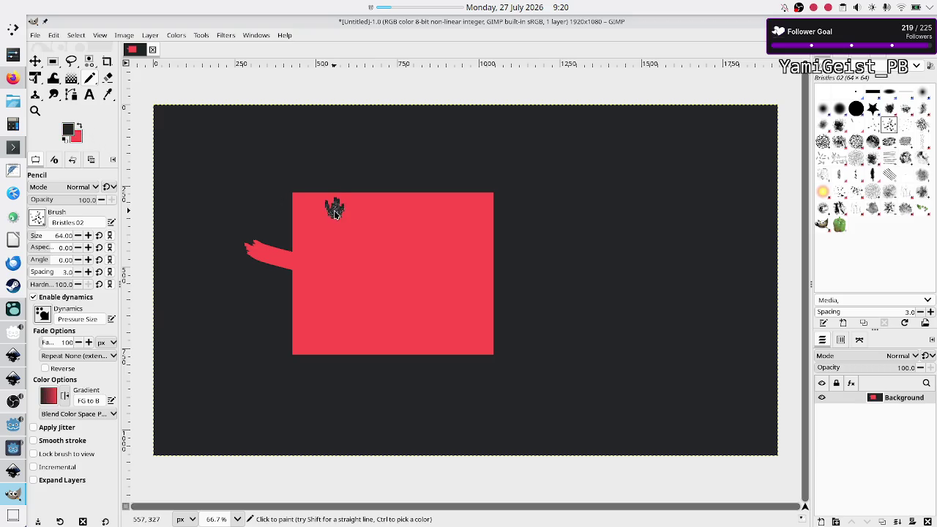
pyautogui.moveTo(374, 222); pyautogui.dragTo(381, 372)
pyautogui.moveTo(425, 257); pyautogui.dragTo(445, 348)
pyautogui.click(456, 265)
pyautogui.click(442, 213)
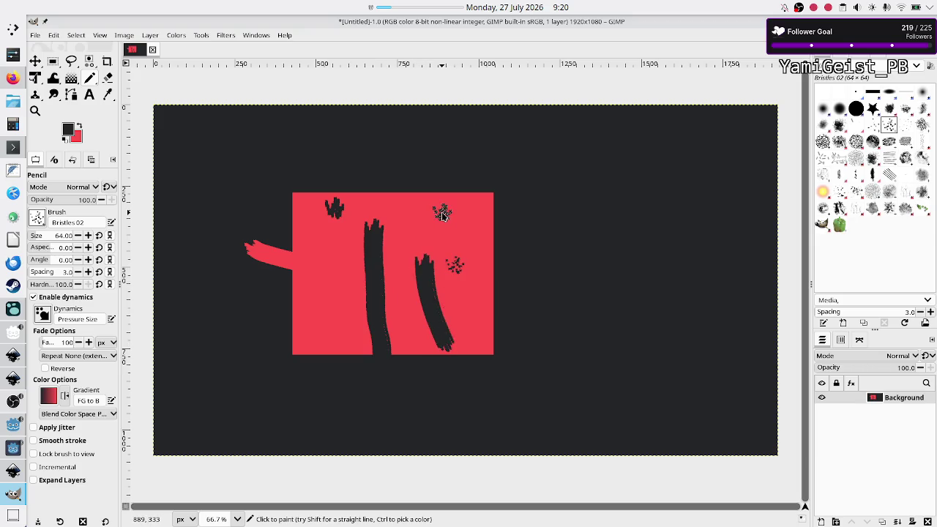
pyautogui.click(471, 217)
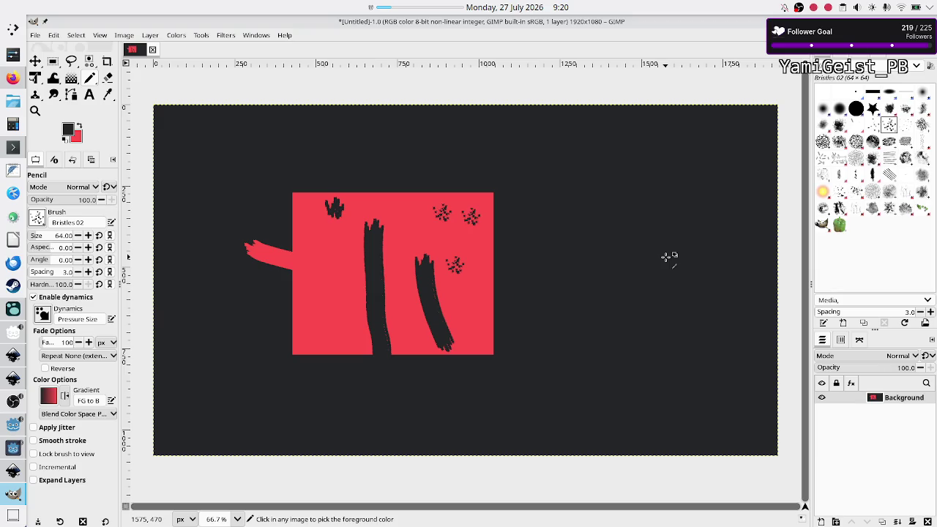
pyautogui.hotkey('ctrl', 'z')
pyautogui.hotkey('ctrl', 'z')
pyautogui.hotkey('ctrl', 'z')
pyautogui.hotkey('ctrl', 'z')
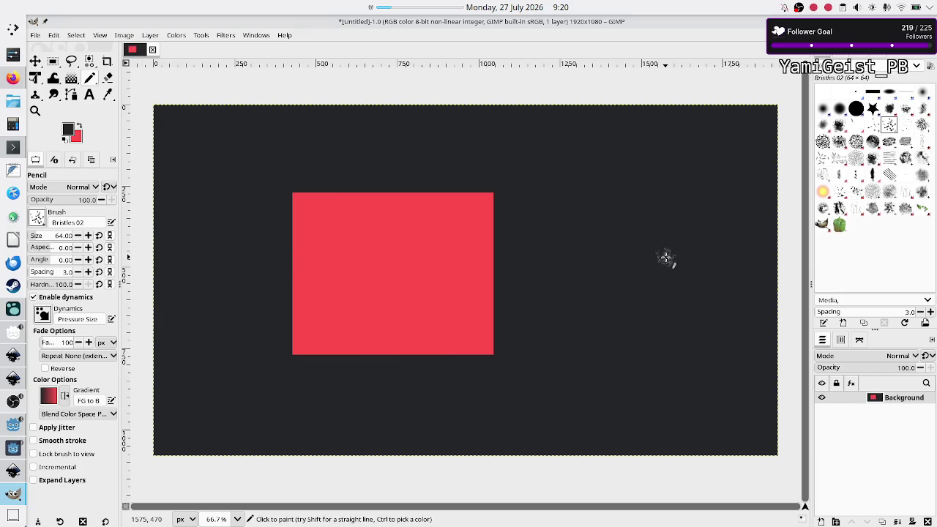
pyautogui.click(840, 54)
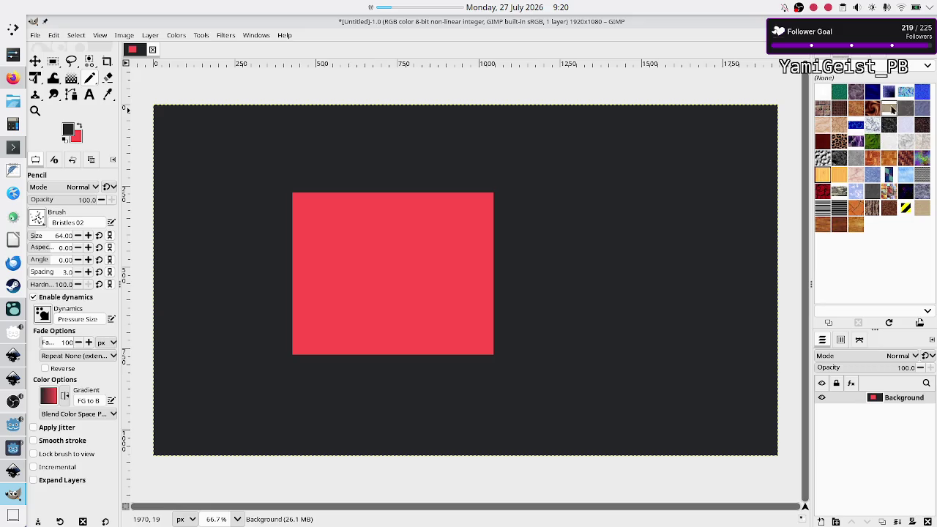
# - Make Stripes the current pattern in the Patterns dock
pyautogui.click(860, 54)
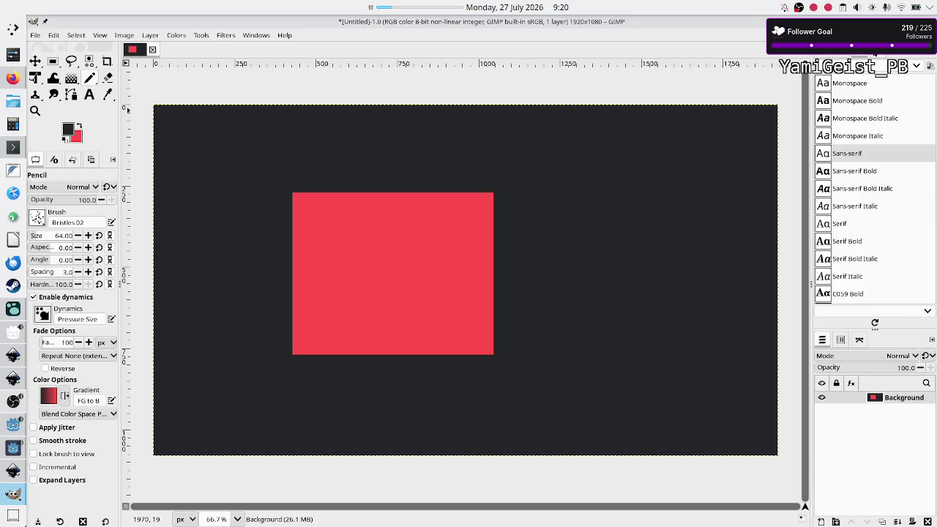
pyautogui.click(876, 54)
pyautogui.click(839, 56)
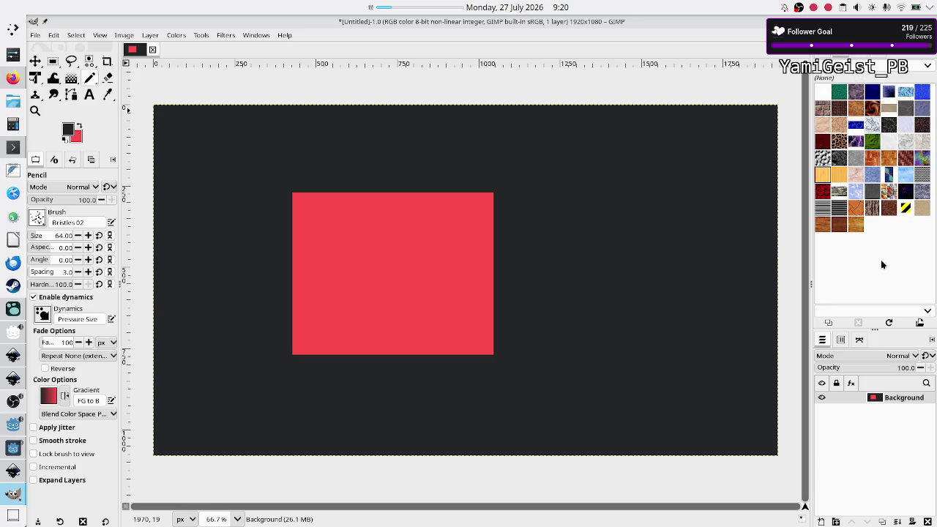
pyautogui.click(823, 208)
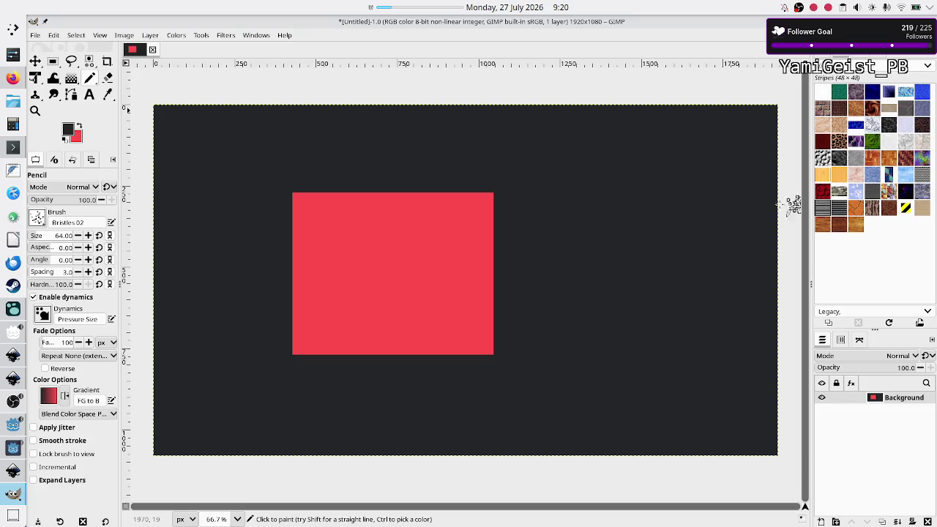
# - Paint a dark horizontal stroke across the red rectangle with a small dab above it
pyautogui.moveTo(364, 264); pyautogui.dragTo(436, 266)
pyautogui.click(386, 238)
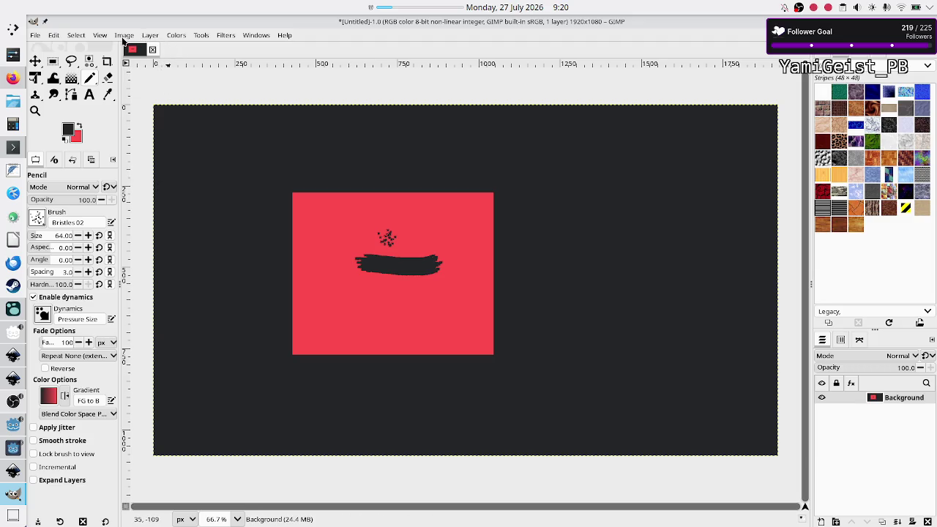
pyautogui.click(200, 36)
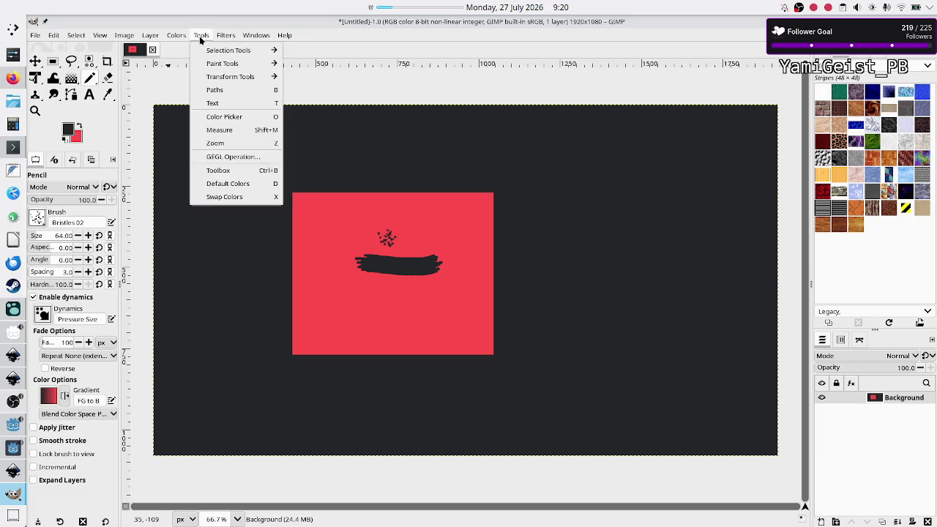
# - Look through Tools > Paint Tools and the Colors menu without applying anything, then bring Firefox forward
pyautogui.moveTo(237, 66)
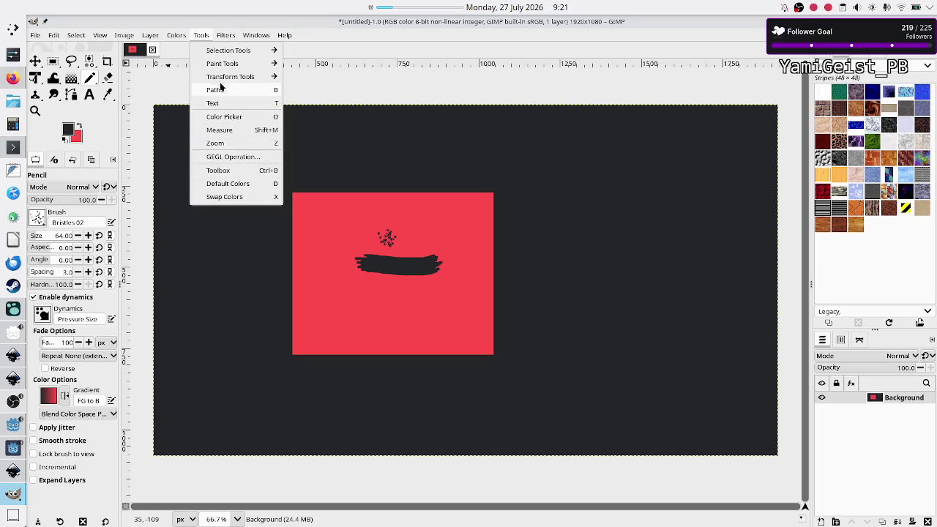
pyautogui.moveTo(174, 36)
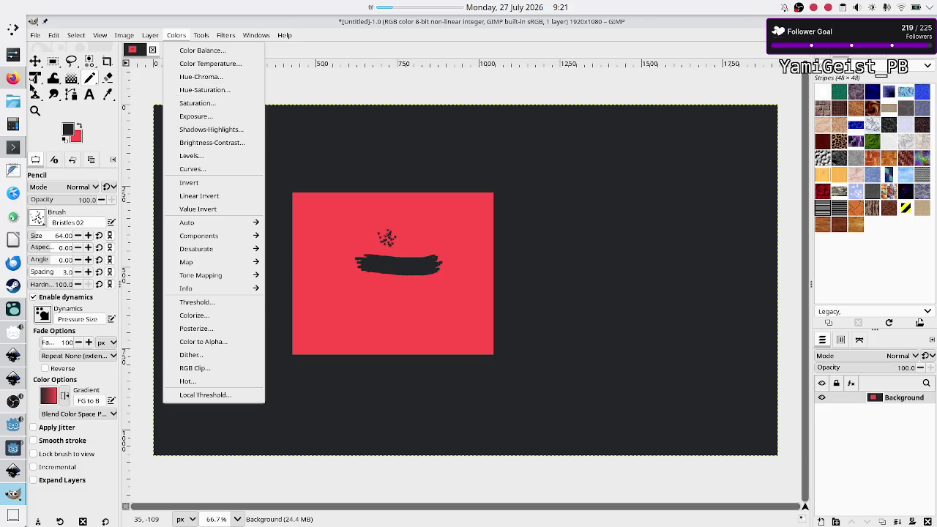
pyautogui.click(13, 81)
pyautogui.click(15, 85)
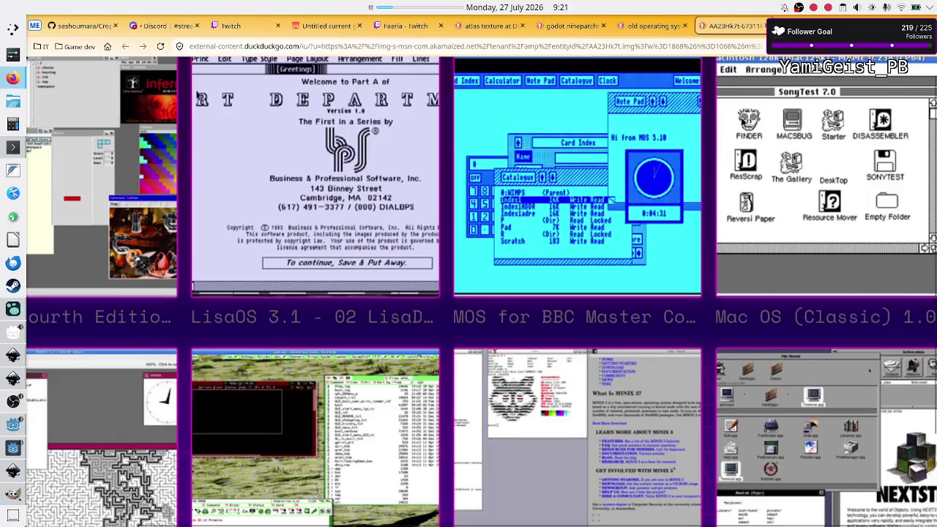
# - Search 'inkscape pattern fill that doesn't vary in size' and open the Inkscape forum thread on pattern scale
pyautogui.hotkey('ctrl', 't')
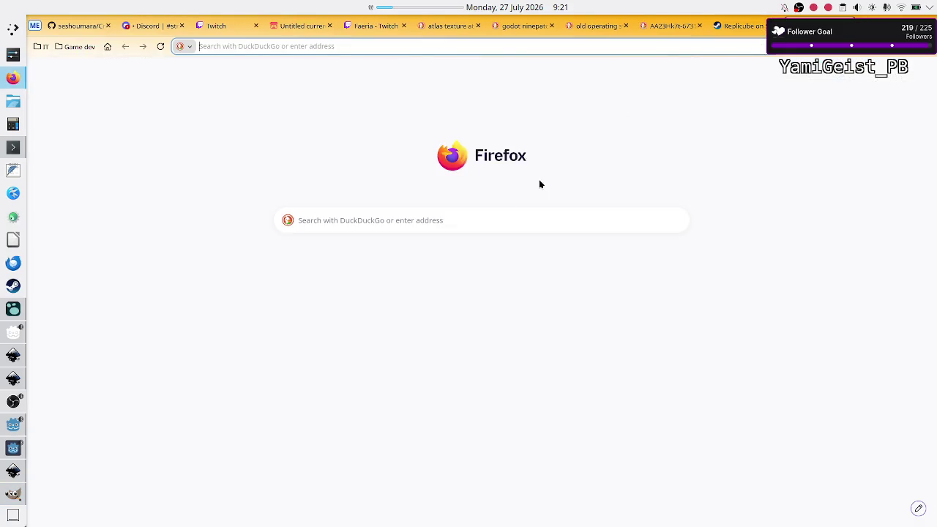
pyautogui.click(469, 224)
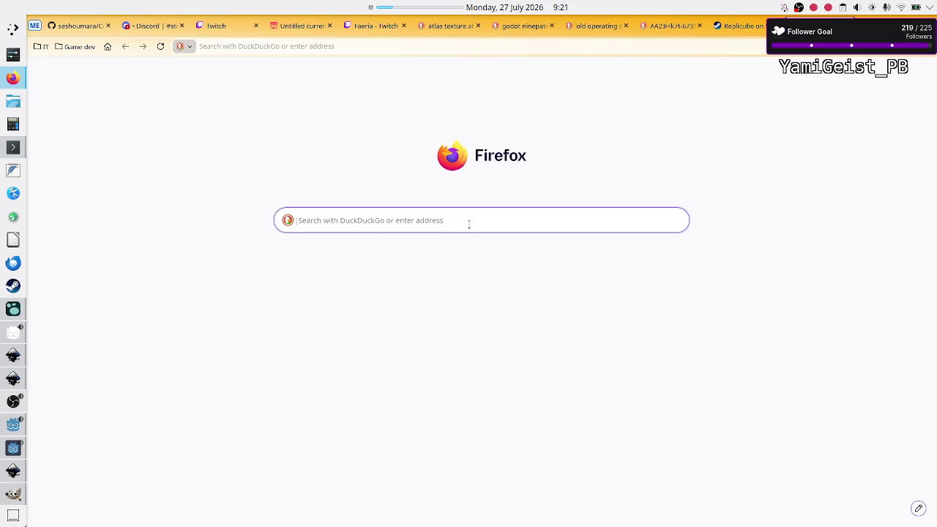
pyautogui.write('inks')
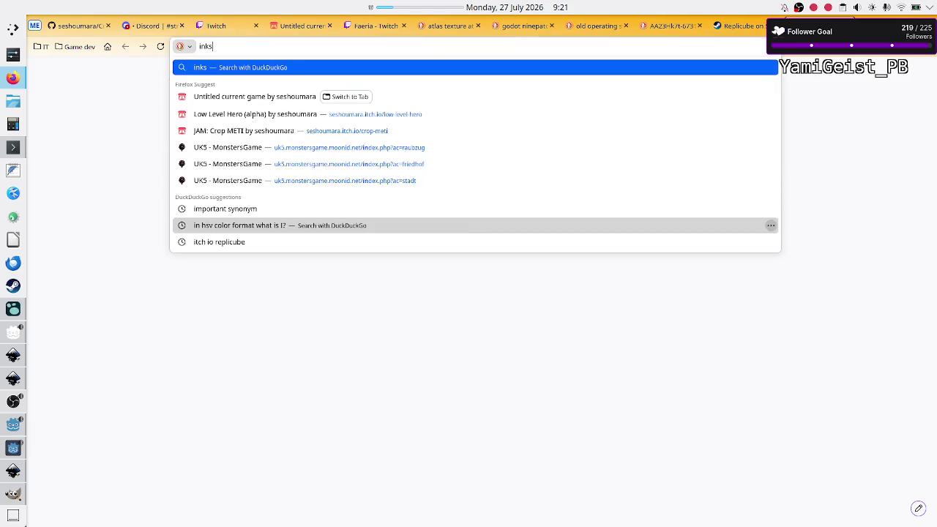
pyautogui.write('cape patter')
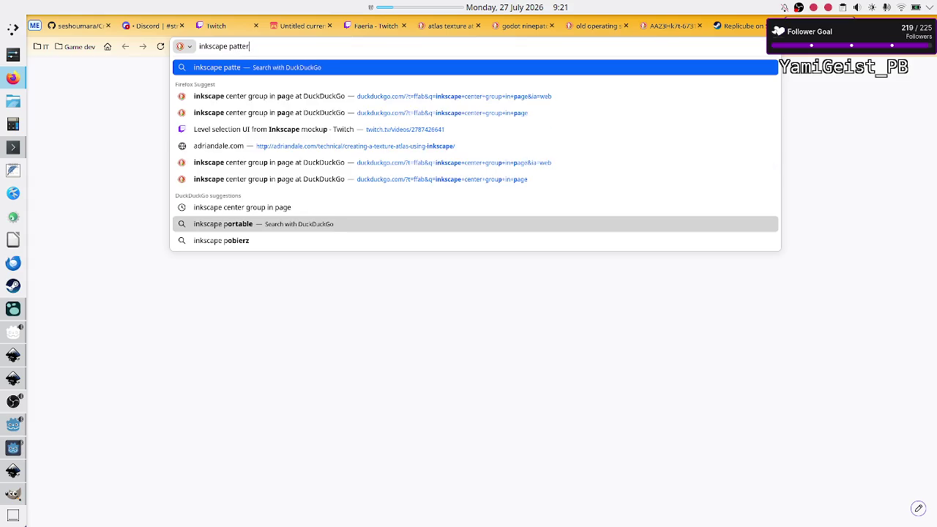
pyautogui.write('n fil')
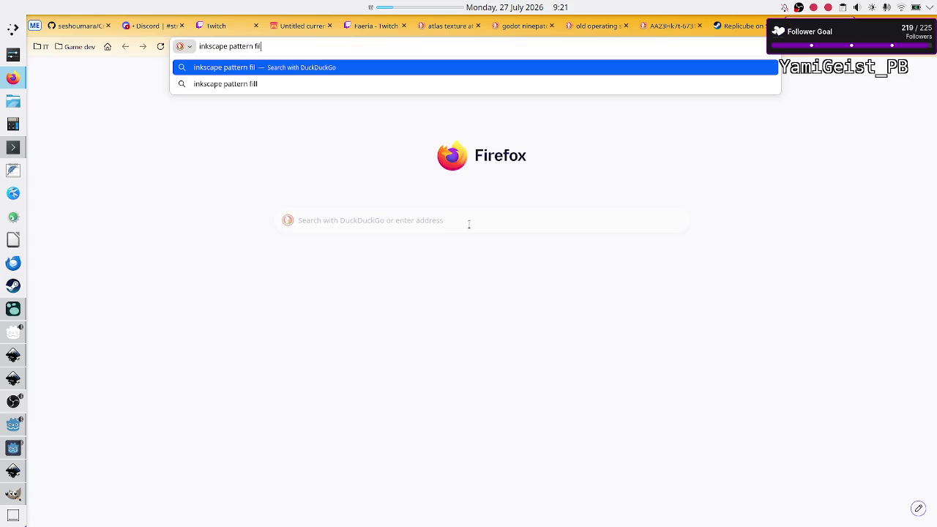
pyautogui.write('l th')
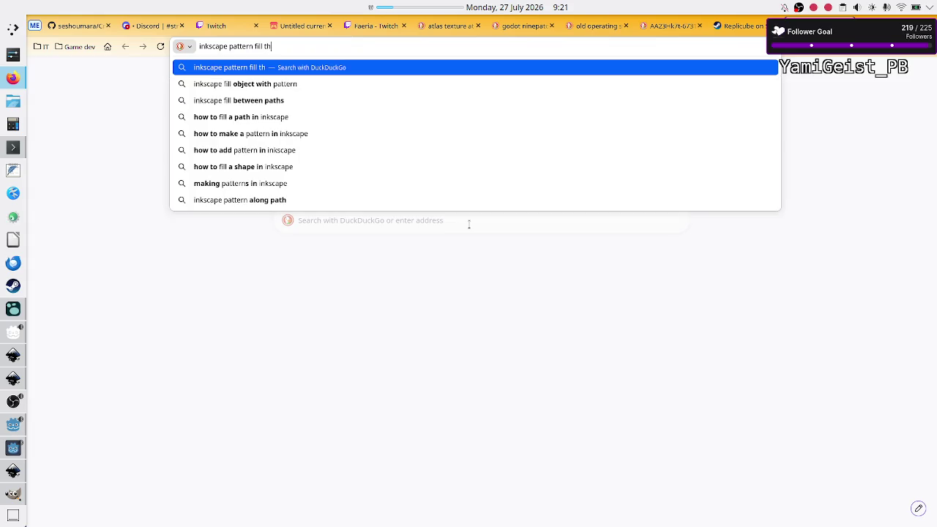
pyautogui.write("at doesn't")
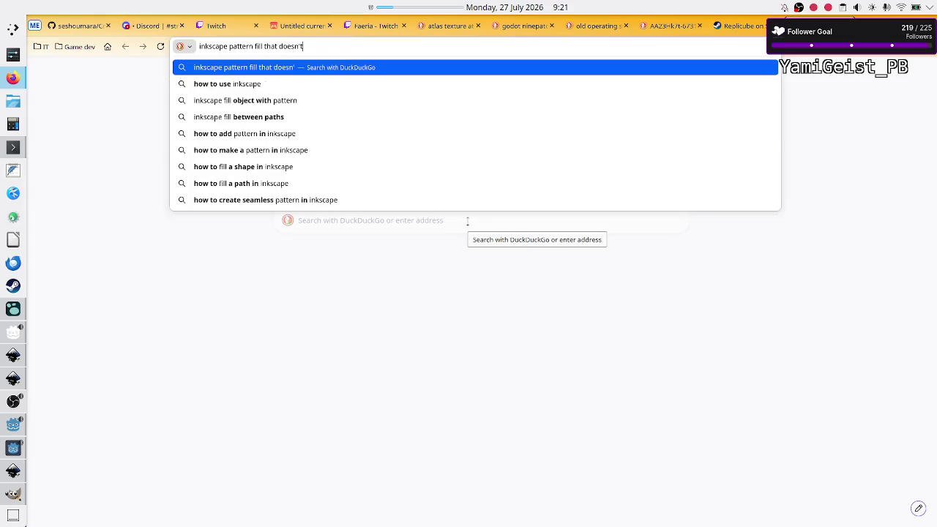
pyautogui.write(' vary in size')
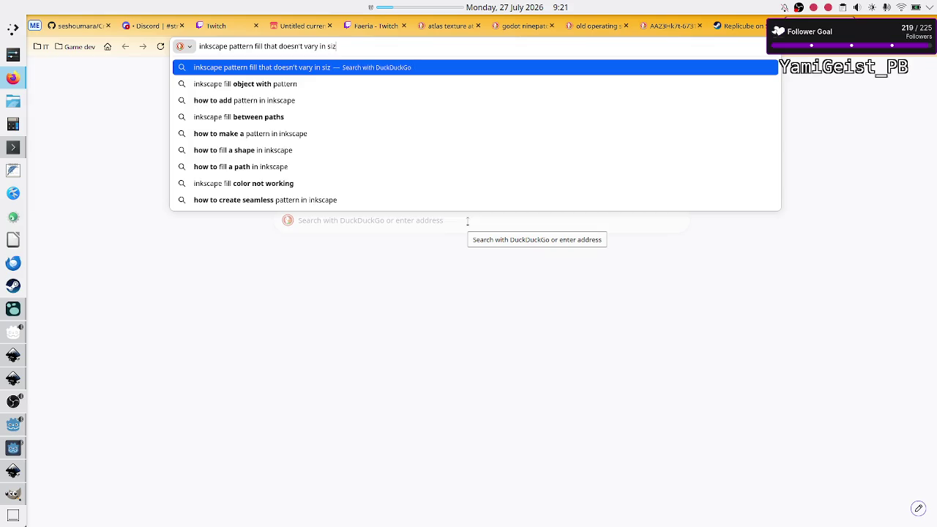
pyautogui.press('Return')
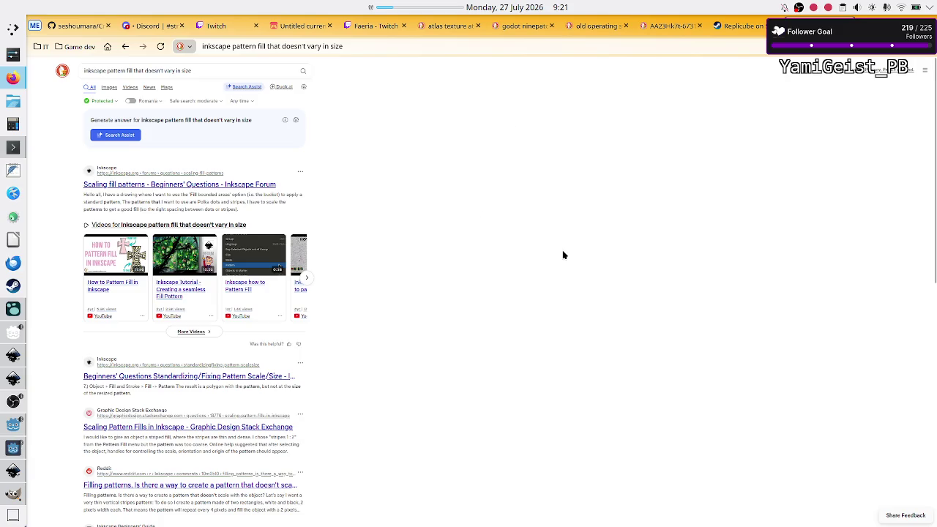
pyautogui.scroll(3, 564, 254)
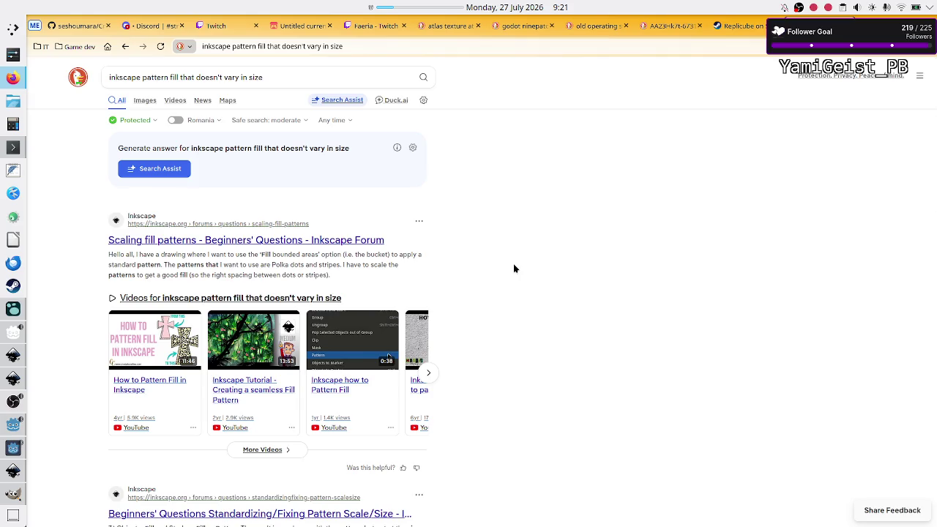
pyautogui.scroll(-3, 515, 268)
pyautogui.scroll(-2, 514, 269)
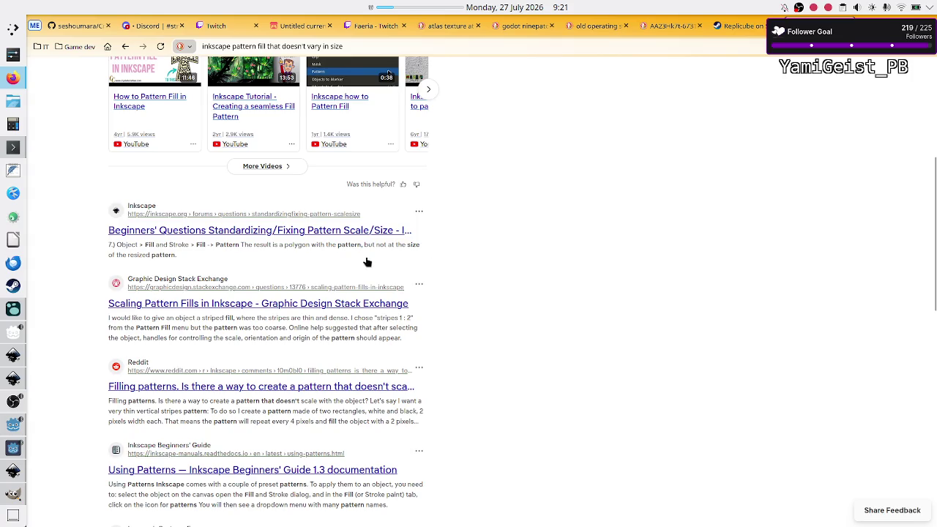
pyautogui.click(317, 233)
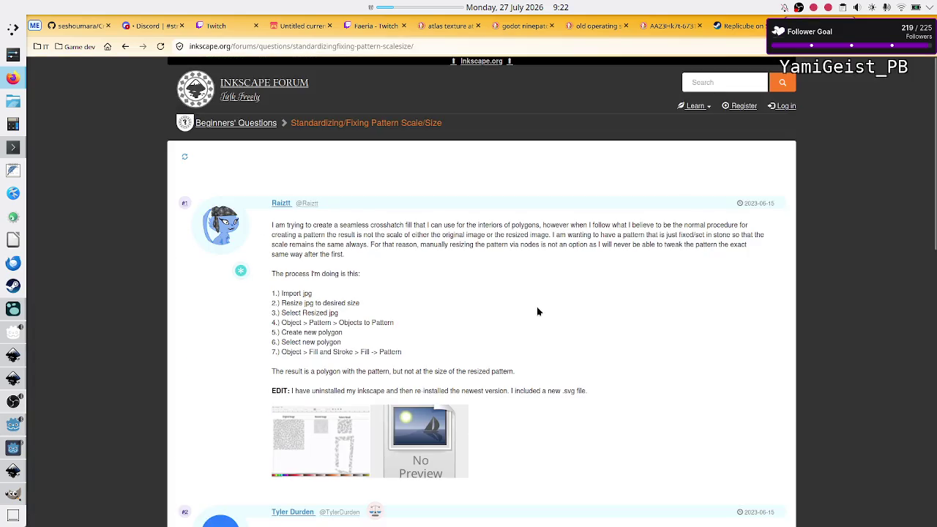
# - Read the thread, enlarging the Document Properties and Pattern Struggles screenshots, then return to GIMP
pyautogui.scroll(-1, 537, 306)
pyautogui.scroll(-4, 539, 313)
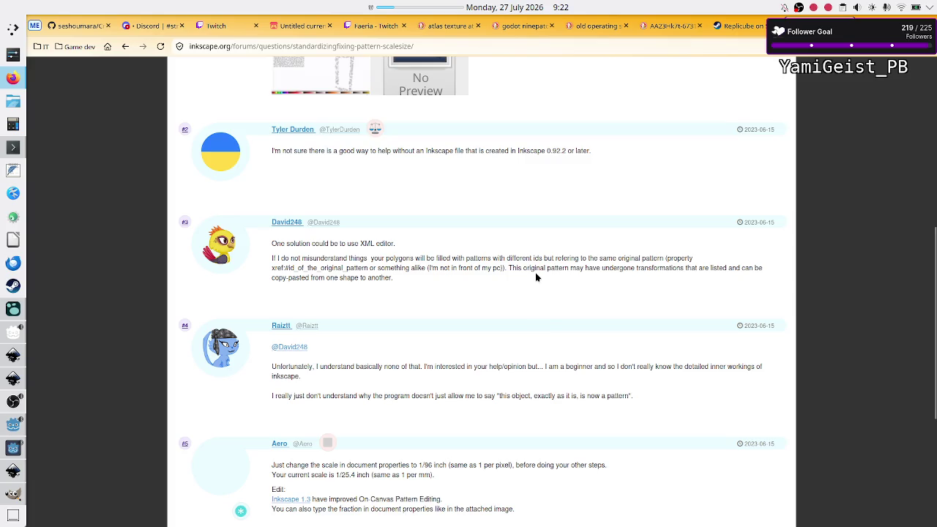
pyautogui.scroll(-5, 529, 314)
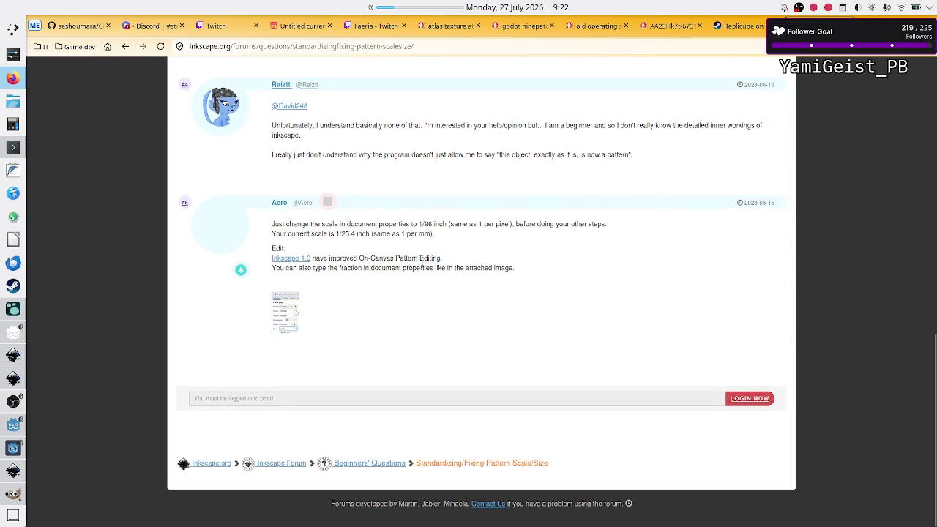
pyautogui.click(287, 314)
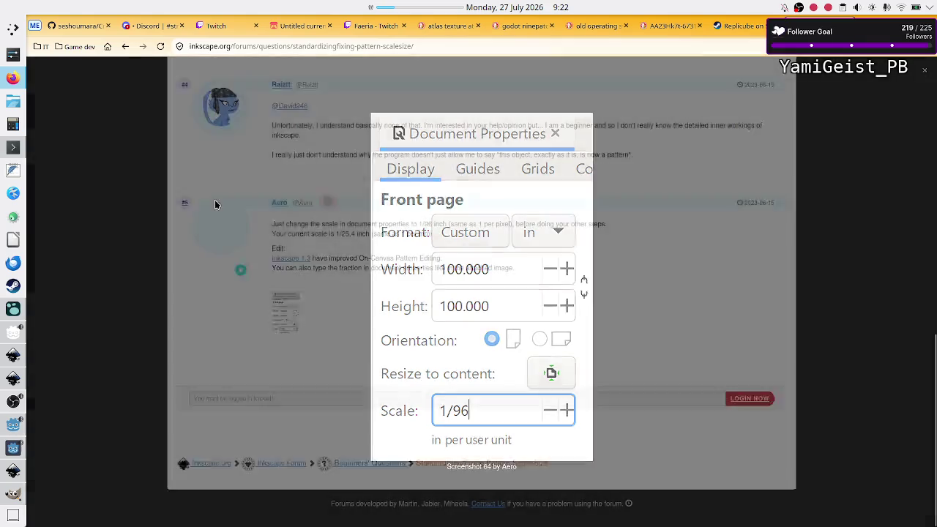
pyautogui.click(231, 173)
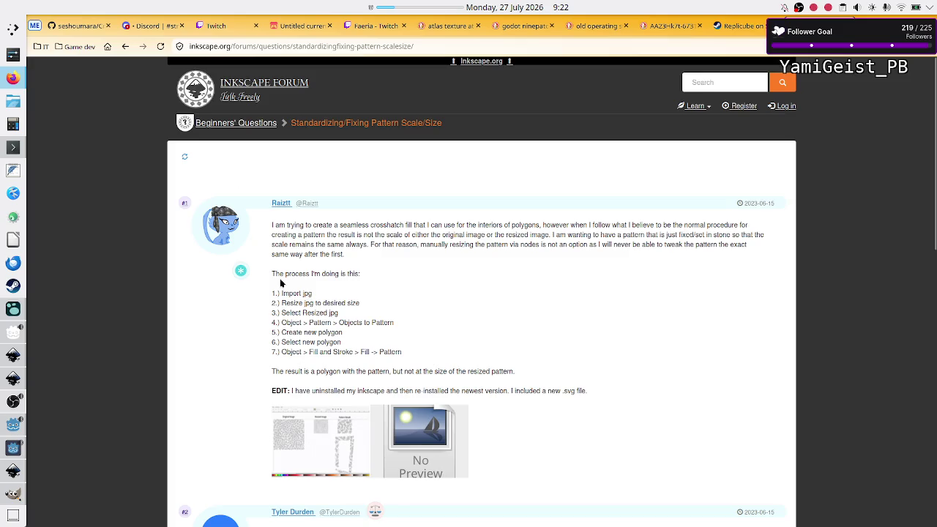
pyautogui.click(315, 456)
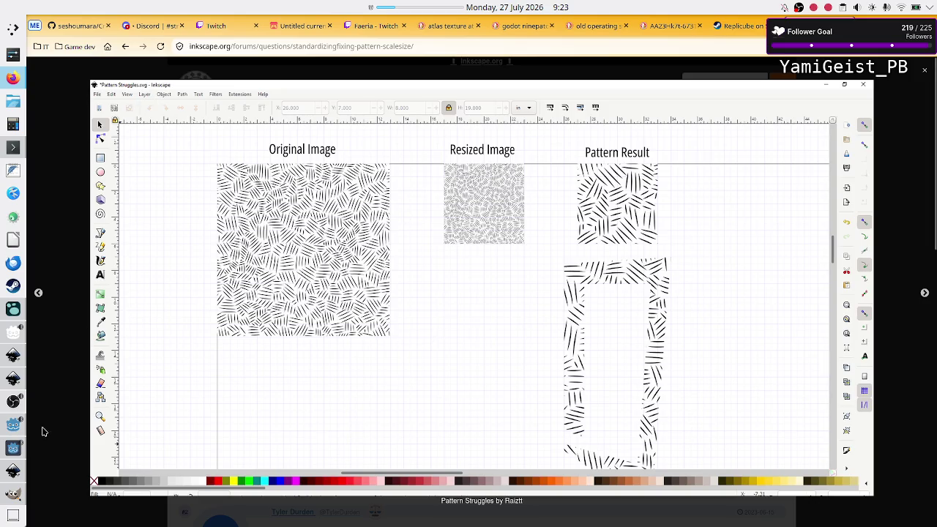
pyautogui.click(14, 497)
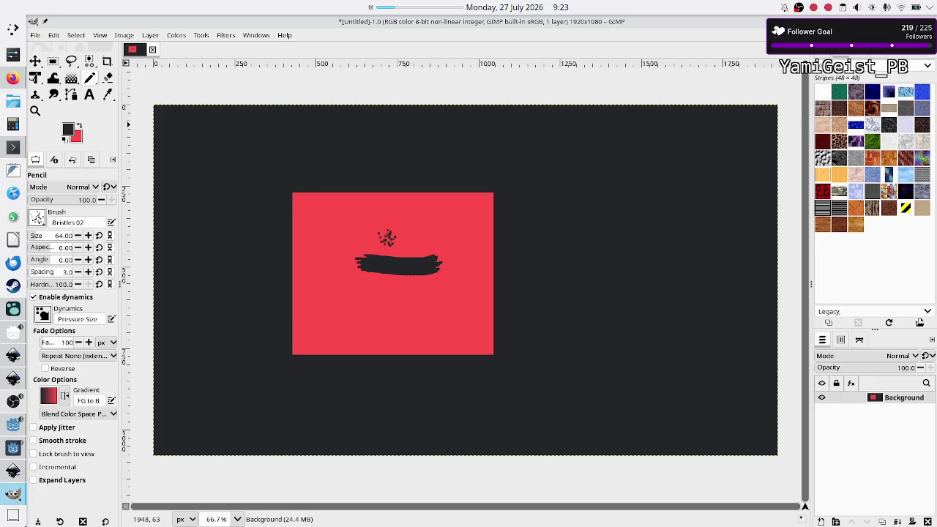
# - Quit GIMP, discarding the unsaved red sketch, and bring the halftone Inkscape document forward
pyautogui.hotkey('ctrl', 'q')
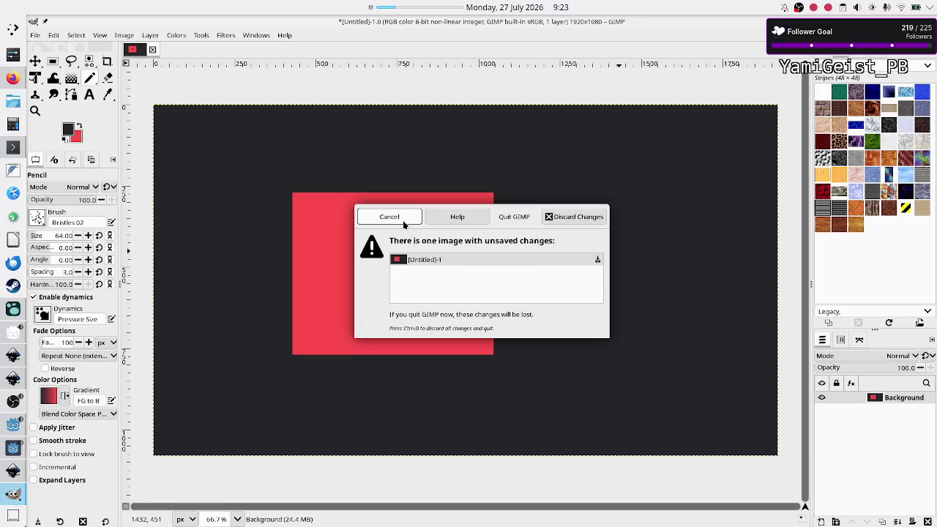
pyautogui.click(574, 217)
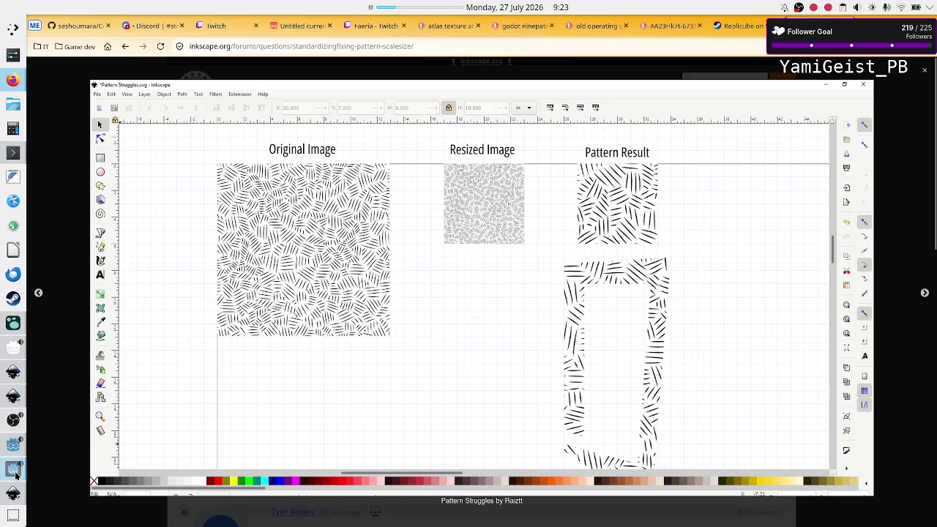
pyautogui.moveTo(14, 493)
pyautogui.click(95, 472)
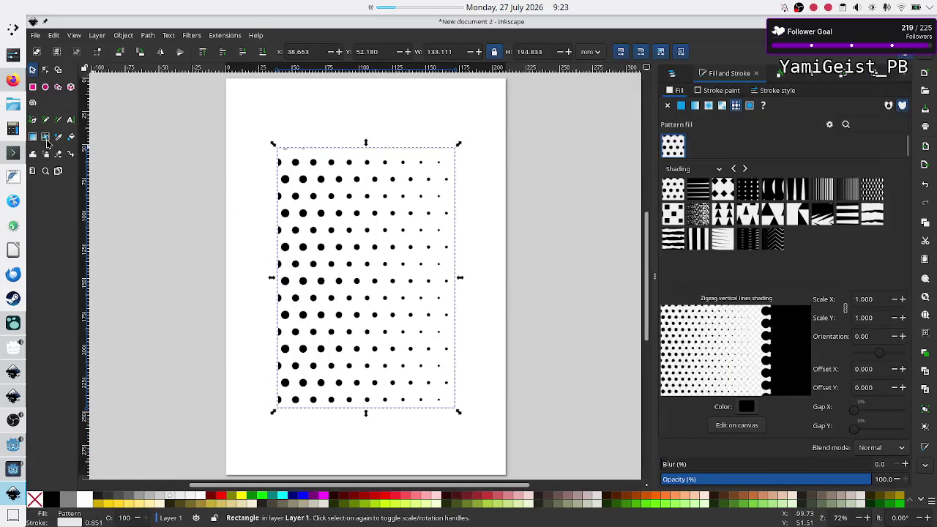
# - Move the halftone dot rectangle right, mostly off the page, and try the Mesh tool on the empty page
pyautogui.moveTo(322, 184); pyautogui.dragTo(509, 199)
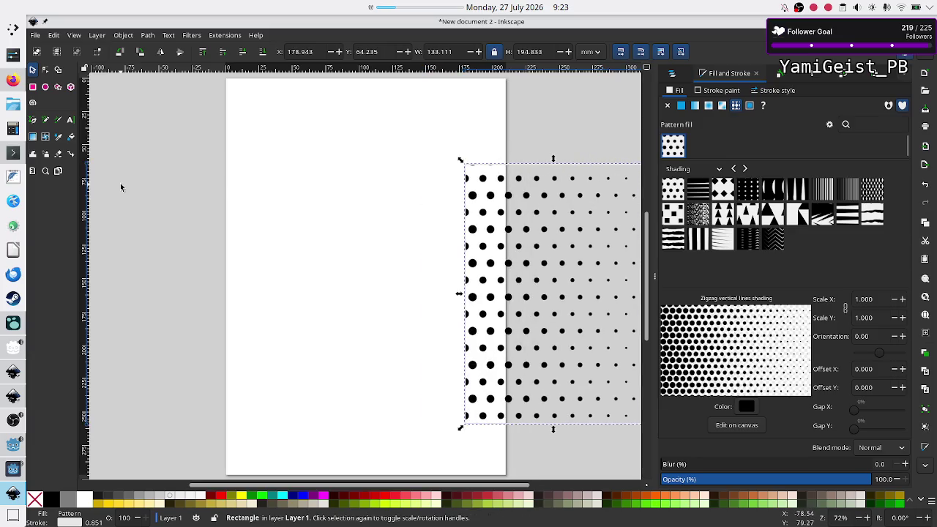
pyautogui.click(153, 194)
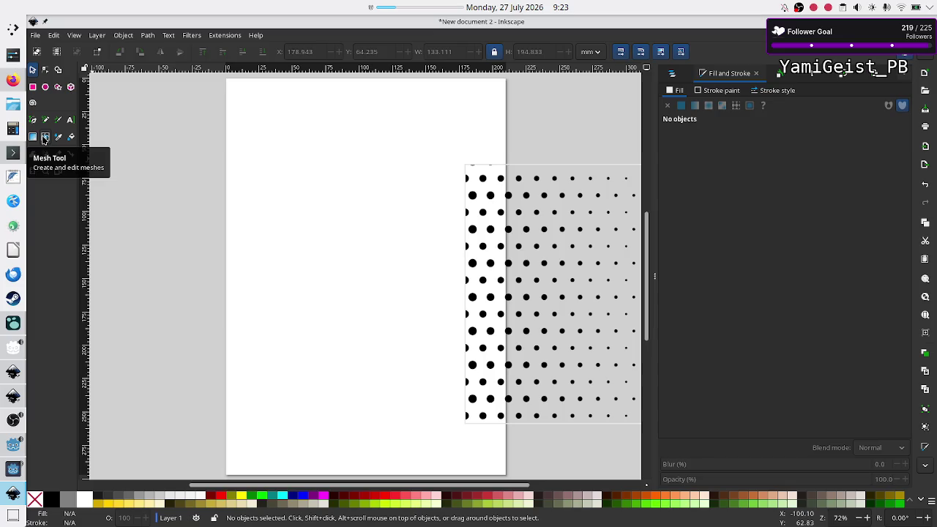
pyautogui.click(44, 137)
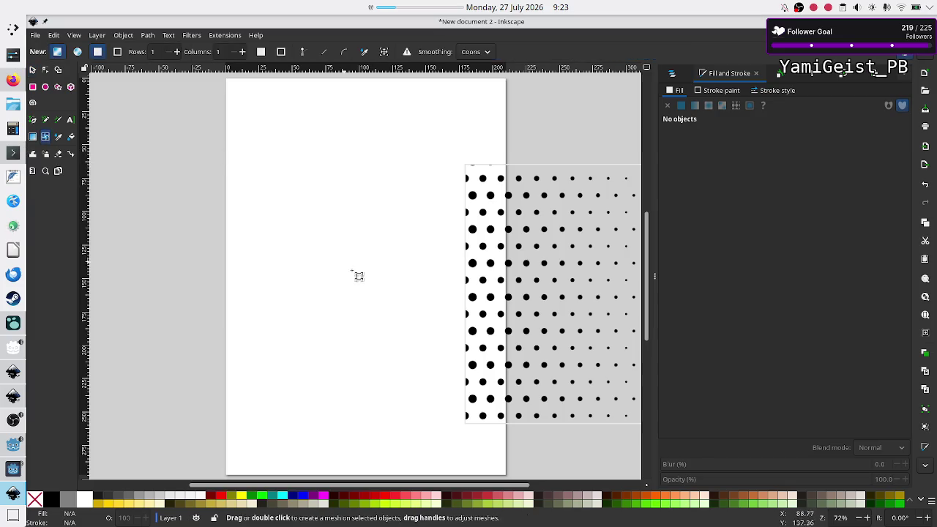
pyautogui.click(364, 278)
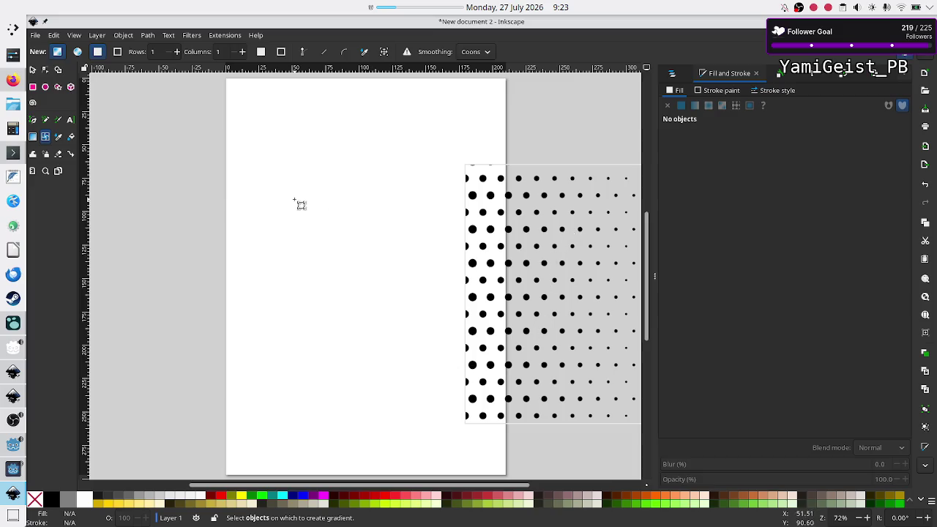
pyautogui.click(45, 137)
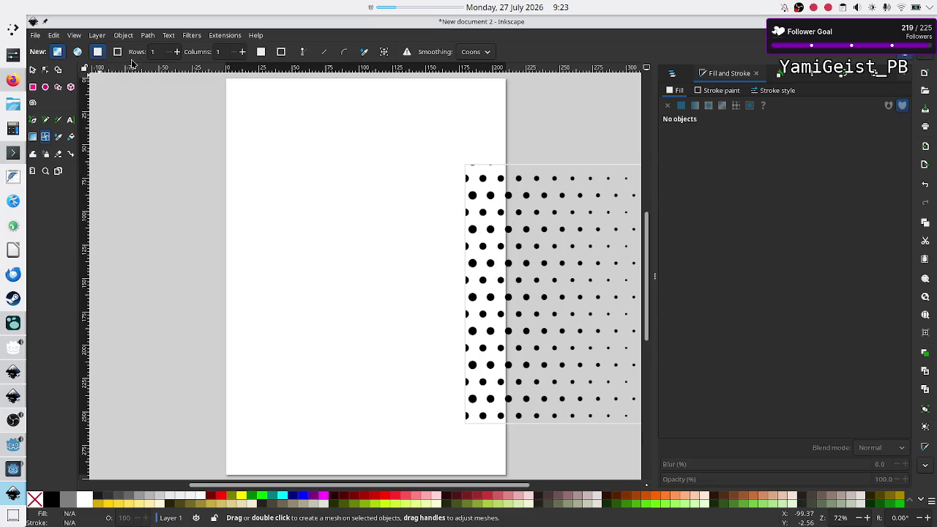
# - Set the mesh gradient to 4 rows and 4 columns
pyautogui.click(176, 52)
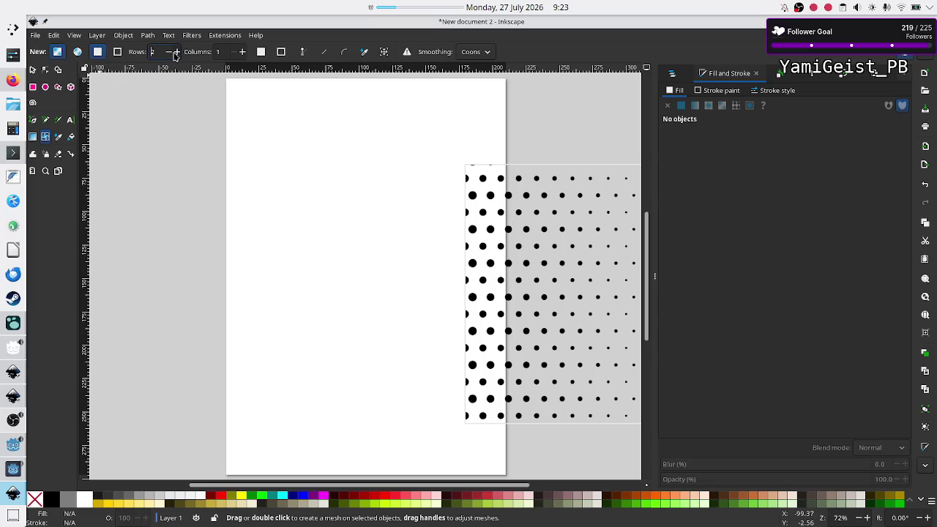
pyautogui.click(243, 53)
pyautogui.click(242, 53)
pyautogui.click(243, 53)
pyautogui.click(242, 52)
pyautogui.click(234, 53)
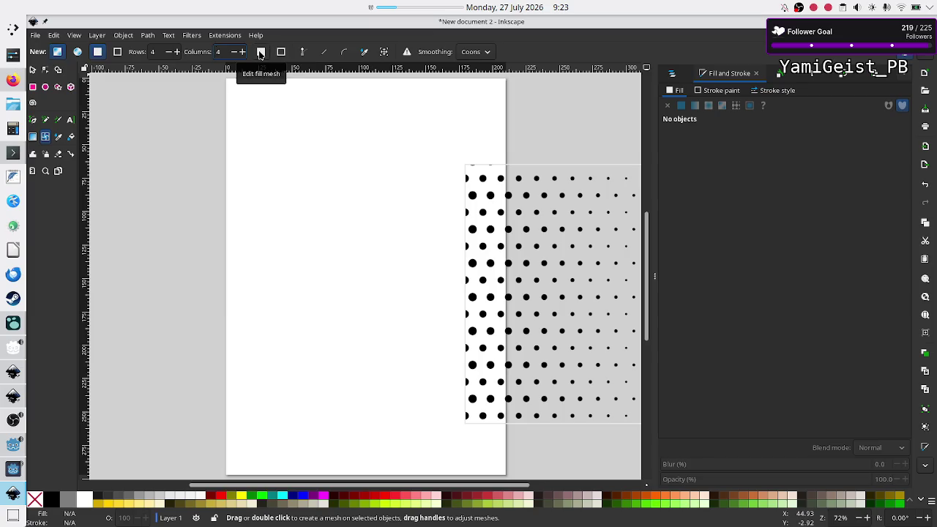
# - Enable Edit fill mesh, keep Coons smoothing, and try a mesh on the blank page
pyautogui.click(260, 52)
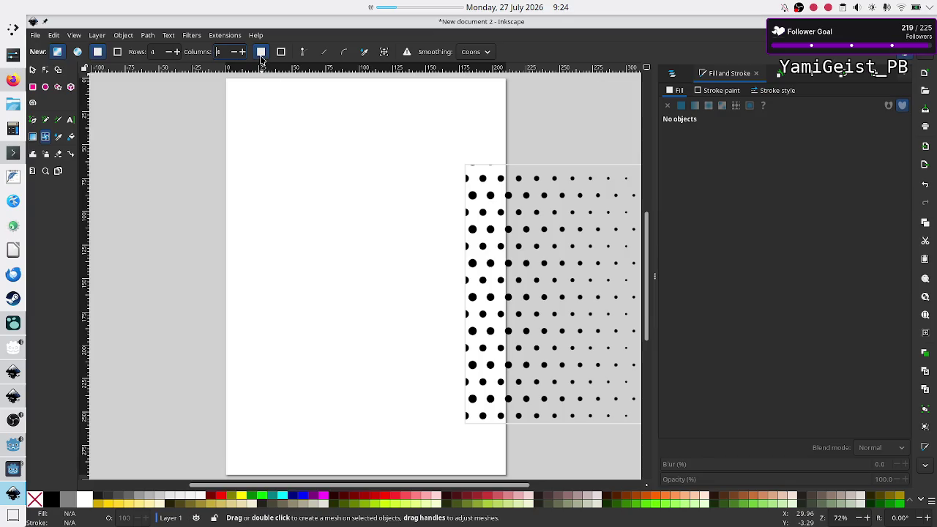
pyautogui.click(261, 56)
pyautogui.click(261, 57)
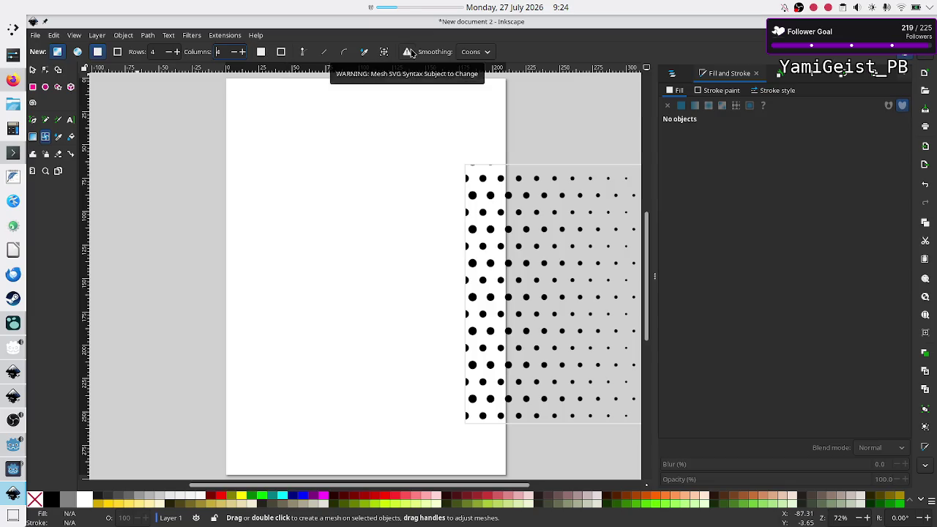
pyautogui.click(490, 52)
pyautogui.click(489, 52)
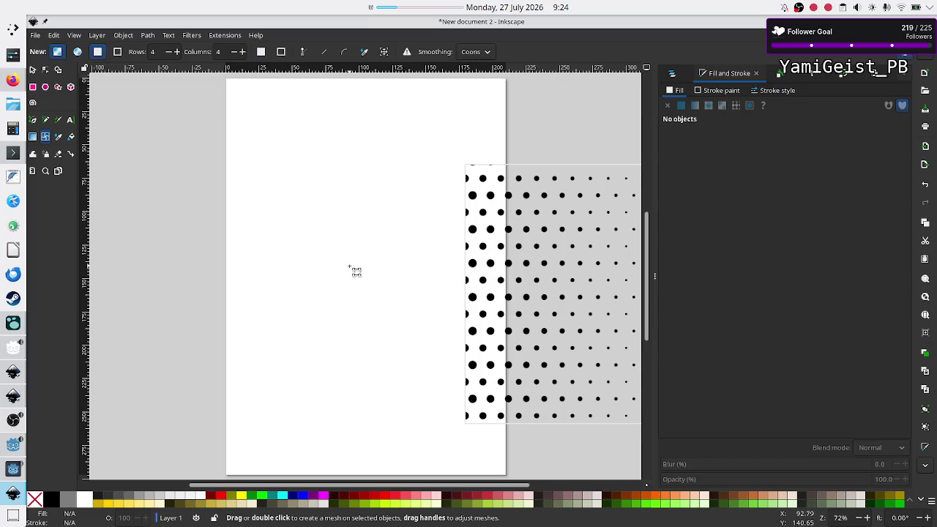
pyautogui.click(356, 272)
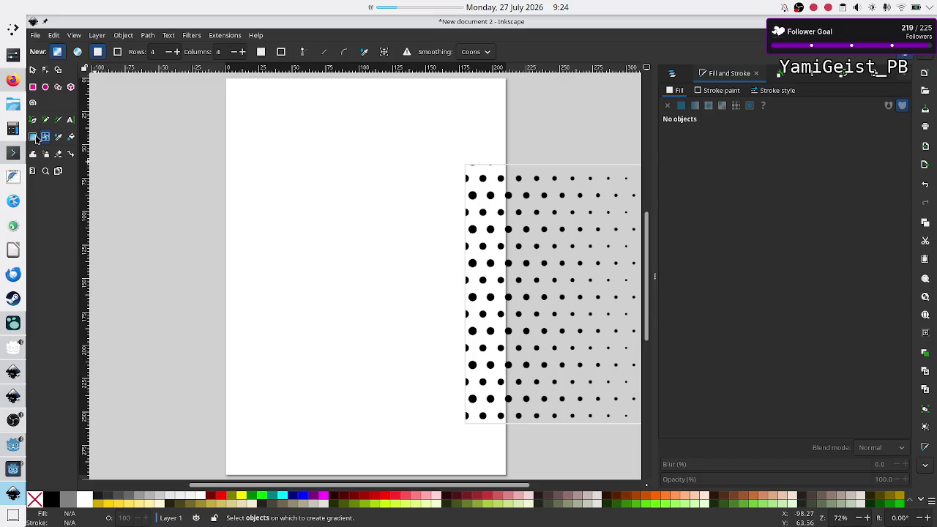
# - Try the Node, Selector, Mesh and Gradient tools and paste the clipboard onto the page
pyautogui.click(45, 70)
pyautogui.click(32, 69)
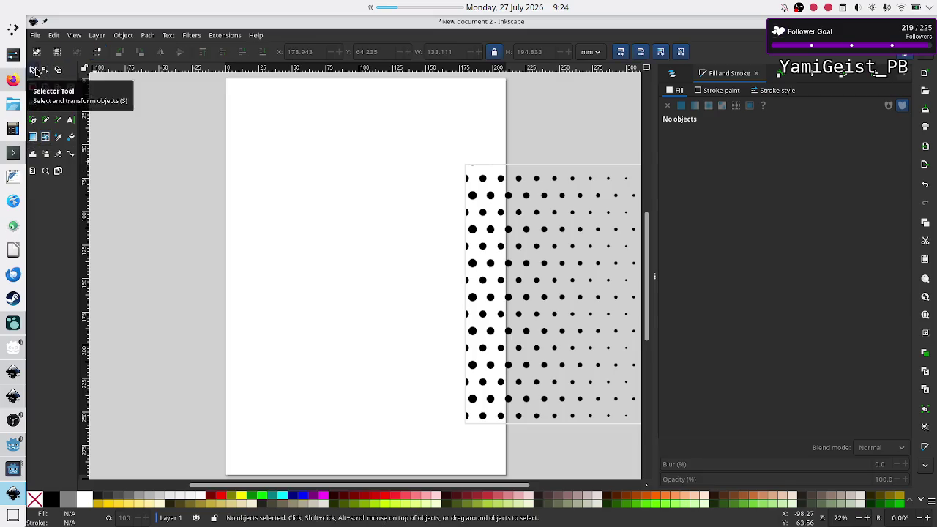
pyautogui.click(44, 137)
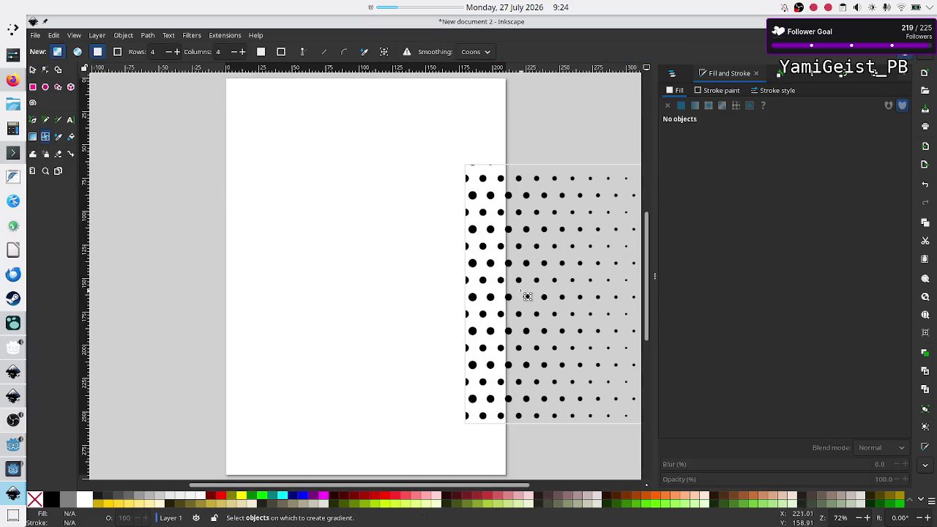
pyautogui.click(32, 138)
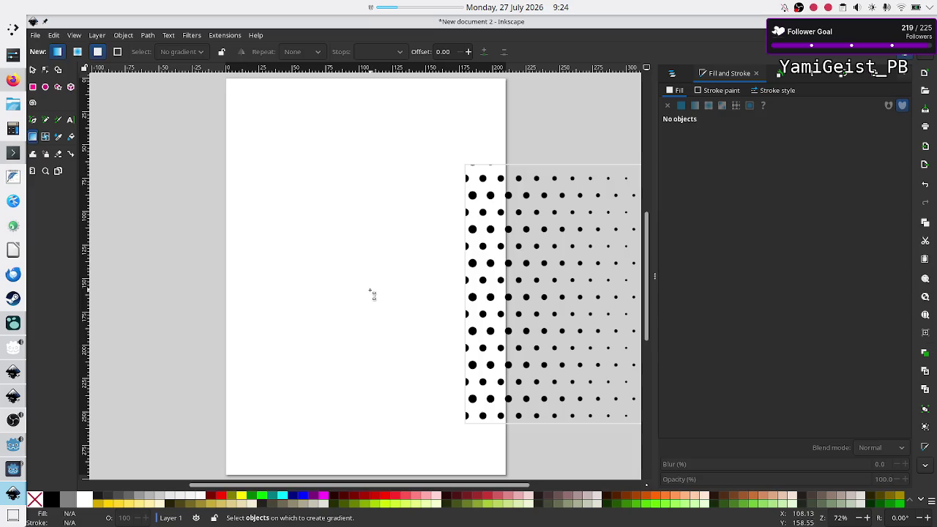
pyautogui.rightClick(360, 250)
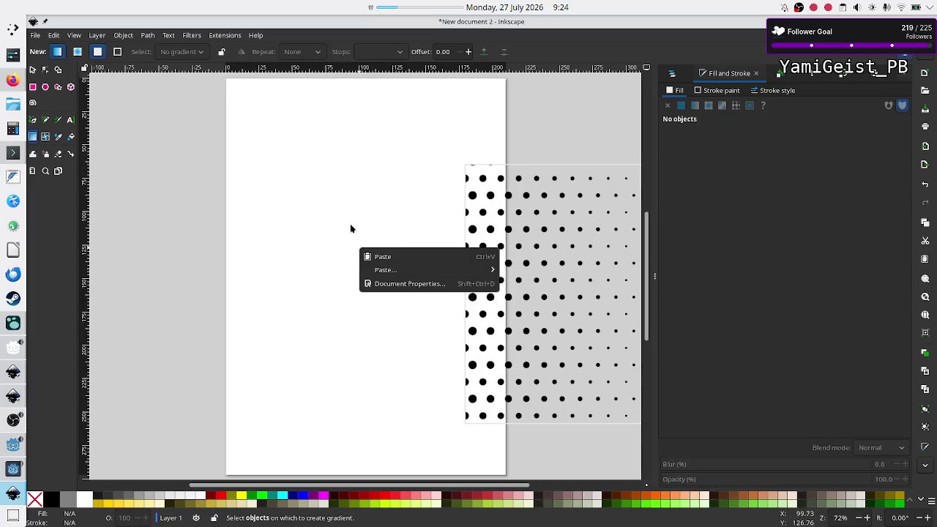
pyautogui.click(379, 256)
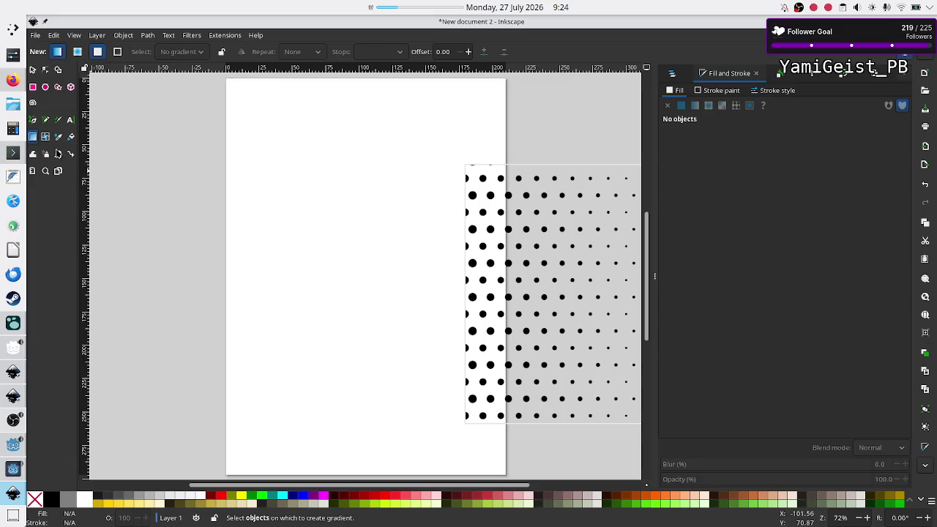
pyautogui.click(33, 139)
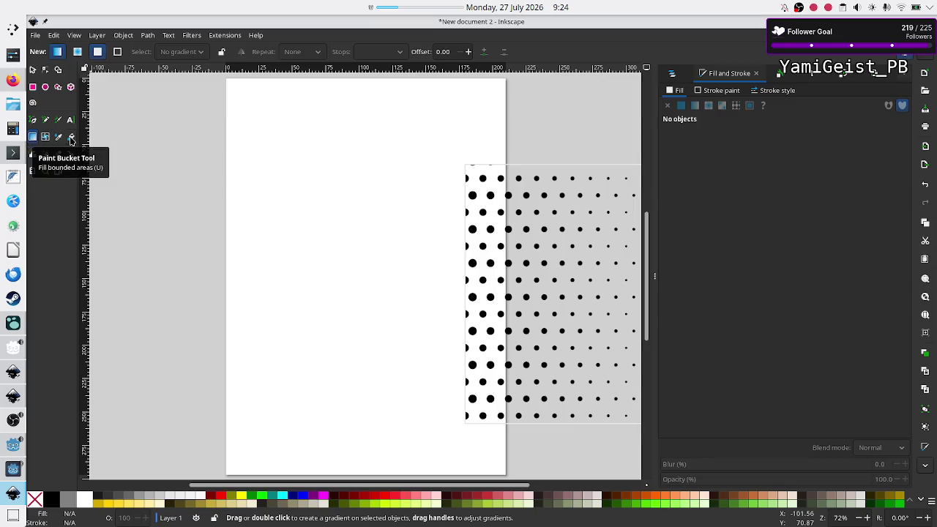
# - Try a Paint Bucket fill on the blank page, then return to the forum page in Firefox
pyautogui.click(71, 138)
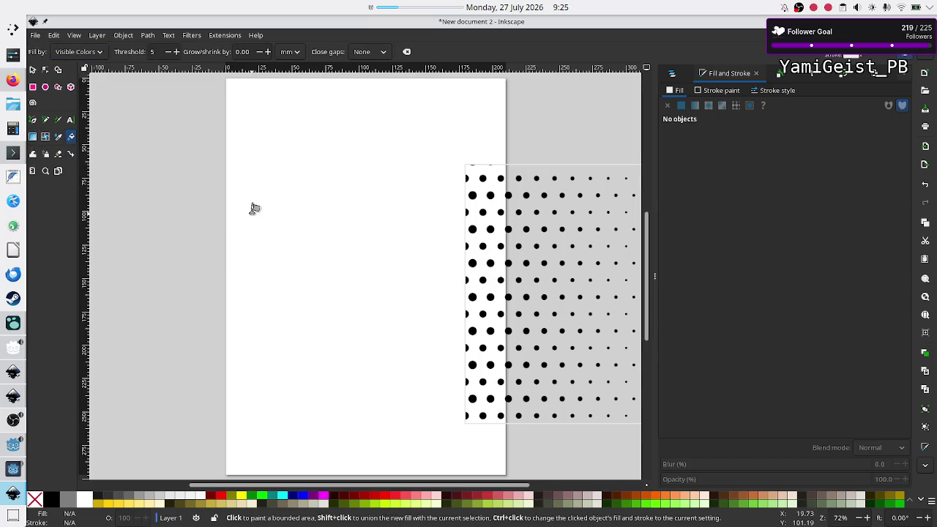
pyautogui.moveTo(253, 207)
pyautogui.mouseDown()
pyautogui.moveTo(318, 205)
pyautogui.moveTo(332, 128)
pyautogui.mouseUp()
pyautogui.click(16, 82)
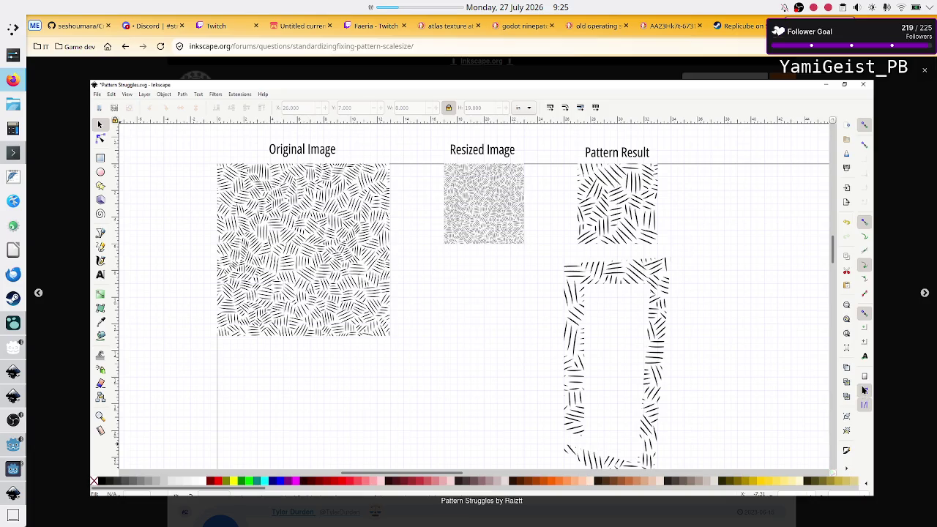
pyautogui.hotkey('alt', 'Tab')
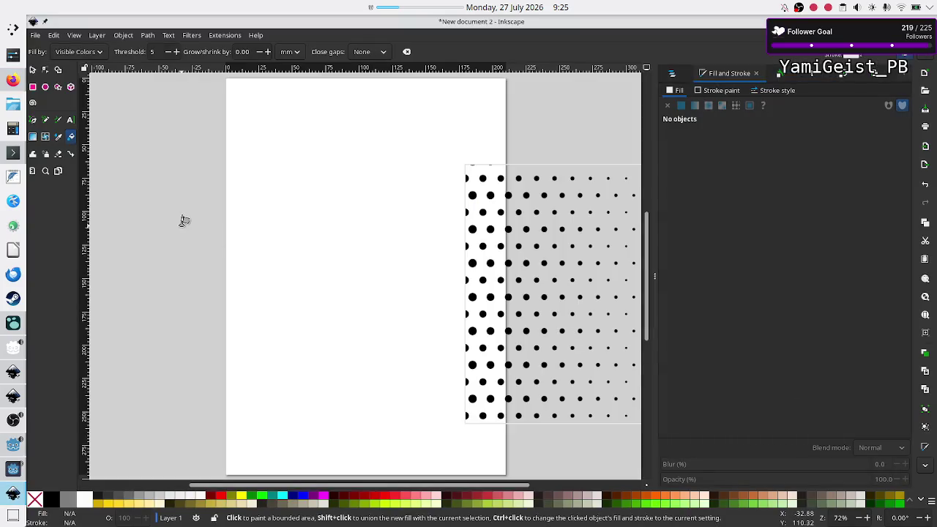
# - Check Help > About Inkscape, which shows version 1.4.3, then close that window
pyautogui.click(45, 71)
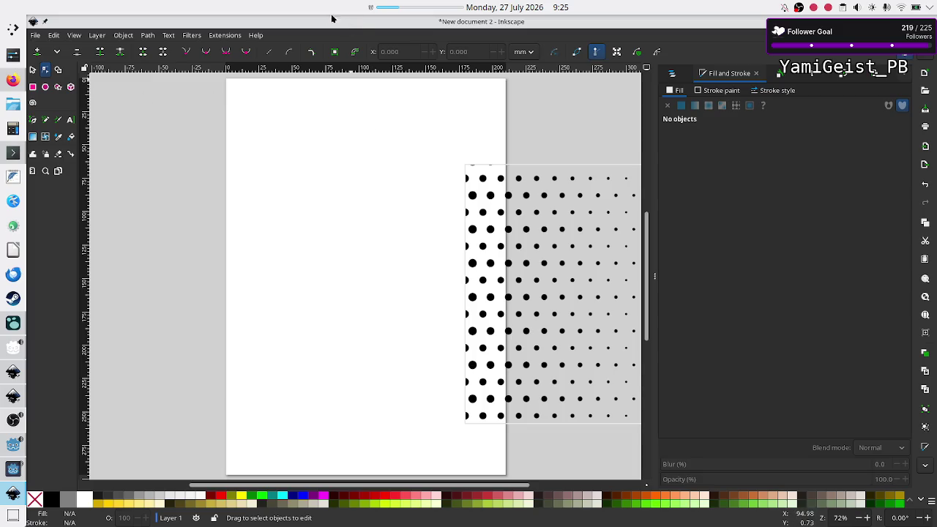
pyautogui.click(256, 35)
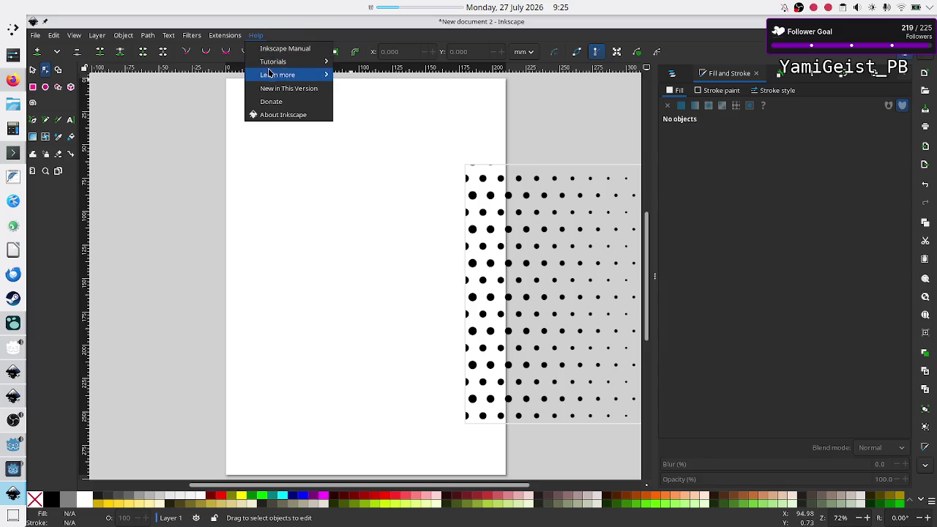
pyautogui.click(277, 116)
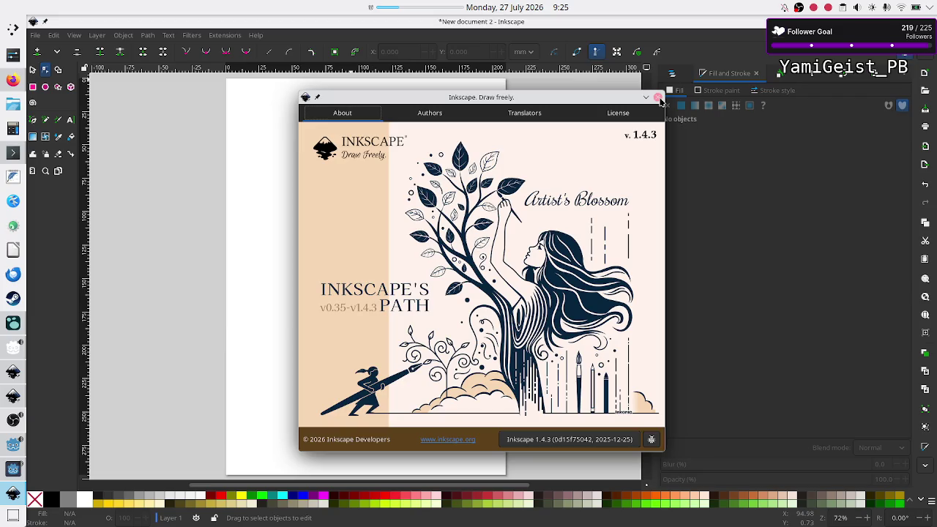
pyautogui.click(658, 97)
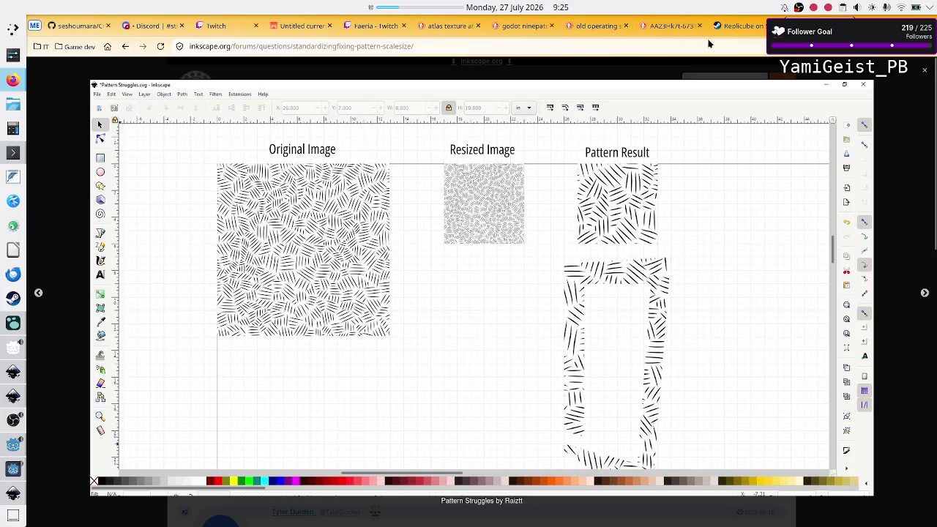
# - Go to YouTube and search for 'inkscape create geometrical patterns'
pyautogui.click(349, 46)
pyautogui.write('y')
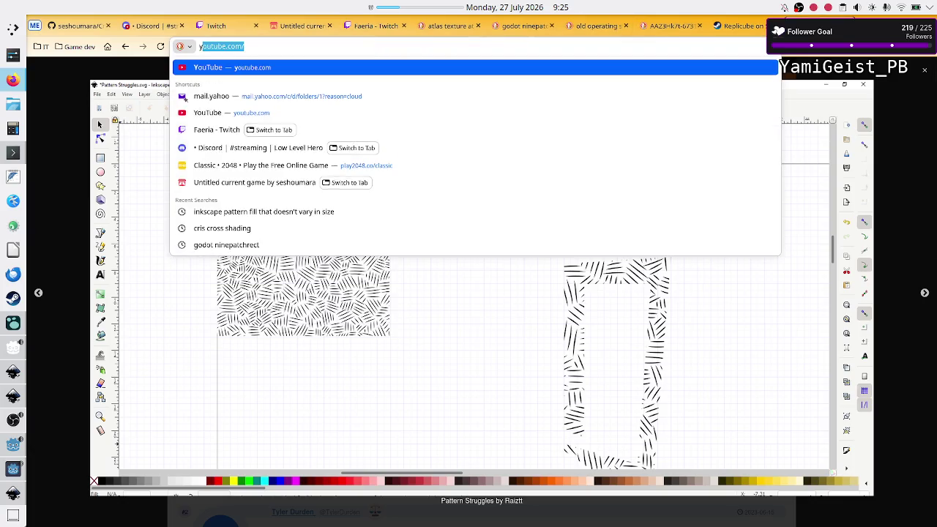
pyautogui.press('Return')
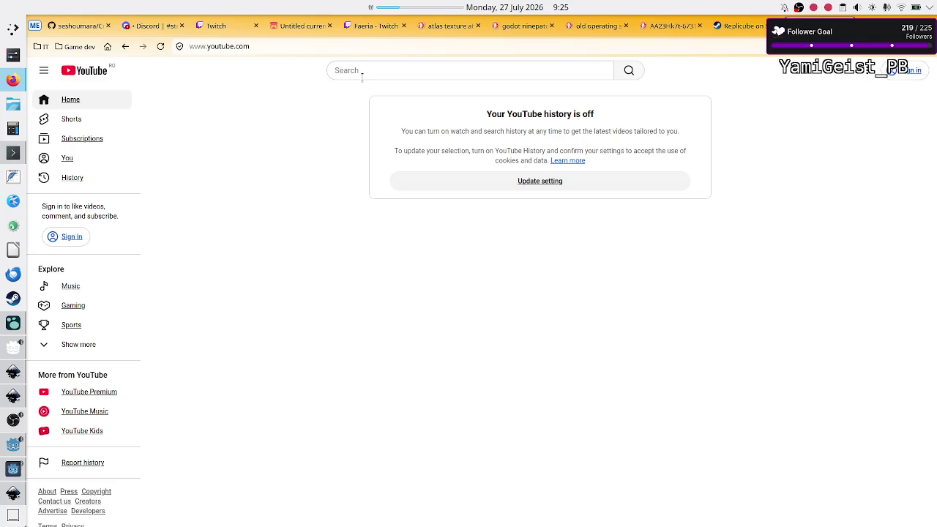
pyautogui.click(361, 77)
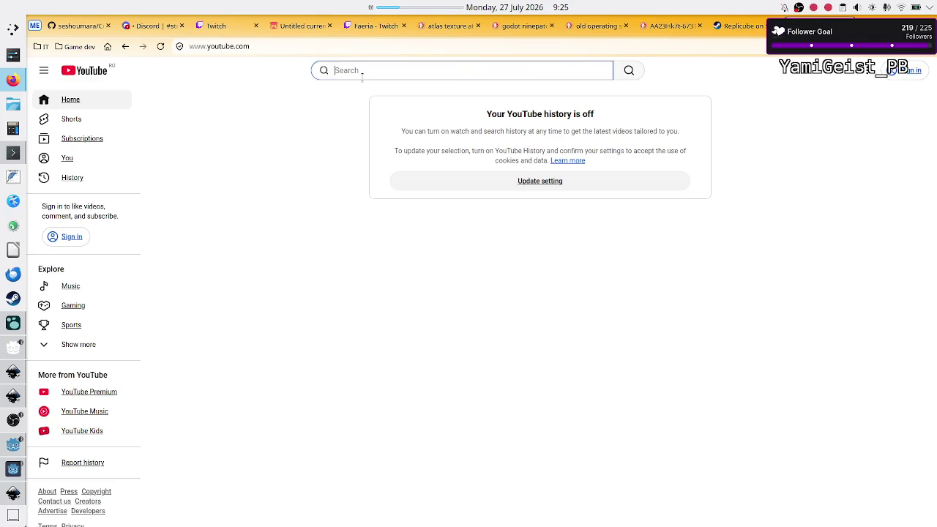
pyautogui.write('inksc')
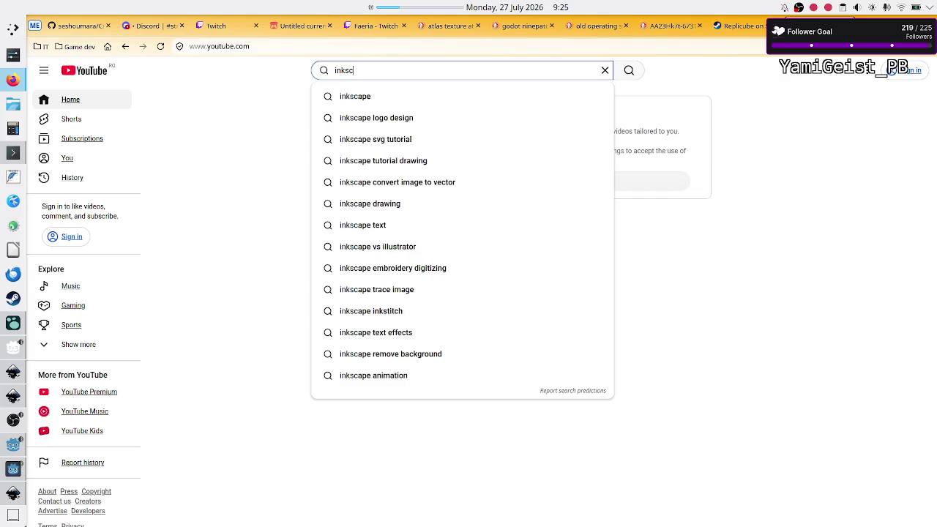
pyautogui.write('ape create ge')
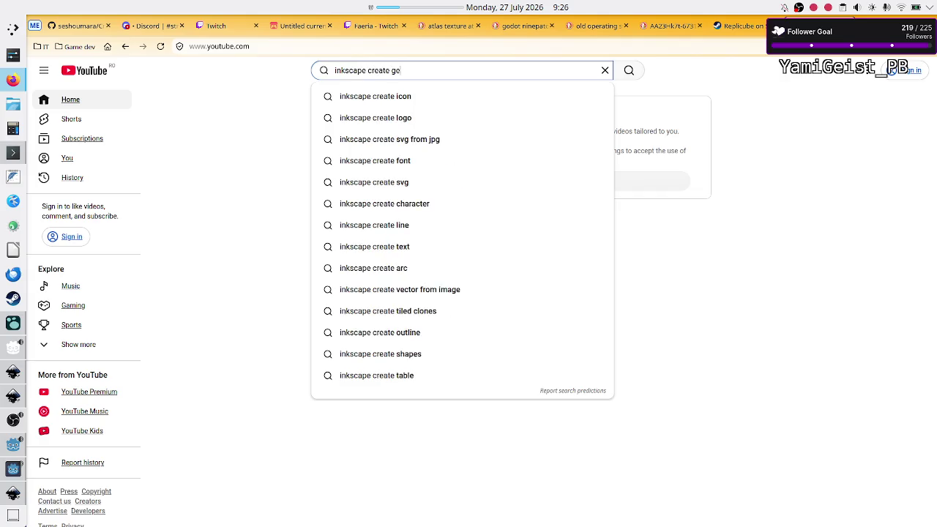
pyautogui.write('ometrical pattern')
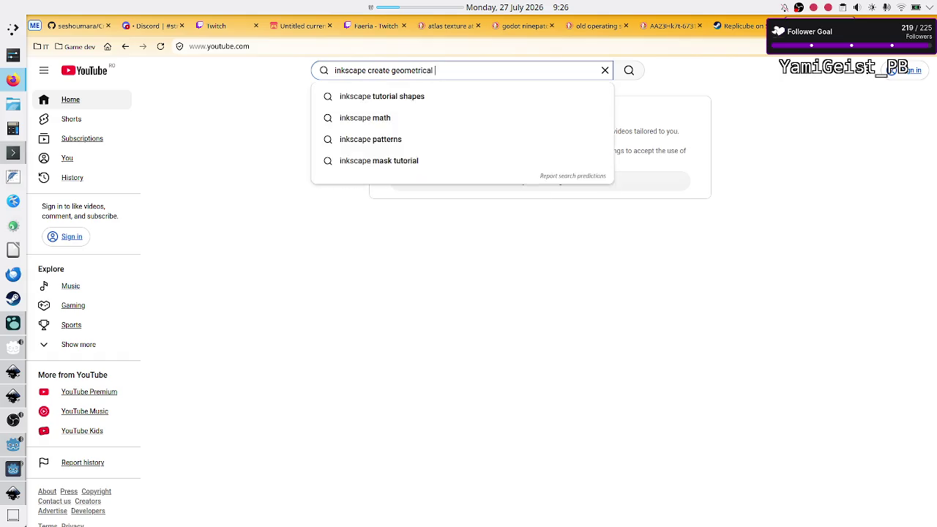
pyautogui.write('s')
pyautogui.press('Return')
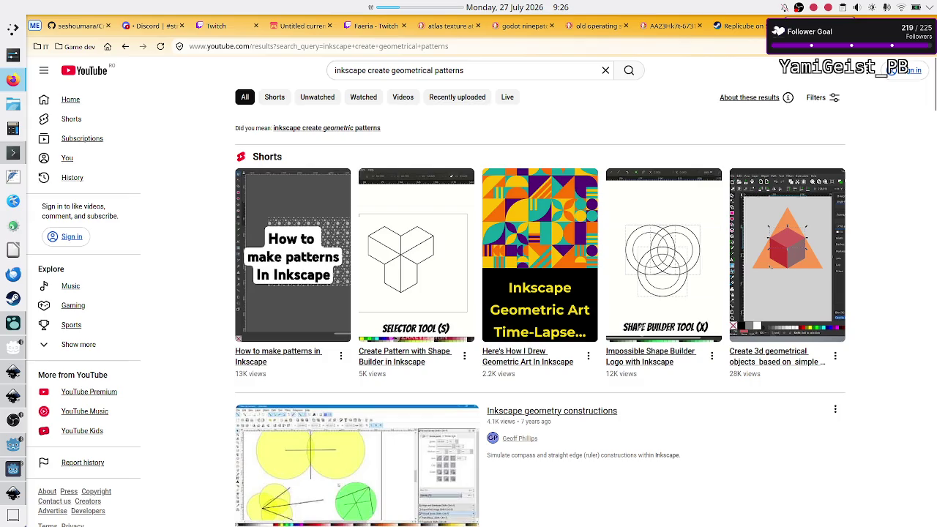
# - Scroll through the Inkscape geometric pattern tutorials and Shorts in the results
pyautogui.scroll(-3, 432, 370)
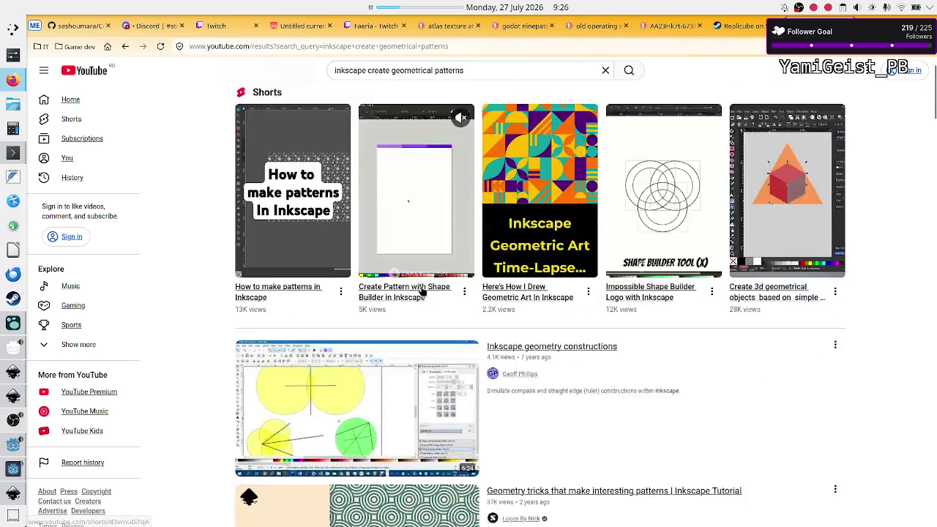
pyautogui.scroll(-3, 422, 291)
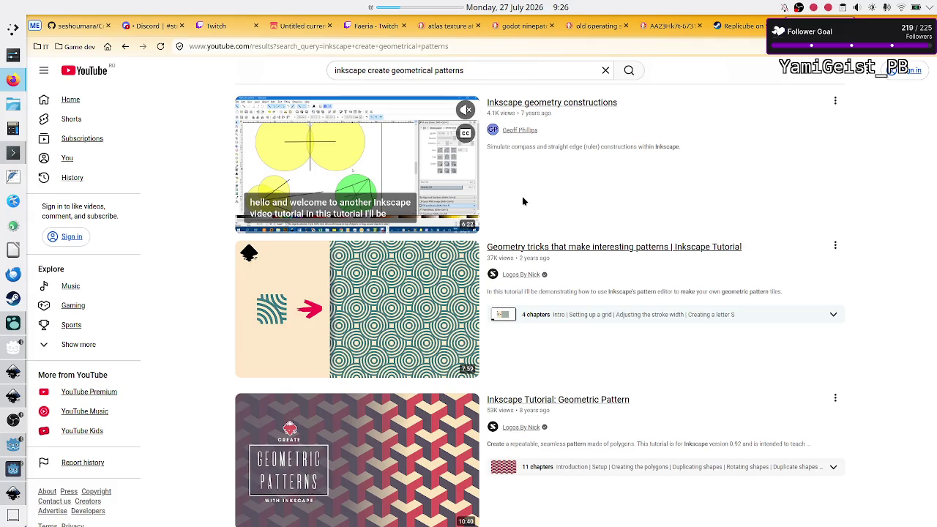
pyautogui.scroll(-3, 576, 237)
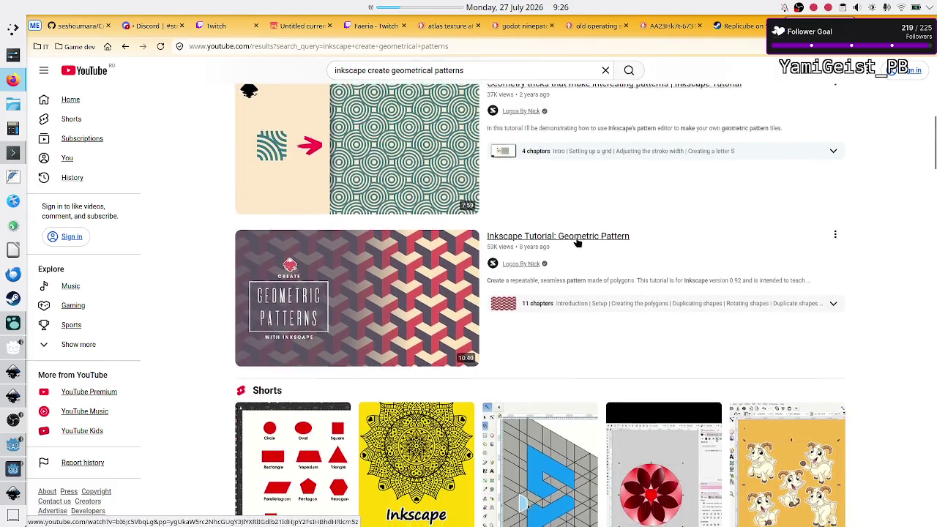
pyautogui.scroll(-1, 576, 242)
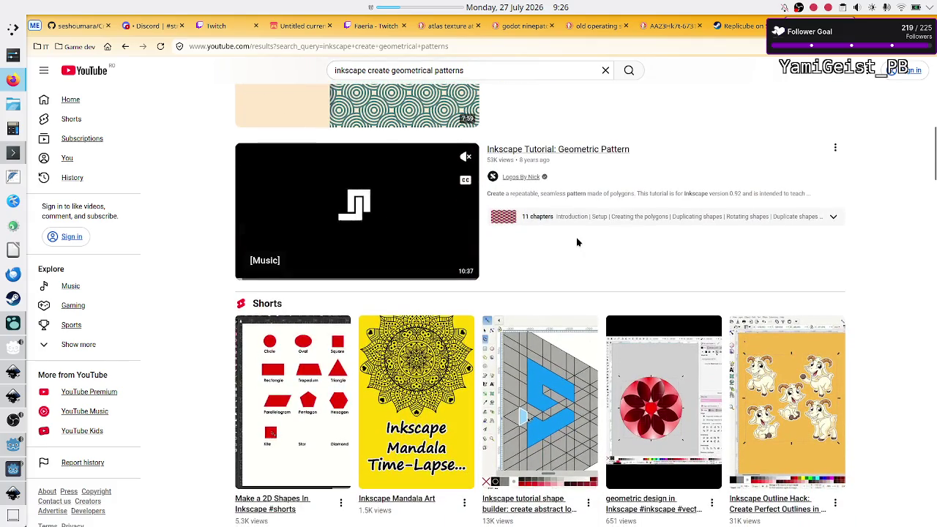
pyautogui.scroll(-2, 576, 243)
pyautogui.scroll(-2, 576, 242)
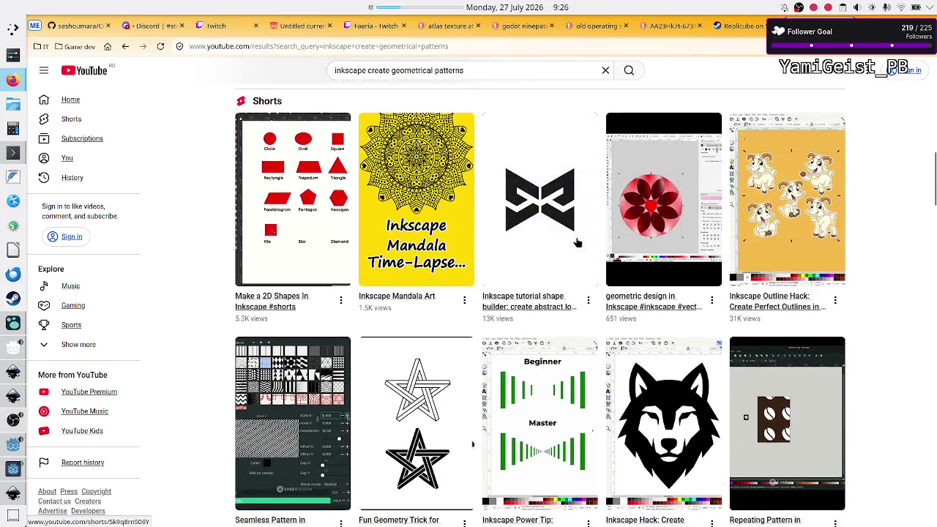
pyautogui.scroll(-2, 577, 243)
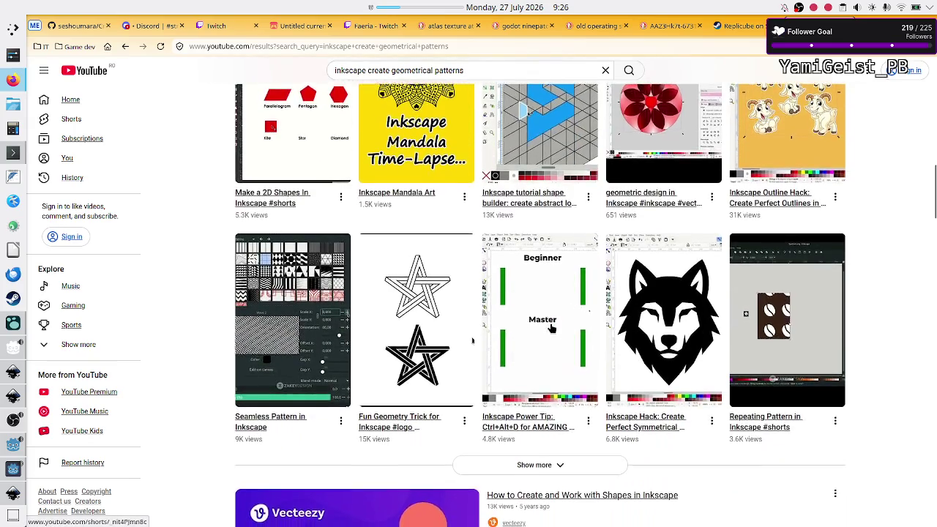
pyautogui.scroll(-3, 552, 328)
pyautogui.scroll(-3, 553, 328)
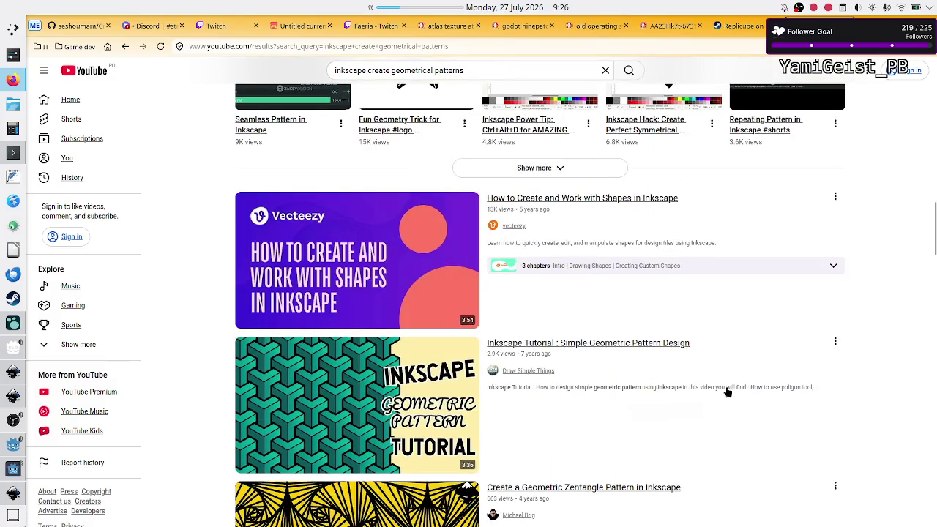
pyautogui.scroll(-1, 869, 383)
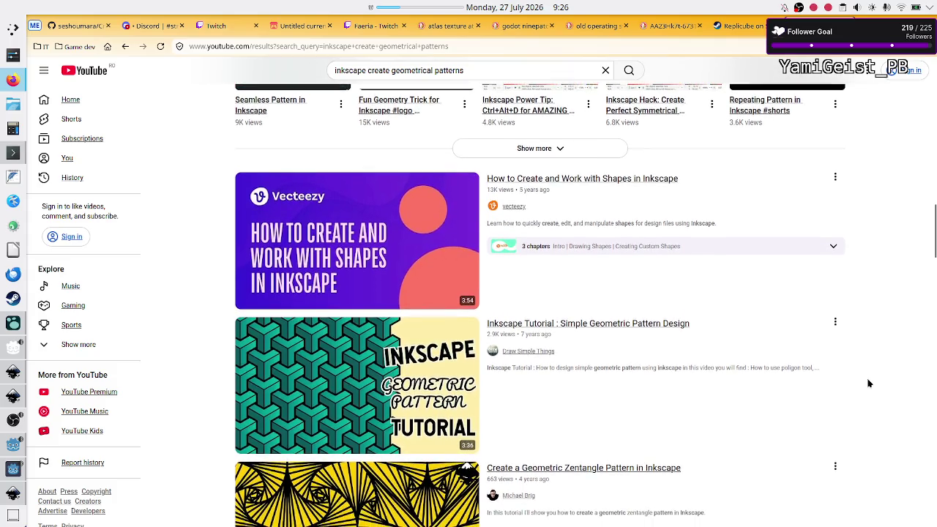
pyautogui.scroll(-3, 870, 383)
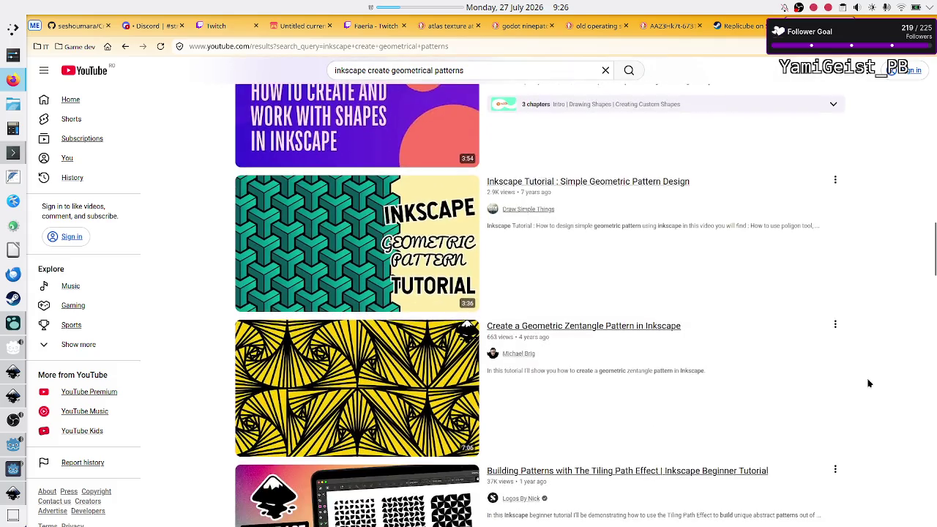
# - Play 'Inkscape Tutorial : Simple Geometric Pattern Design', dismiss the recommendations card, and rewind to the hexagons step
pyautogui.click(398, 268)
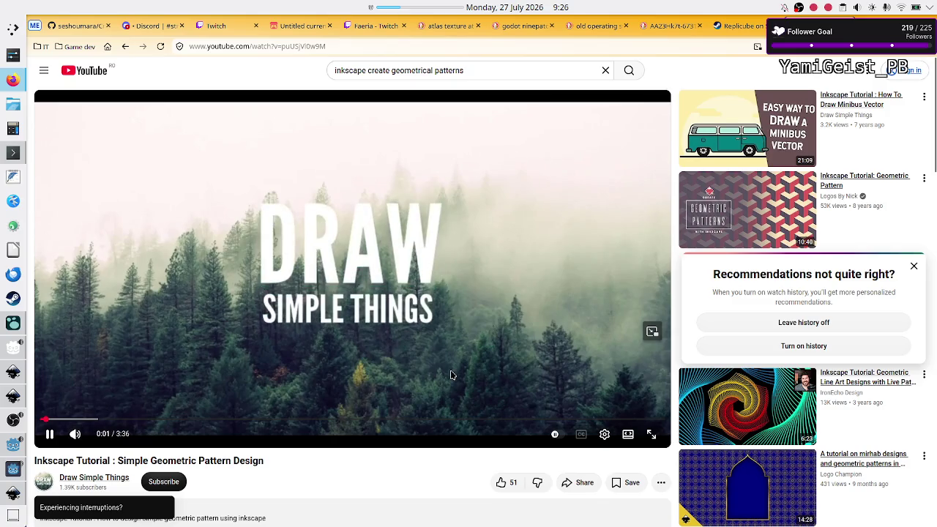
pyautogui.click(806, 324)
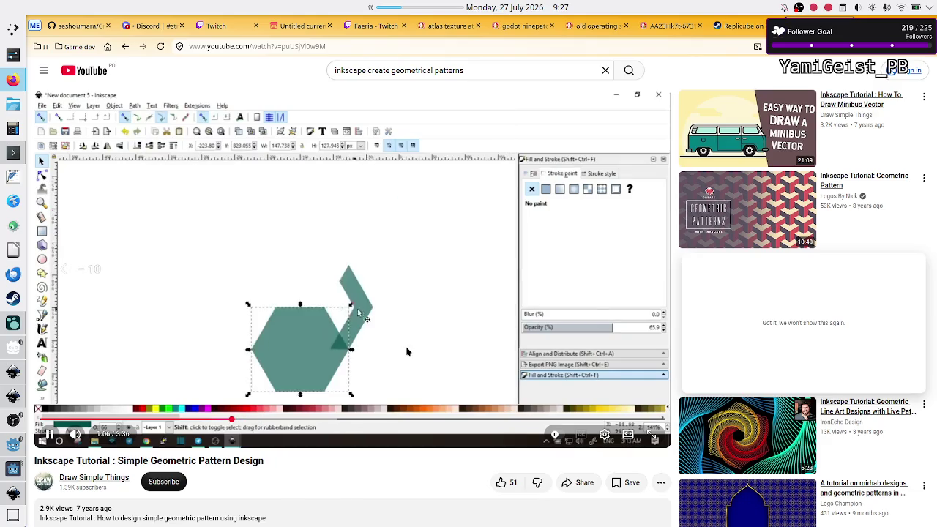
pyautogui.press('Left')
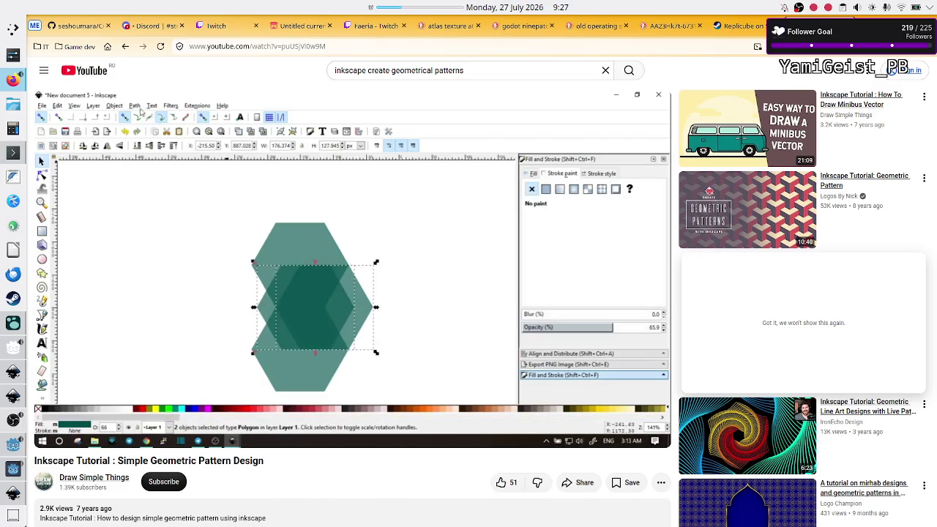
pyautogui.press('Left')
pyautogui.press('Left')
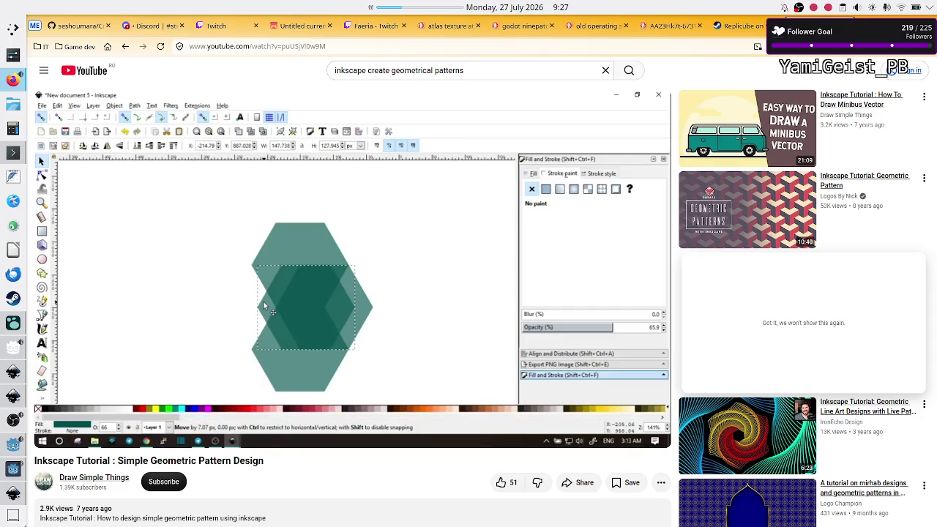
pyautogui.click(409, 323)
# - Pause the tutorial at the path operations step, then let it play on to the 3D Y shapes
pyautogui.click(408, 322)
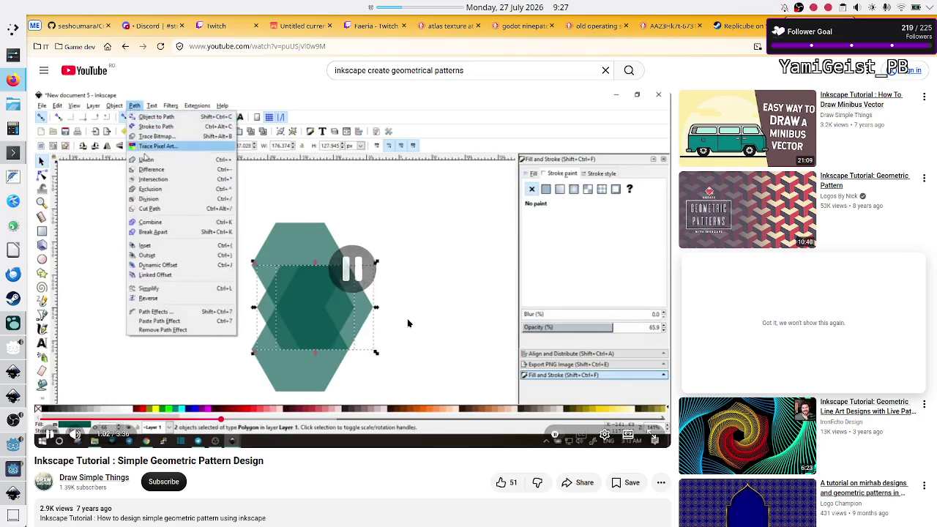
pyautogui.click(409, 323)
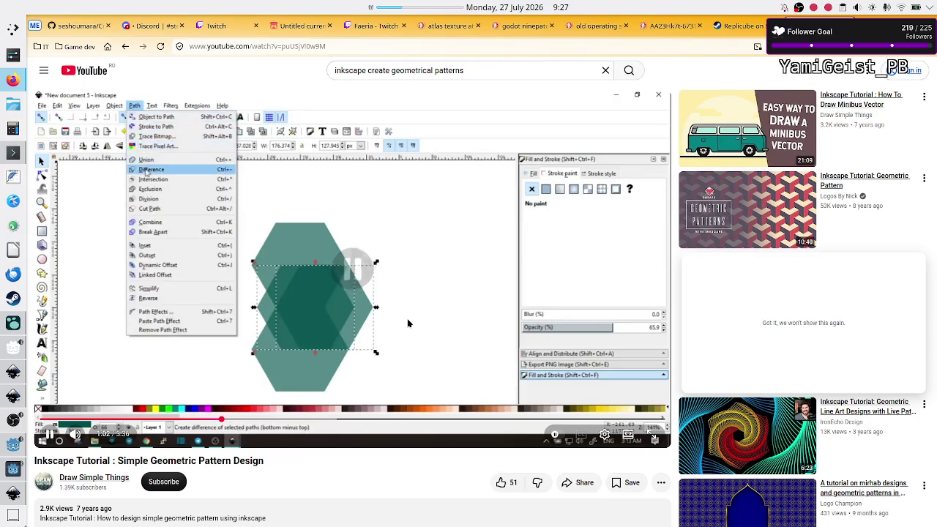
pyautogui.click(409, 323)
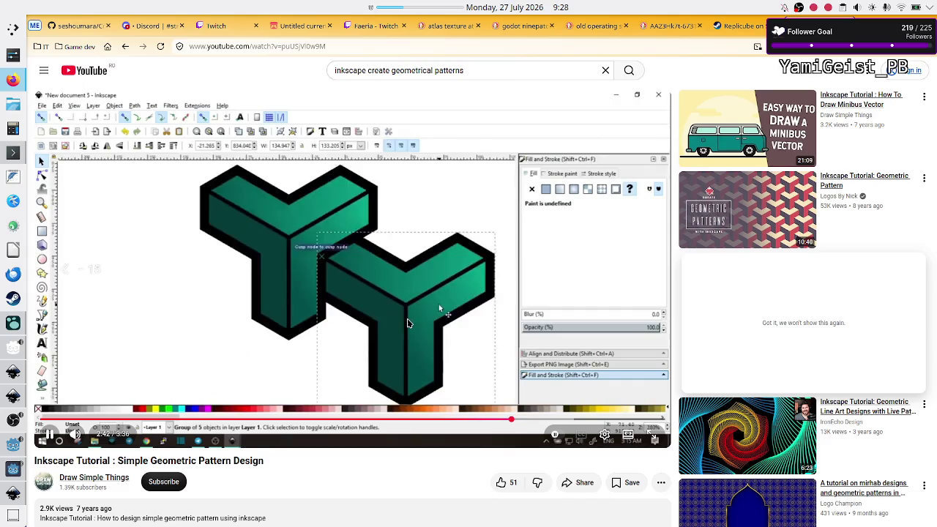
pyautogui.press('Left')
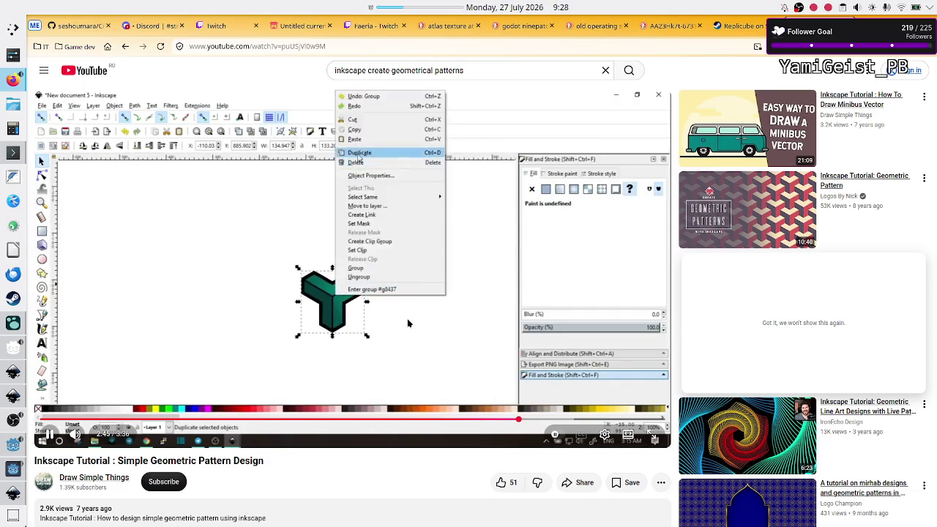
# - Rewind to rewatch the duplication step through to the end, then switch back to Inkscape
pyautogui.press('Left')
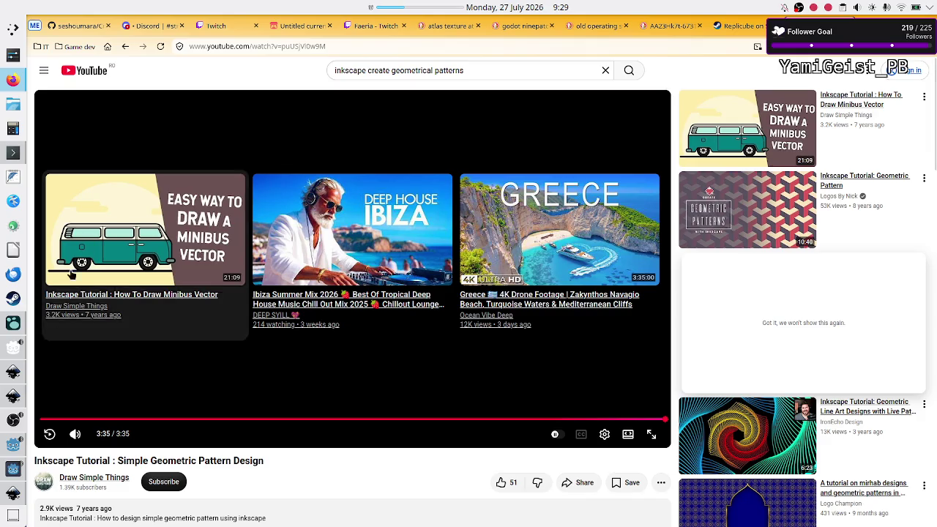
pyautogui.click(12, 501)
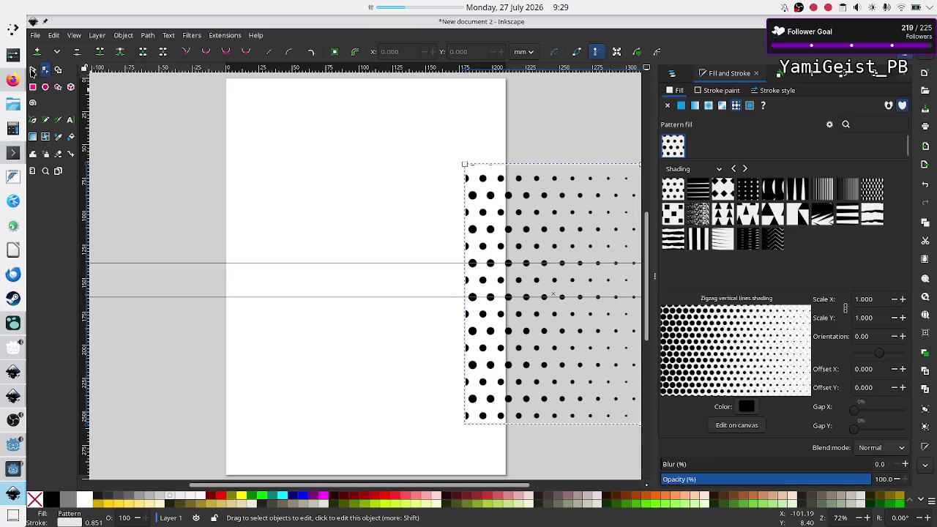
# - Select the halftone dot-pattern rectangle and delete it
pyautogui.click(32, 69)
pyautogui.click(510, 262)
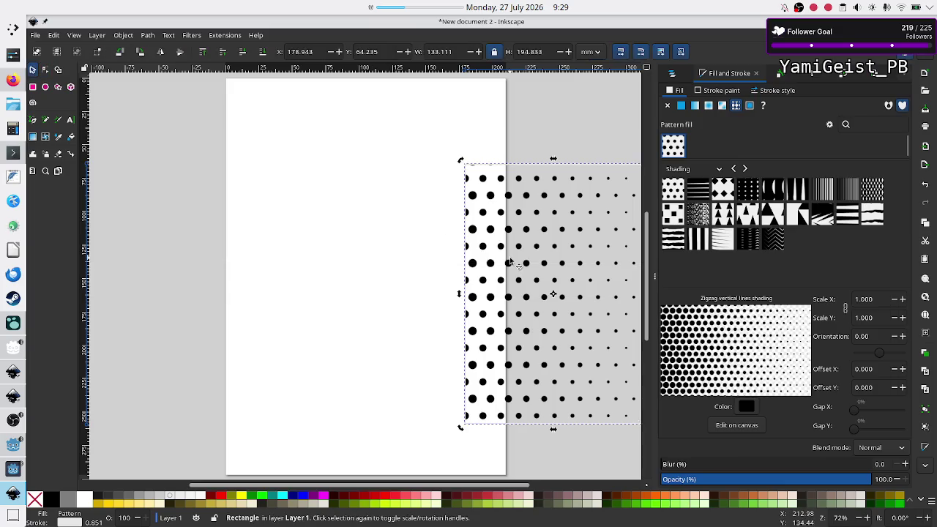
pyautogui.press('Delete')
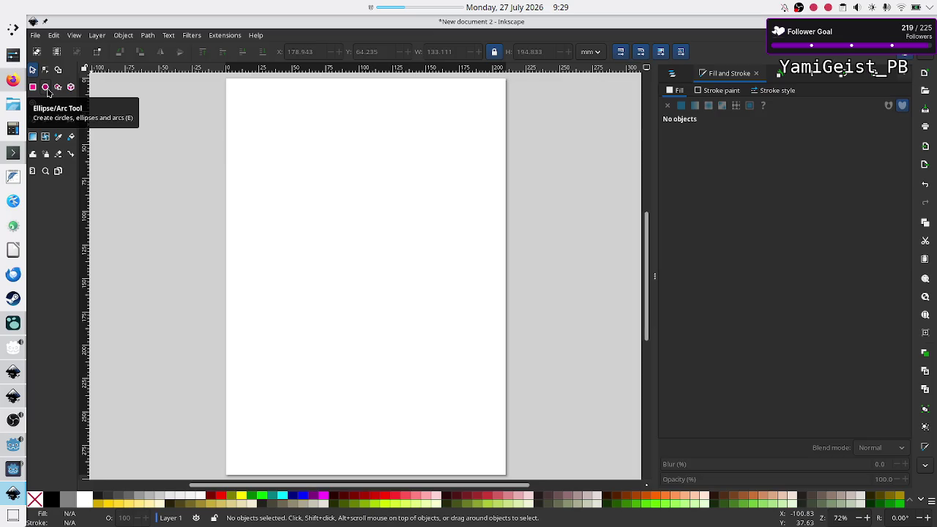
# - Draw a grey circle about 25.7 mm across near the page's top-left, then switch to Game 1
pyautogui.click(45, 88)
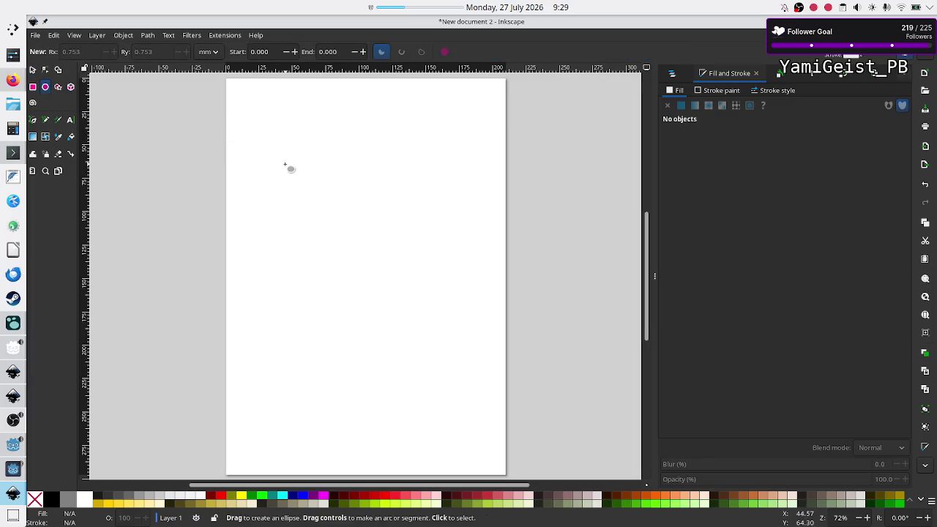
pyautogui.moveTo(284, 164)
pyautogui.mouseDown()
pyautogui.moveTo(331, 208)
pyautogui.moveTo(348, 208)
pyautogui.moveTo(319, 207)
pyautogui.mouseUp()
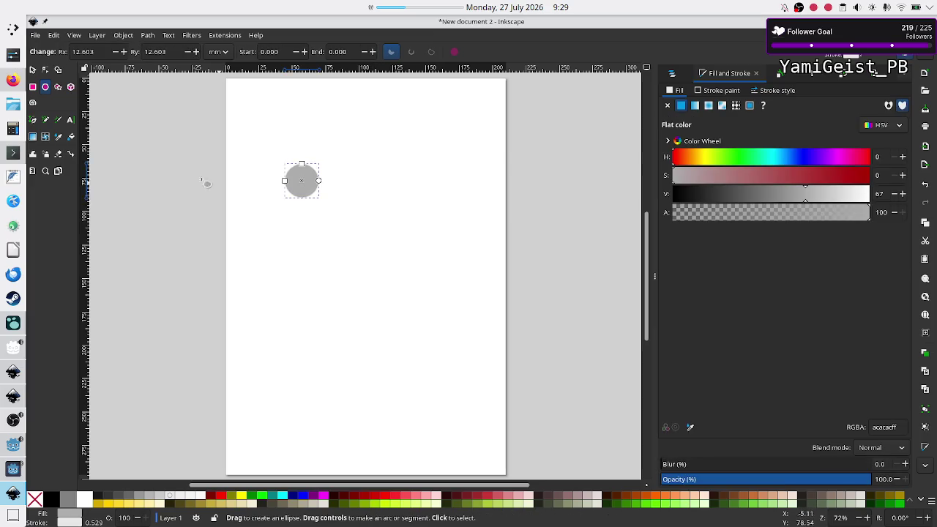
pyautogui.click(33, 70)
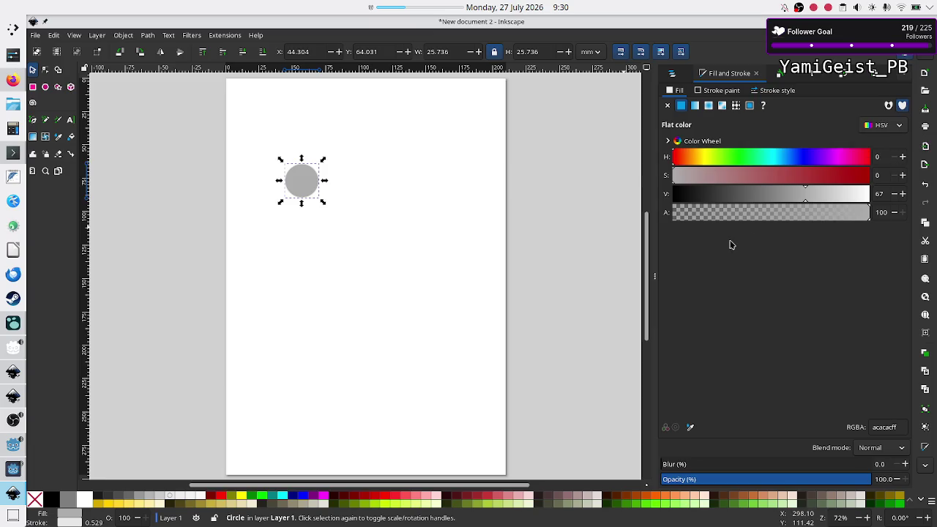
pyautogui.click(14, 469)
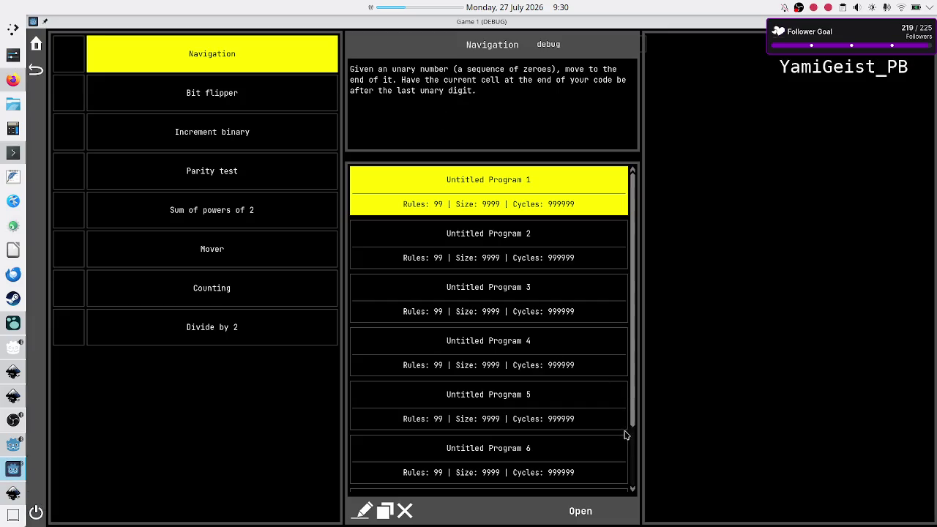
# - Scroll through the Navigation puzzle's program list in Game 1, then return to Inkscape
pyautogui.moveTo(633, 410)
pyautogui.mouseDown()
pyautogui.moveTo(642, 491)
pyautogui.moveTo(634, 410)
pyautogui.moveTo(635, 471)
pyautogui.moveTo(642, 291)
pyautogui.mouseUp()
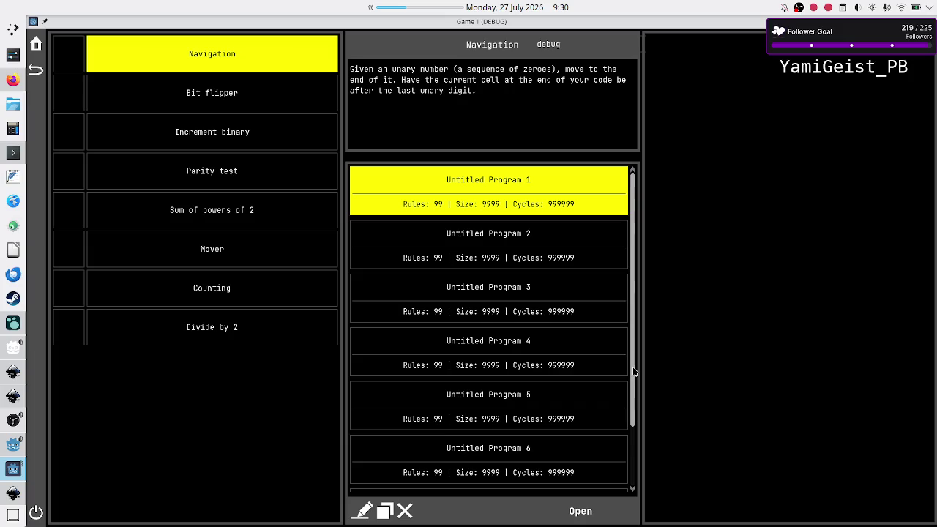
pyautogui.moveTo(634, 372)
pyautogui.mouseDown()
pyautogui.moveTo(635, 435)
pyautogui.moveTo(633, 387)
pyautogui.moveTo(641, 395)
pyautogui.moveTo(654, 333)
pyautogui.mouseUp()
pyautogui.moveTo(644, 380)
pyautogui.mouseDown()
pyautogui.moveTo(640, 387)
pyautogui.moveTo(641, 309)
pyautogui.mouseUp()
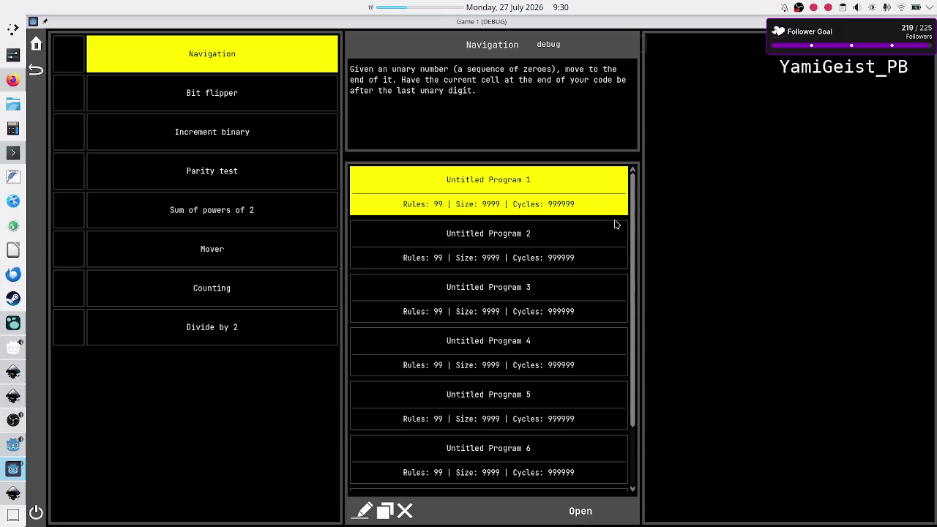
pyautogui.hotkey('alt', 'Tab')
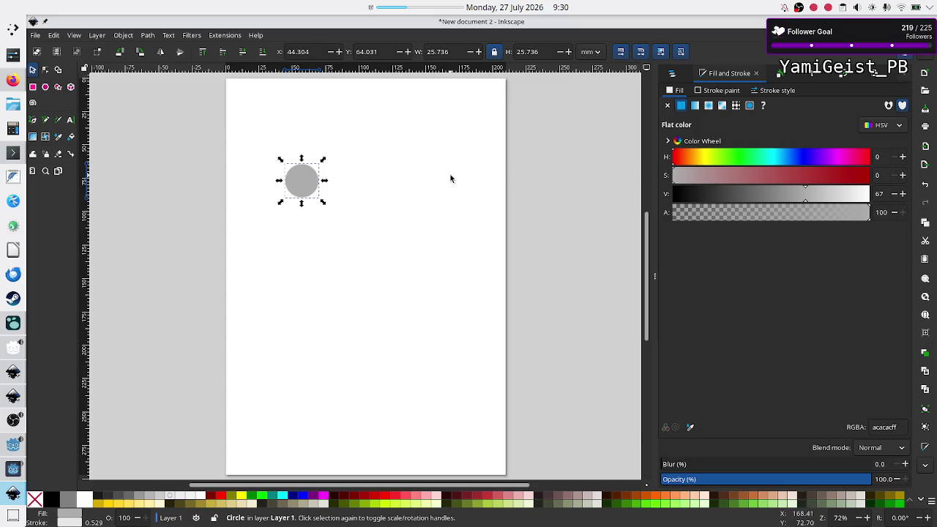
# - Shrink the grey circle to about 70% and snap a pasted copy just below it
pyautogui.hotkey('alt', 'Tab')
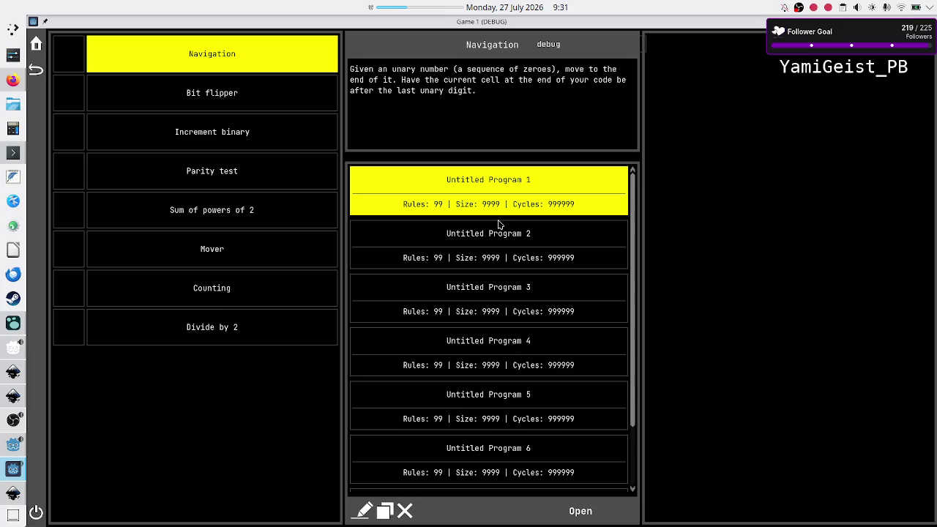
pyautogui.hotkey('alt', 'Tab')
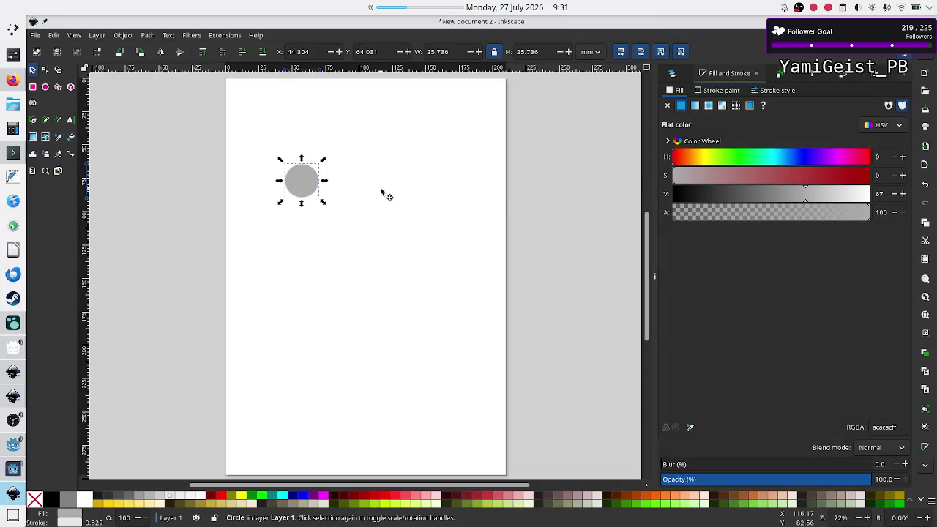
pyautogui.moveTo(324, 202); pyautogui.dragTo(301, 177)
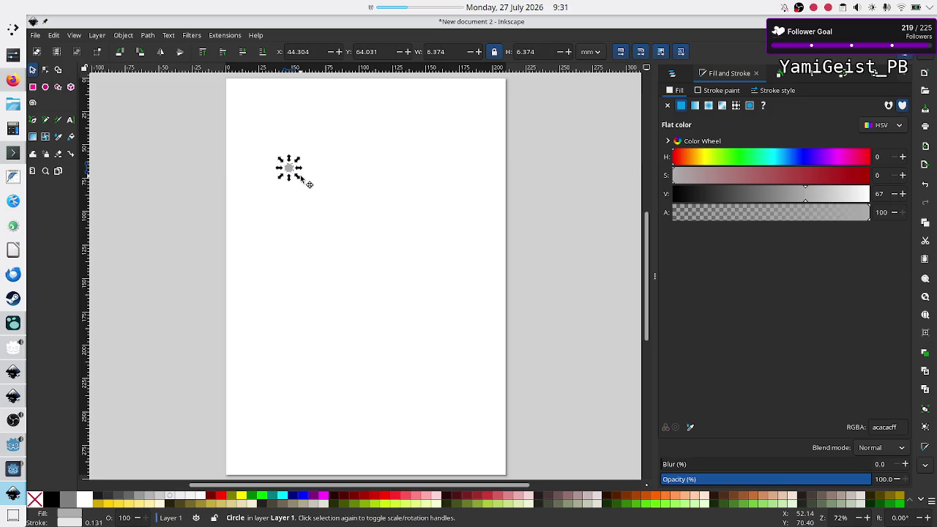
pyautogui.click(324, 216)
pyautogui.moveTo(271, 149); pyautogui.dragTo(320, 196)
pyautogui.hotkey('ctrl', 'v')
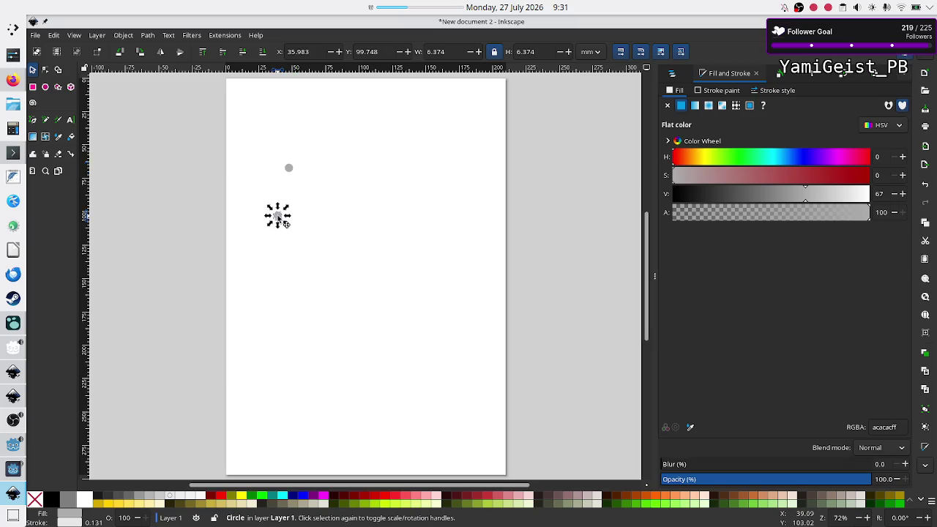
pyautogui.moveTo(278, 217)
pyautogui.mouseDown()
pyautogui.moveTo(293, 180)
pyautogui.moveTo(301, 190)
pyautogui.moveTo(294, 181)
pyautogui.mouseUp()
# - Duplicate both circles and snap the pair below, forming a column of four
pyautogui.click(311, 227)
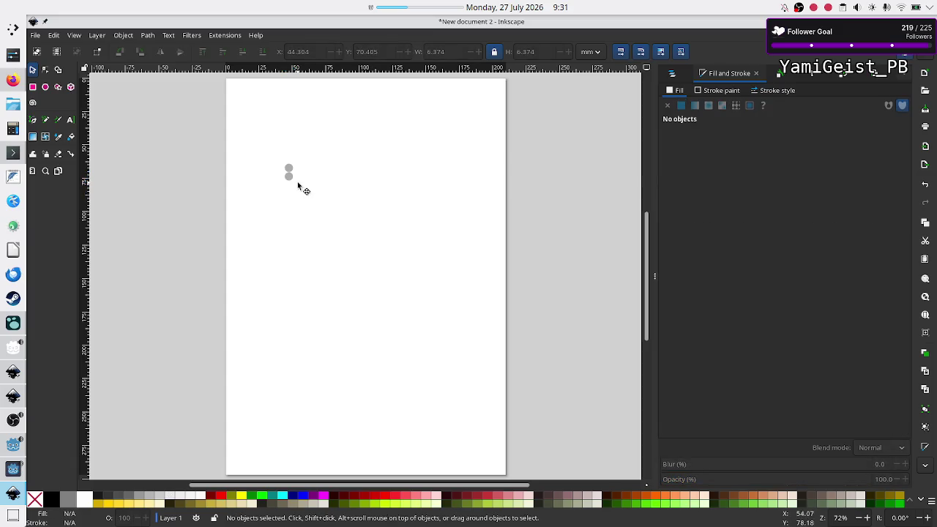
pyautogui.click(288, 176)
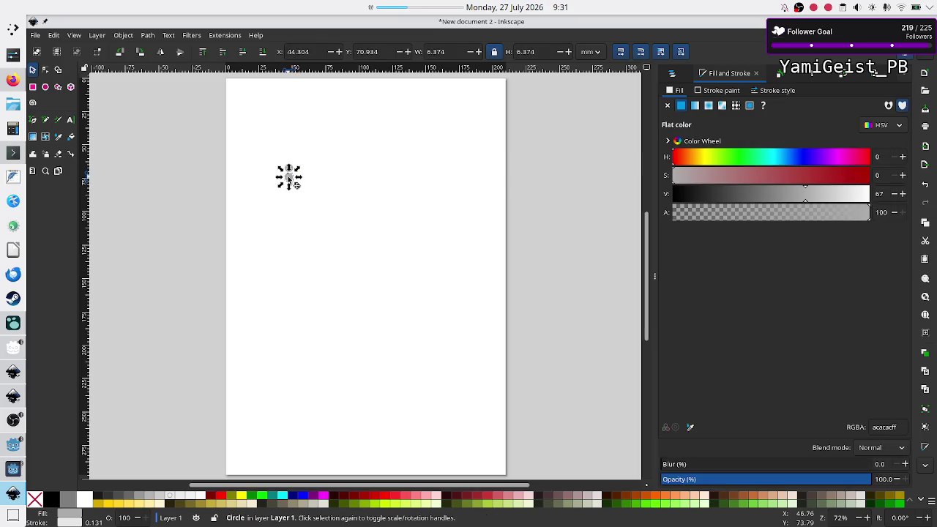
pyautogui.click(369, 184)
pyautogui.moveTo(272, 141); pyautogui.dragTo(318, 227)
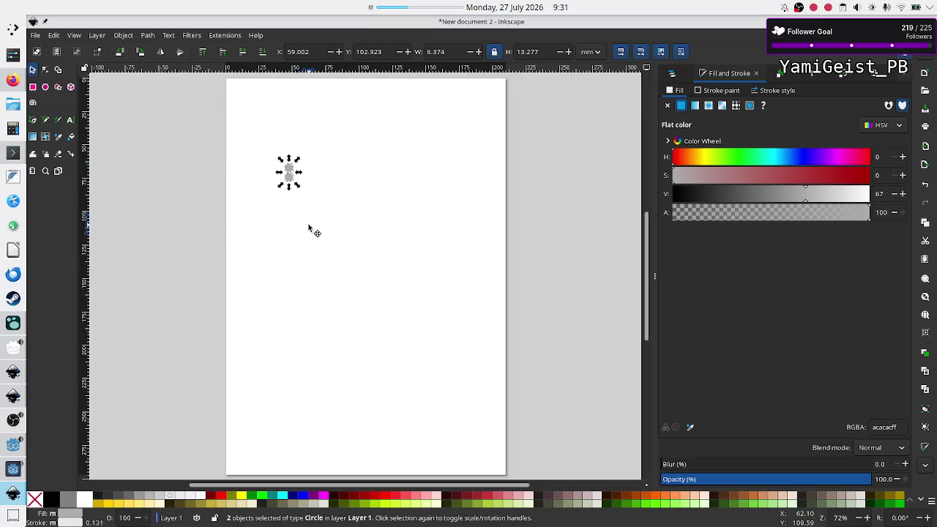
pyautogui.hotkey('ctrl', 'v')
pyautogui.moveTo(307, 230); pyautogui.dragTo(286, 202)
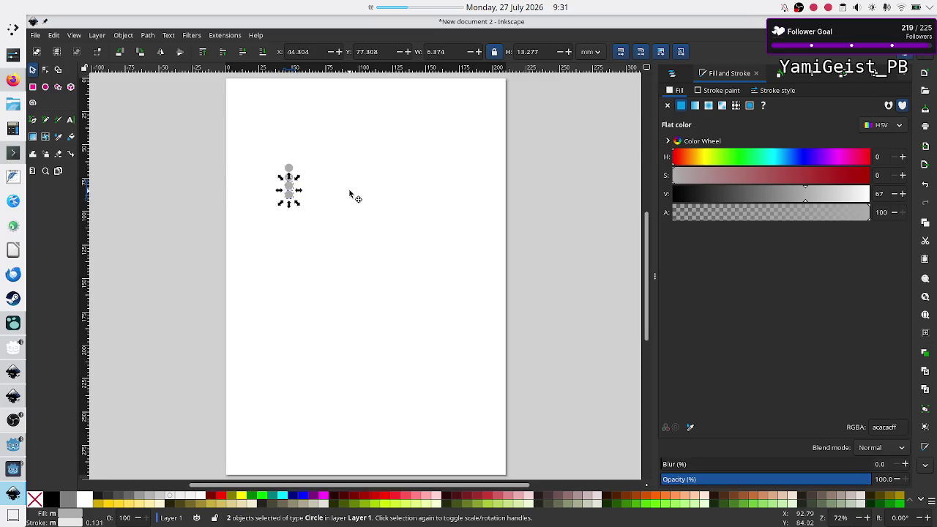
pyautogui.click(388, 211)
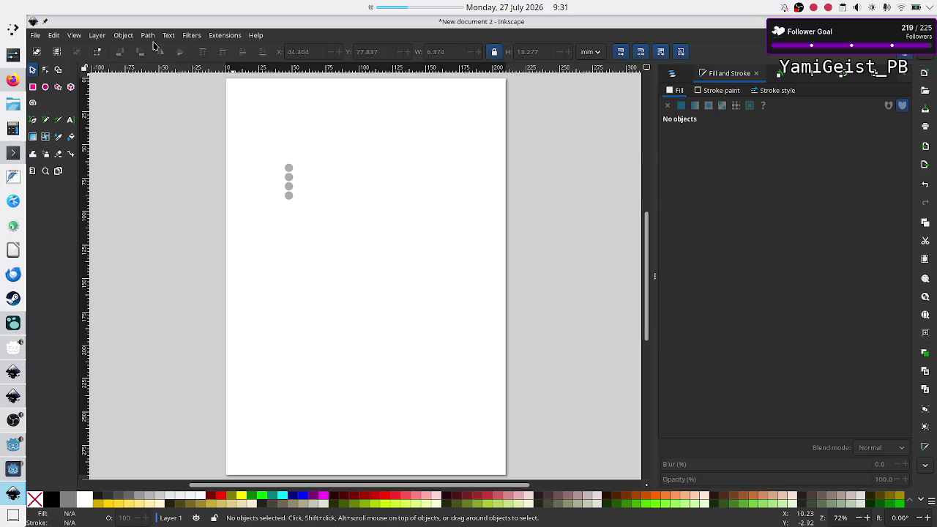
pyautogui.click(13, 79)
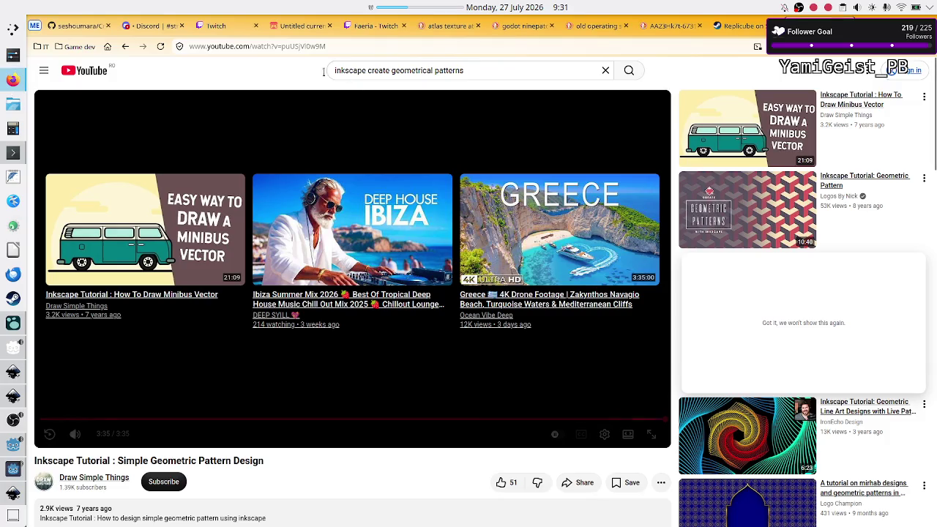
# - Search DuckDuckGo for 'inkscape fill with circles' and scroll through the results
pyautogui.click(107, 46)
pyautogui.write('ink')
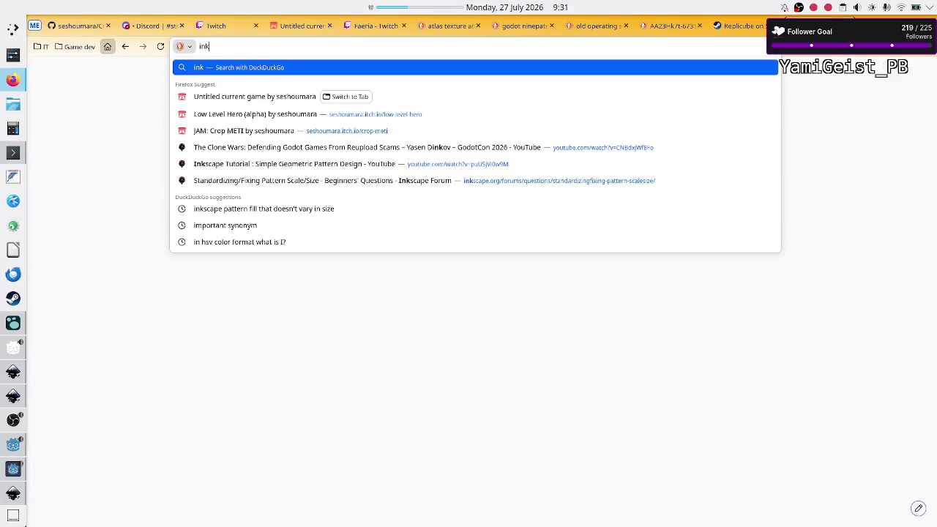
pyautogui.write('scape')
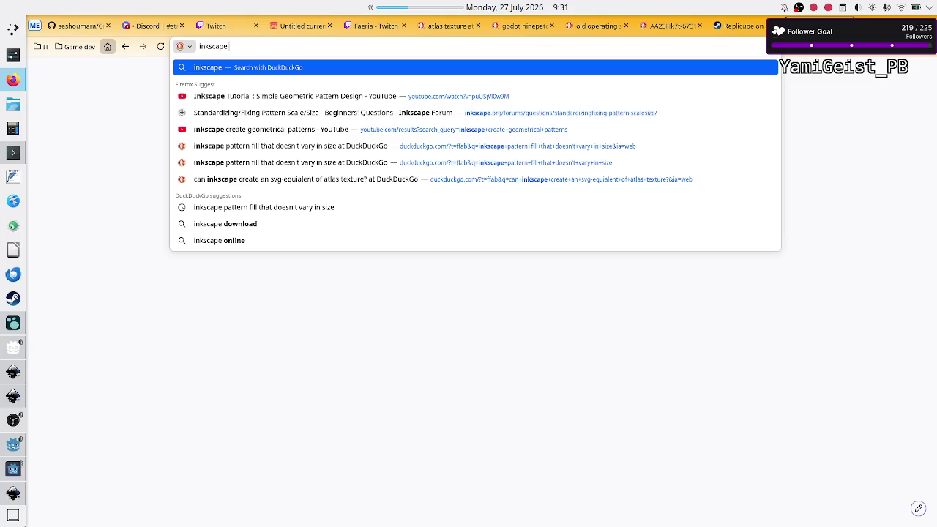
pyautogui.write(' fill')
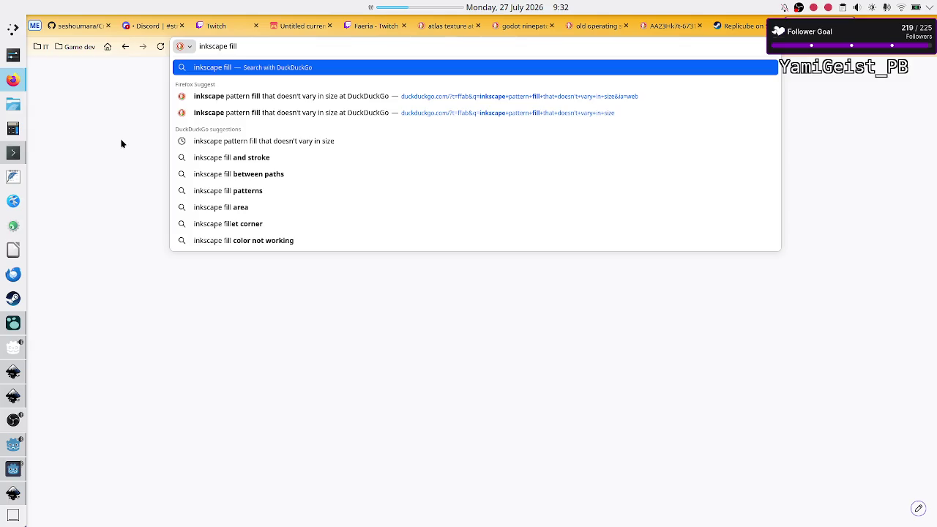
pyautogui.write(' with circles')
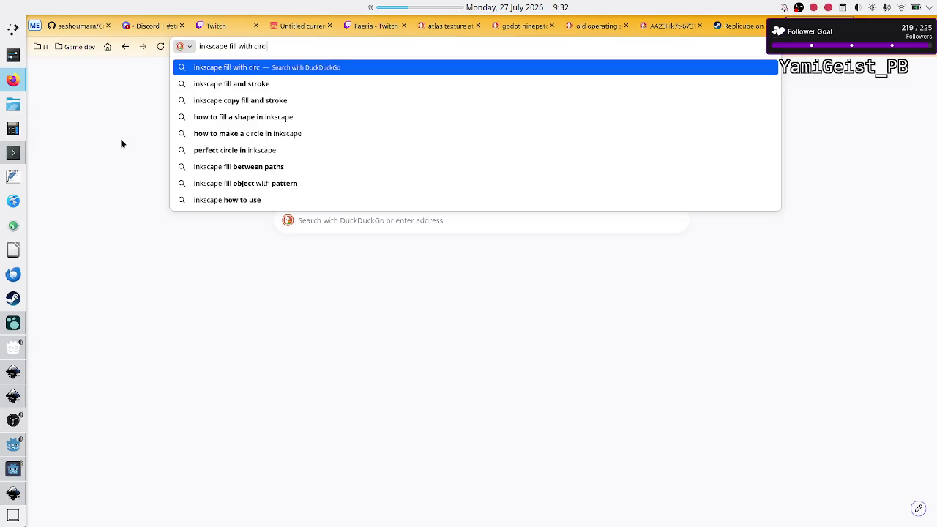
pyautogui.press('Return')
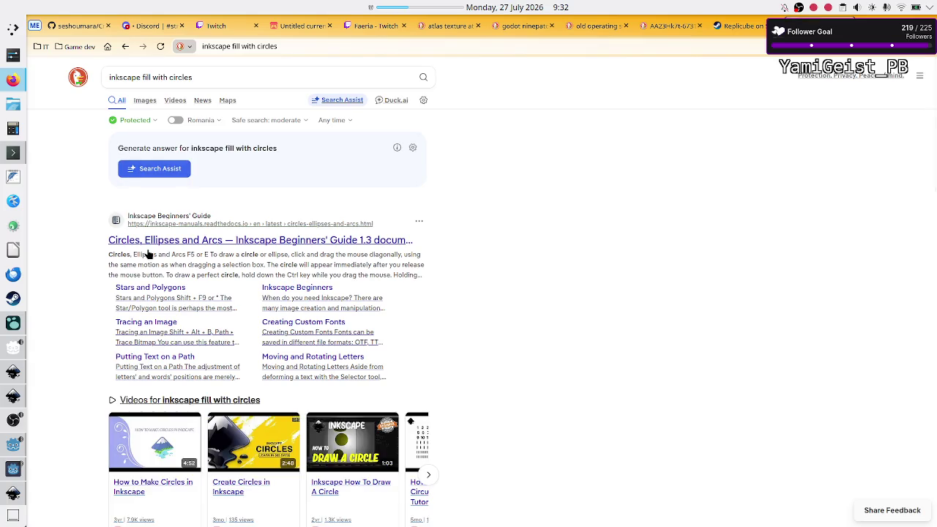
pyautogui.scroll(-2, 109, 316)
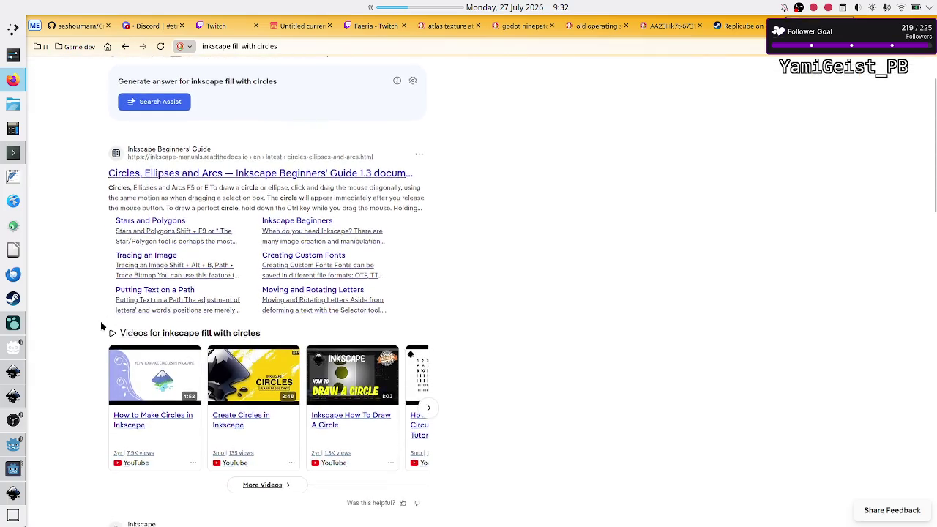
pyautogui.scroll(-3, 101, 326)
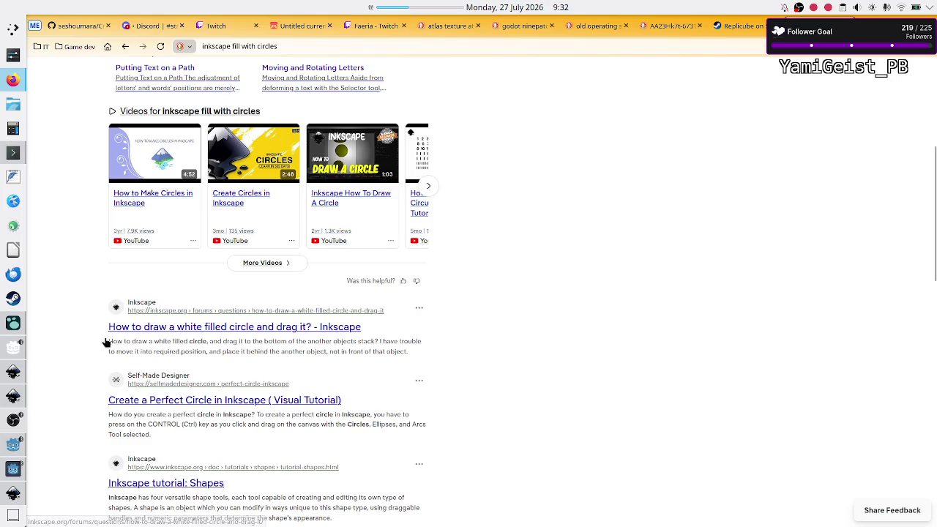
pyautogui.scroll(-3, 60, 368)
pyautogui.scroll(-1, 61, 368)
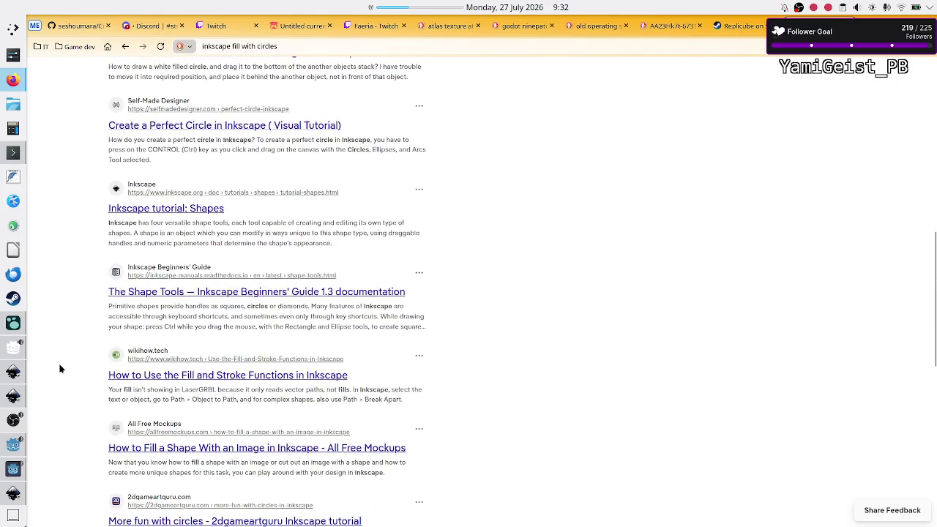
pyautogui.scroll(10, 61, 369)
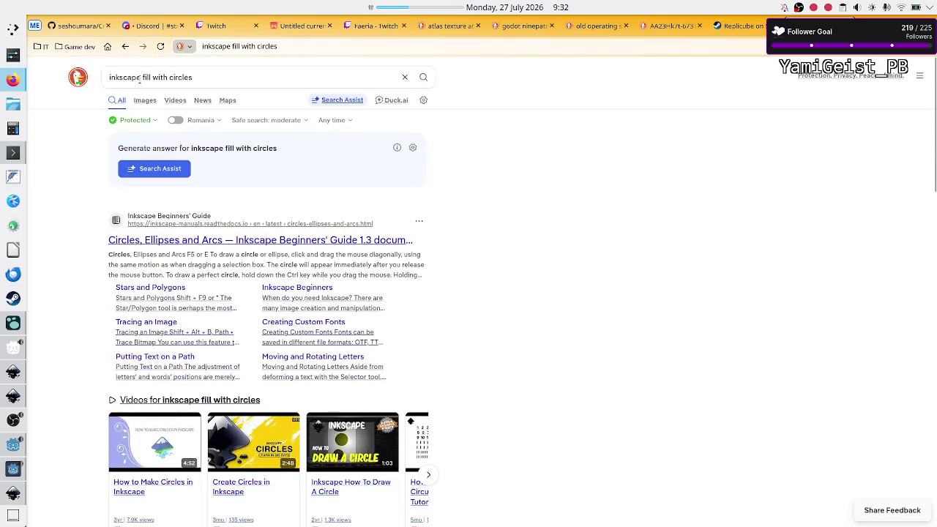
# - Change the query to 'inkscape create an entire grid from a single shape' and search
pyautogui.click(147, 78)
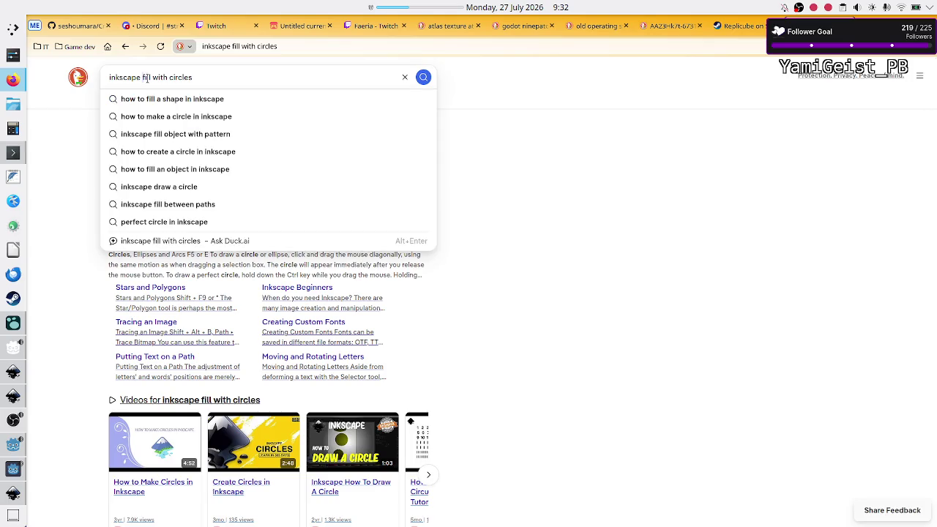
pyautogui.moveTo(144, 78); pyautogui.dragTo(193, 78)
pyautogui.press('BackSpace')
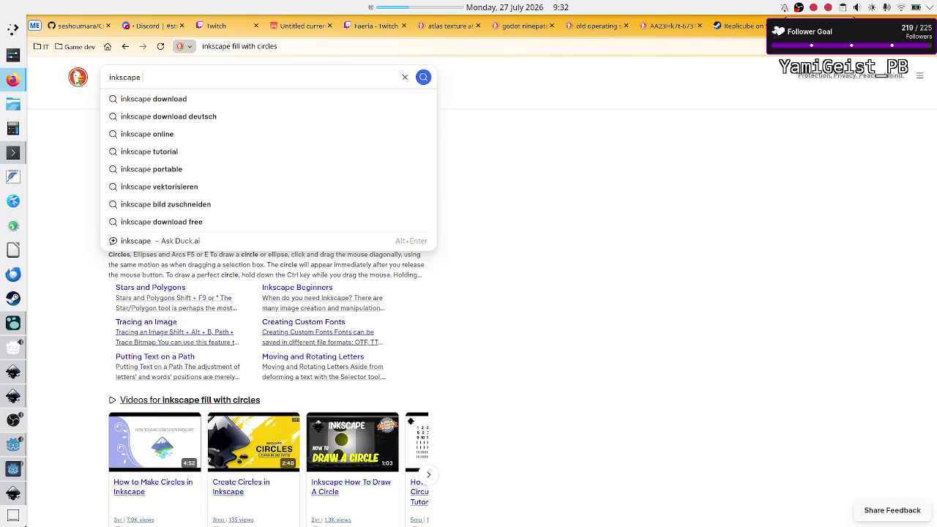
pyautogui.write('cr')
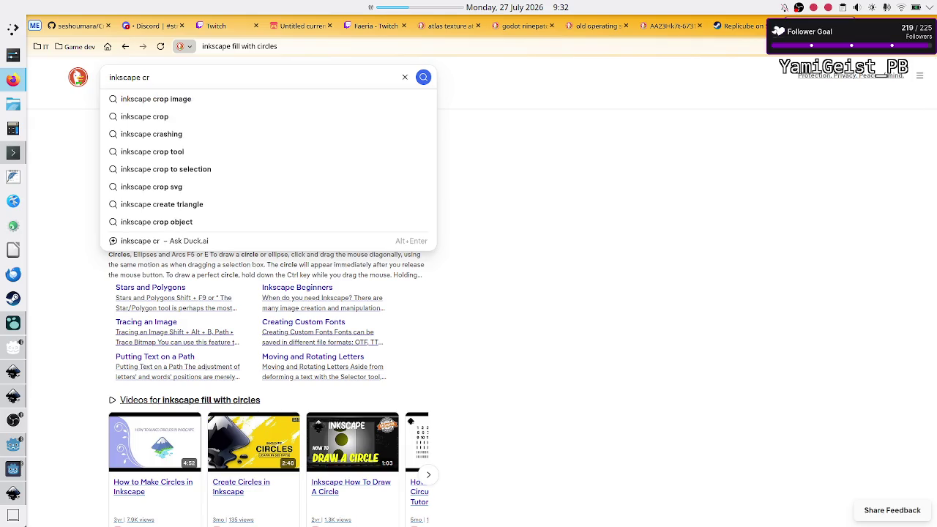
pyautogui.write('eate ')
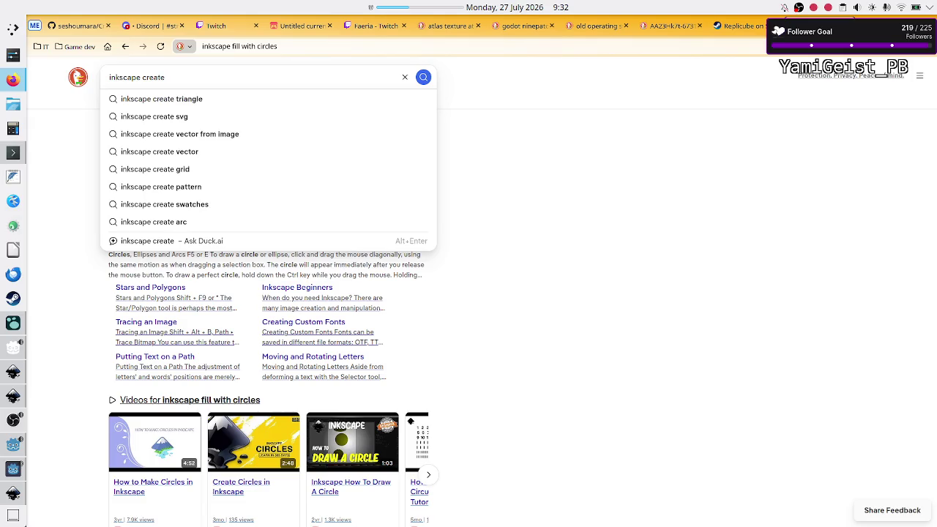
pyautogui.write('an entire g')
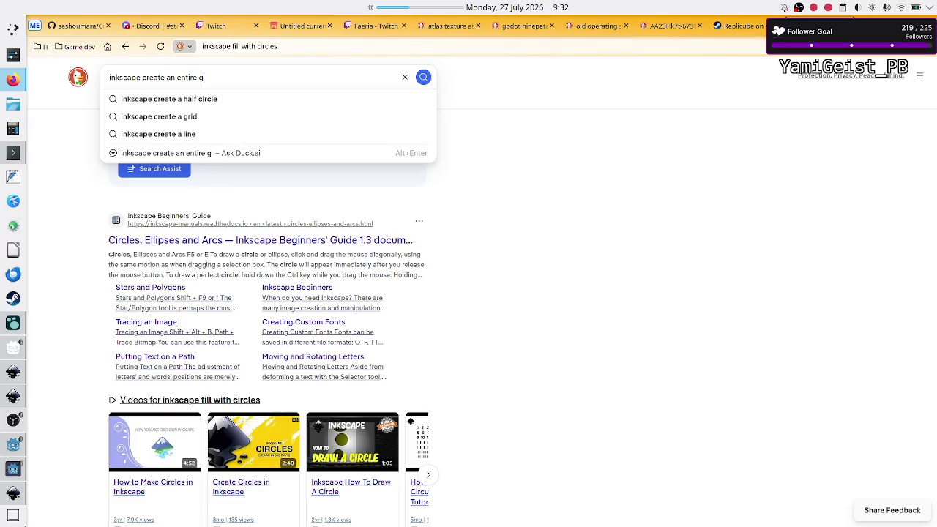
pyautogui.write('rid')
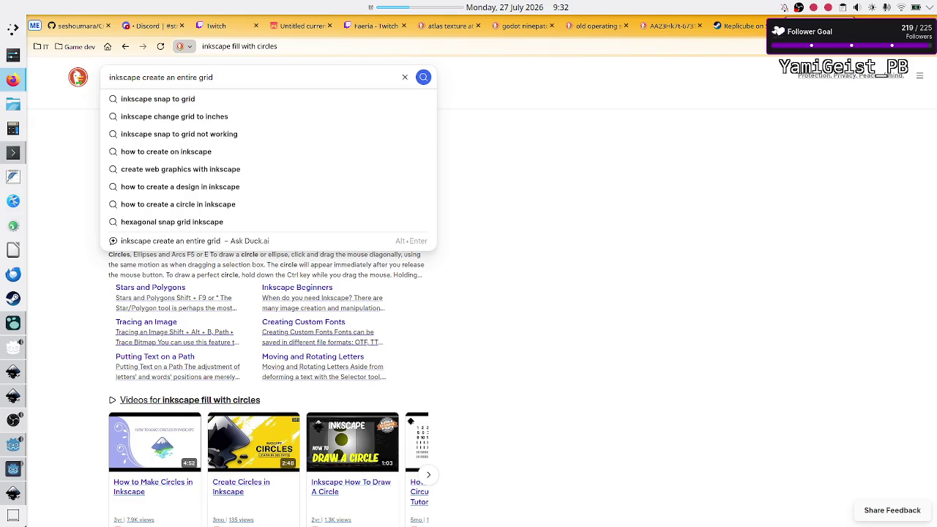
pyautogui.write('of')
pyautogui.press('BackSpace')
pyautogui.press('BackSpace')
pyautogui.write('from a')
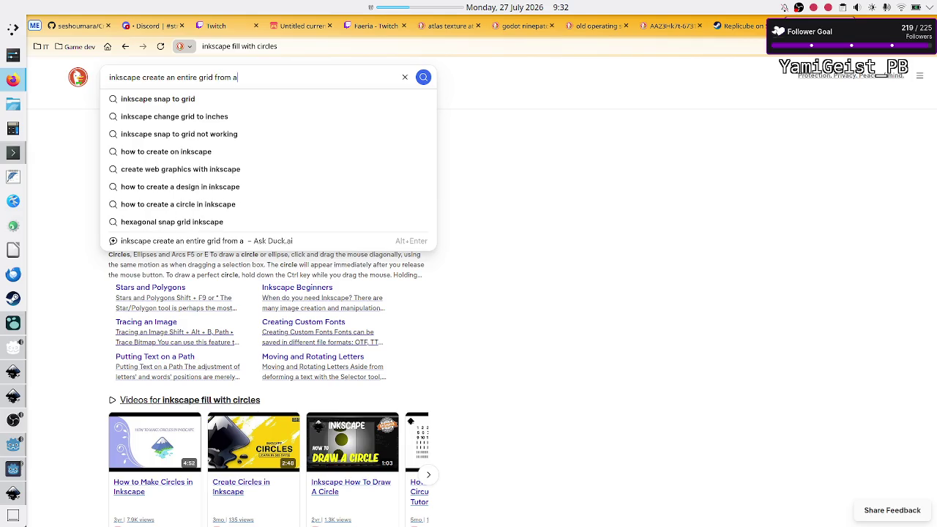
pyautogui.write(' single ce')
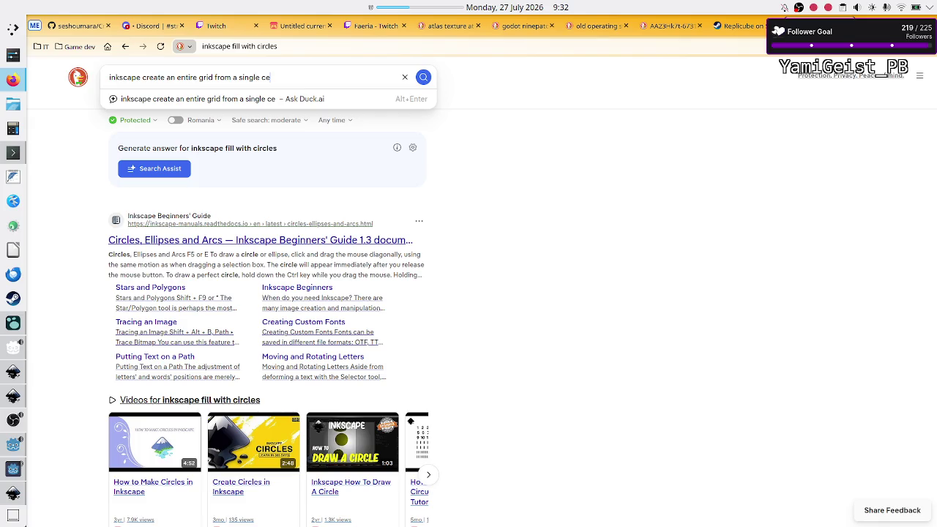
pyautogui.press('BackSpace')
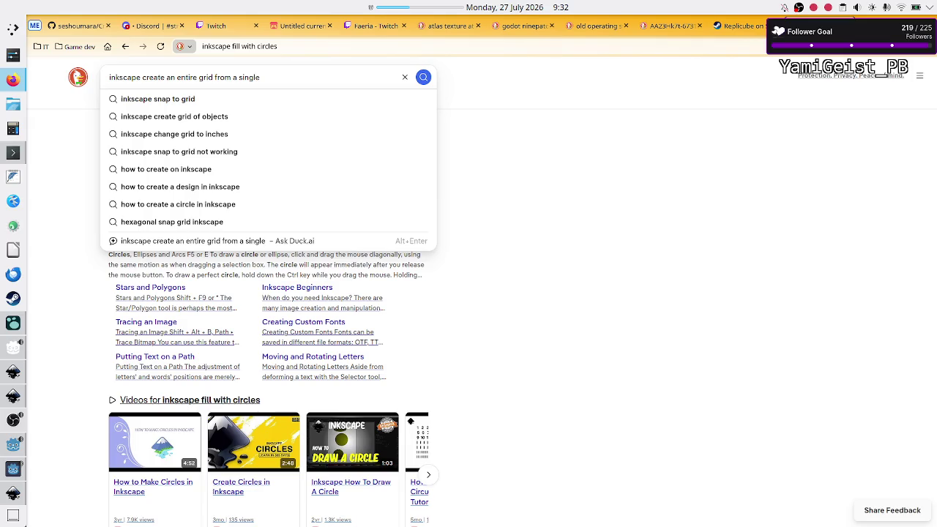
pyautogui.write(' shape')
pyautogui.press('Return')
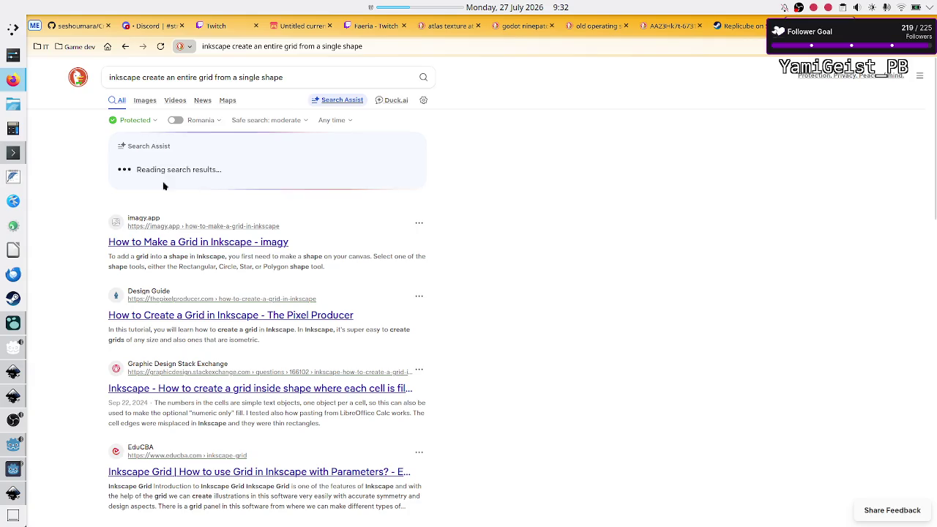
# - Scroll the results and highlight the Search Assist's Create Tiled Clones suggestion
pyautogui.scroll(-1, 248, 367)
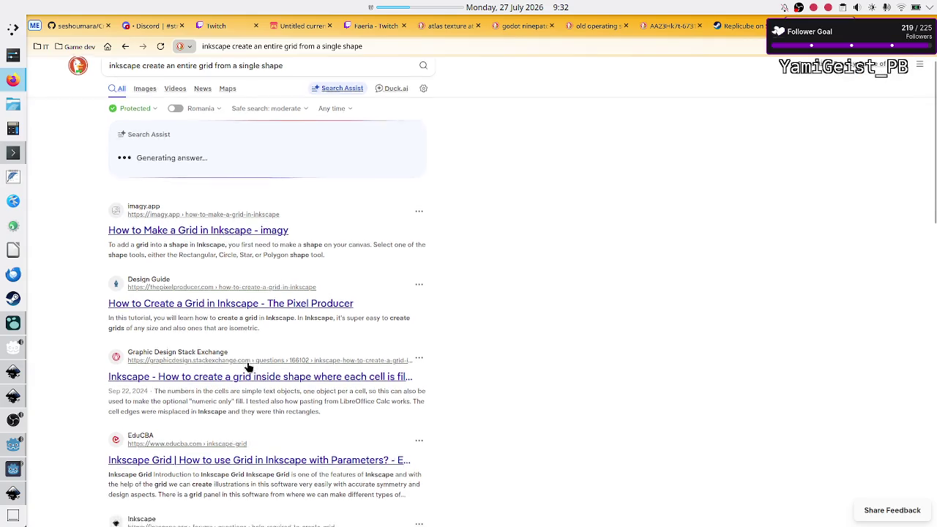
pyautogui.scroll(-1, 248, 368)
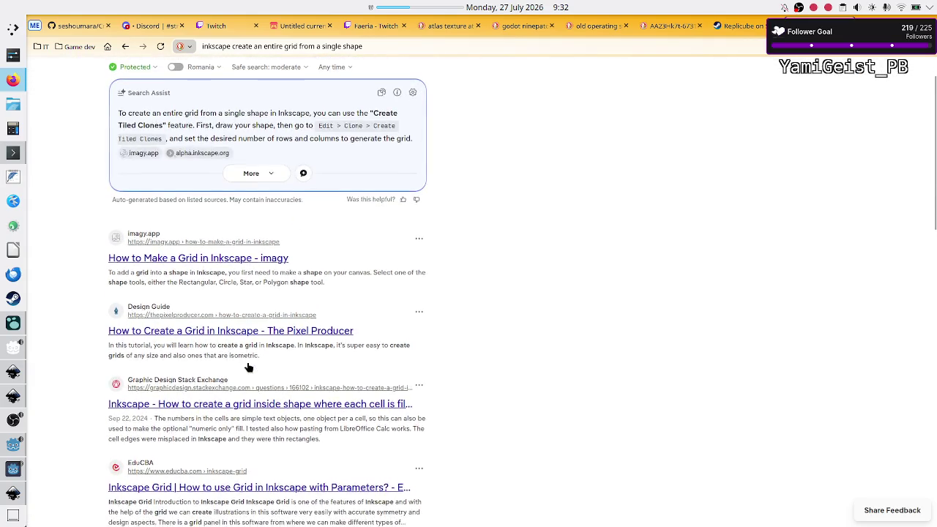
pyautogui.scroll(-1, 248, 368)
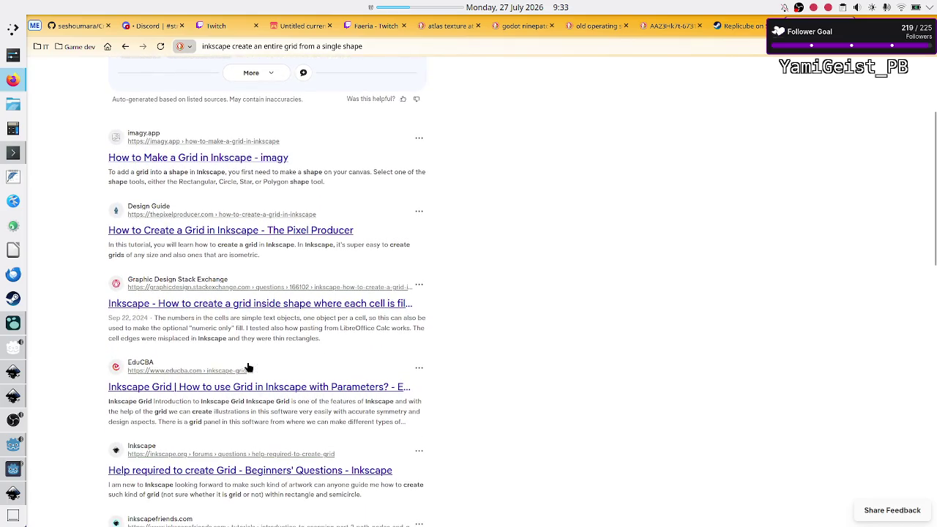
pyautogui.scroll(3, 248, 367)
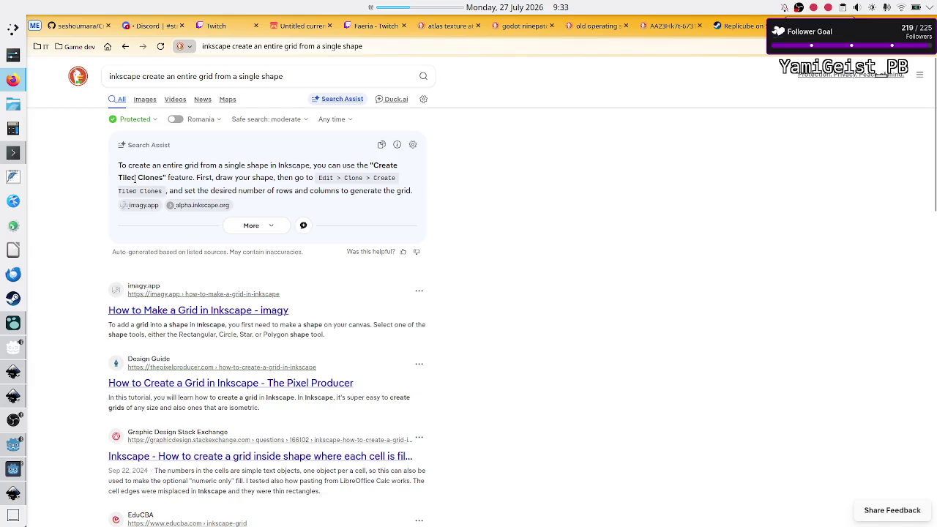
pyautogui.moveTo(136, 178); pyautogui.dragTo(233, 178)
pyautogui.click(233, 178)
# - Select a grey circle and open Edit > Clone > Create Tiled Clones
pyautogui.hotkey('alt', 'Tab')
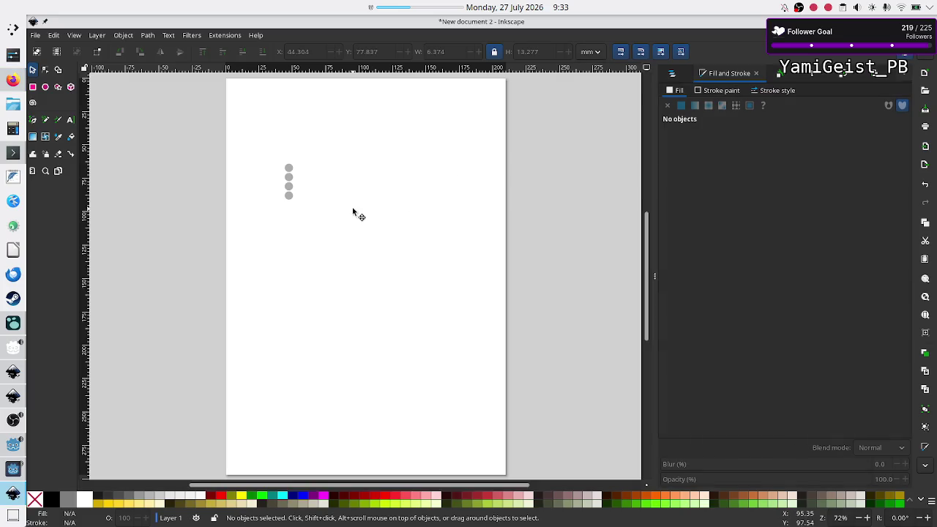
pyautogui.click(307, 179)
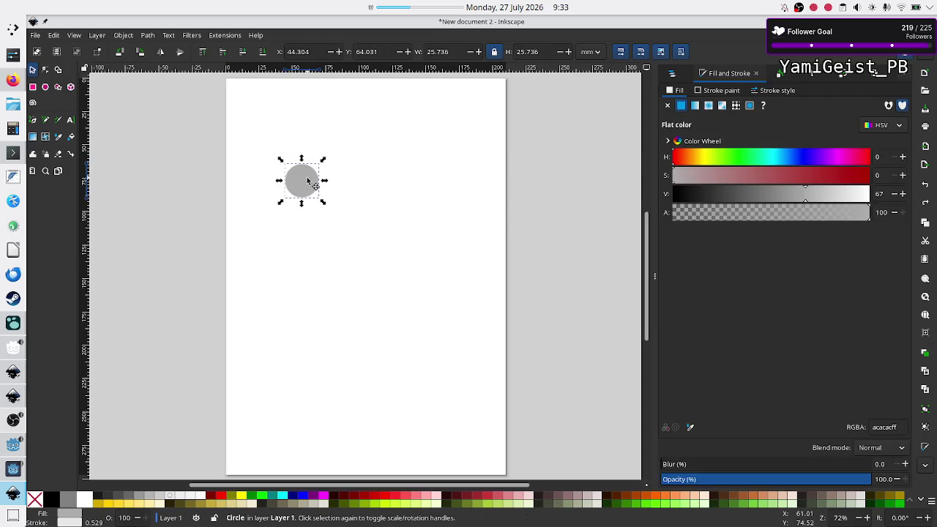
pyautogui.click(53, 35)
pyautogui.moveTo(93, 167)
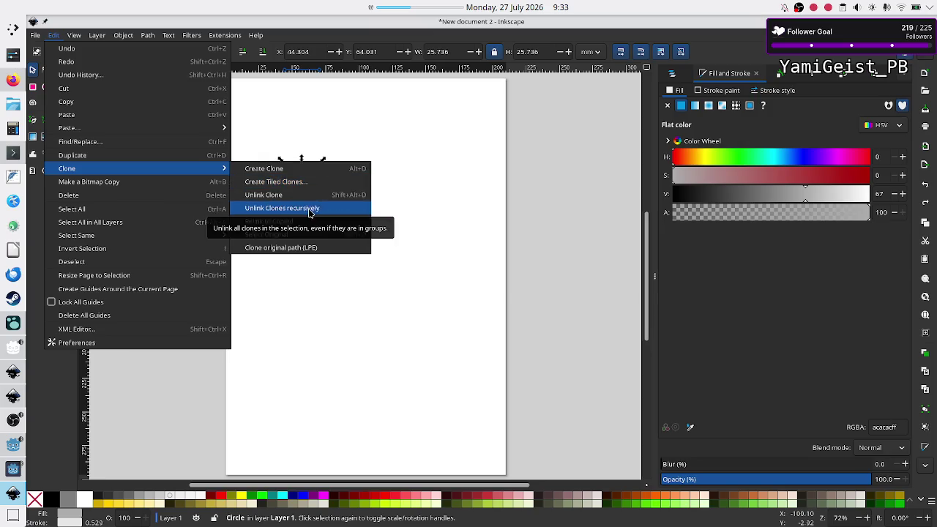
pyautogui.click(328, 183)
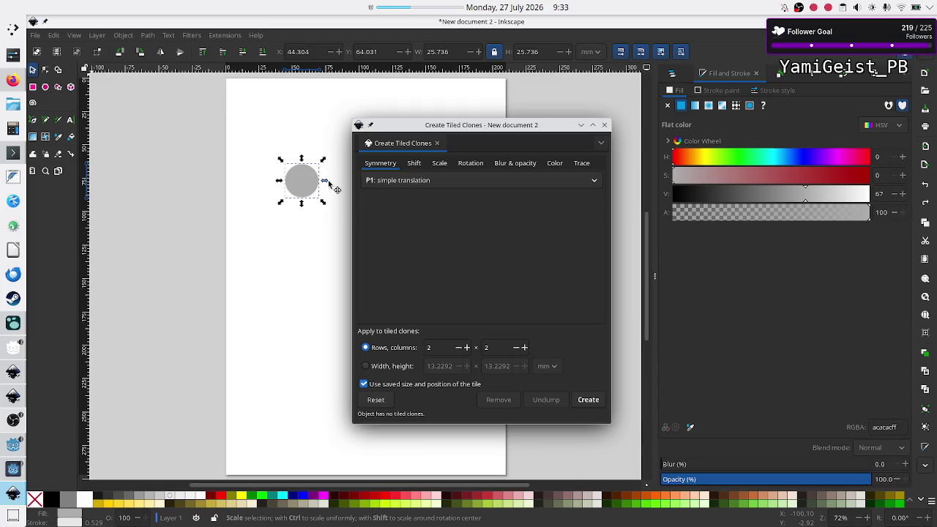
# - Create 5 rows by 5 columns of tiled clones using P1 simple translation
pyautogui.tripleClick(468, 348)
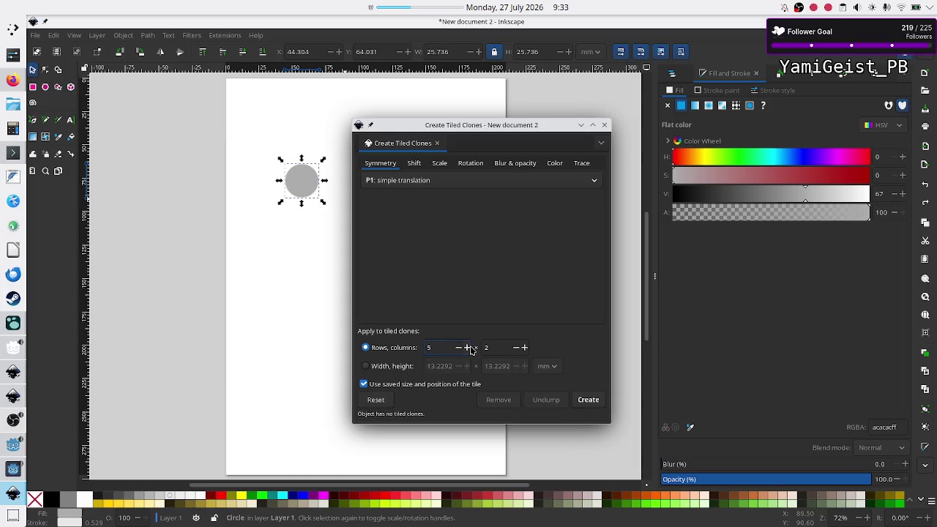
pyautogui.tripleClick(524, 350)
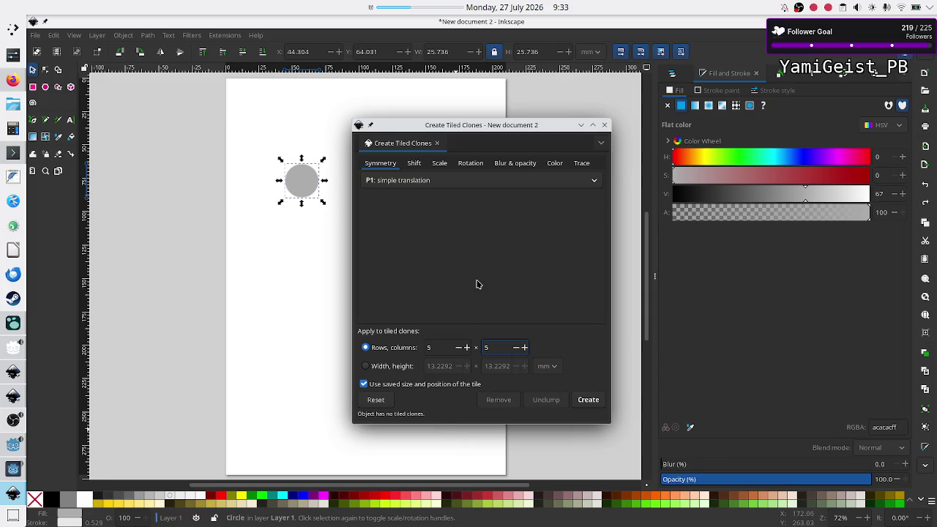
pyautogui.click(425, 181)
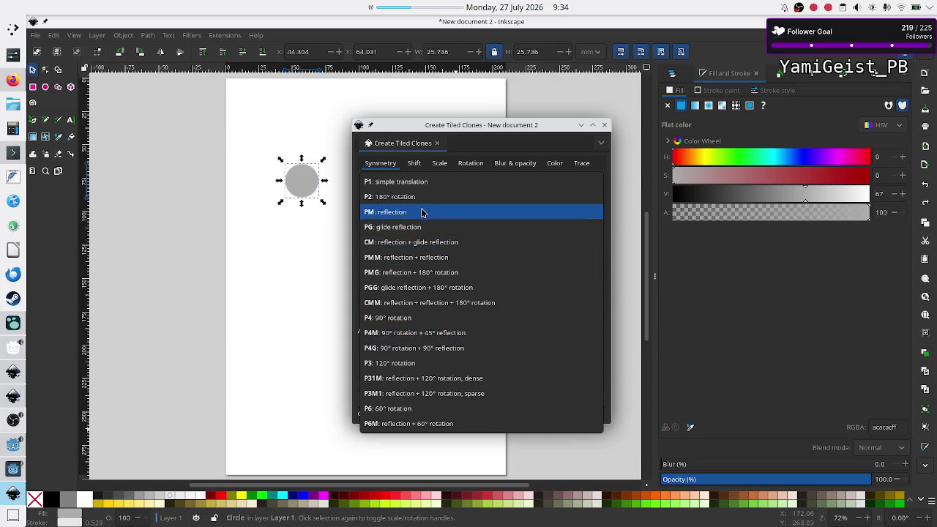
pyautogui.click(421, 183)
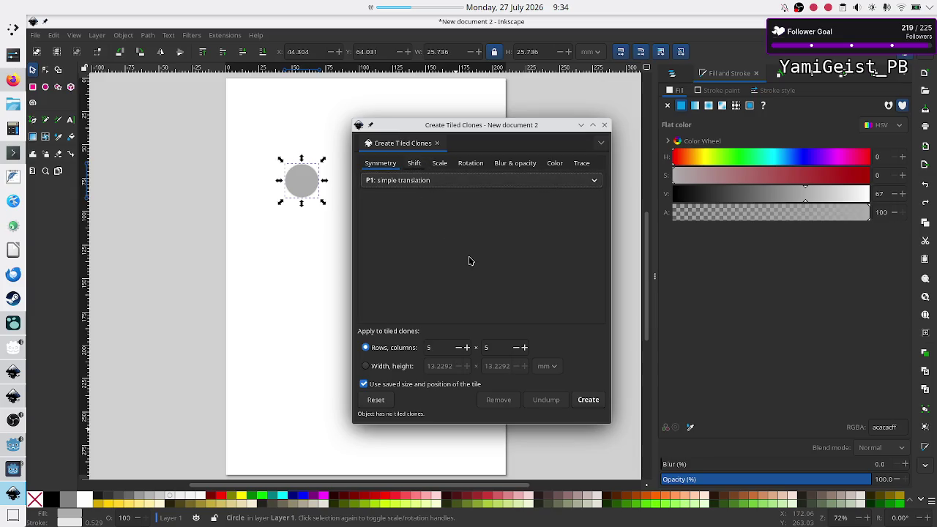
pyautogui.click(414, 164)
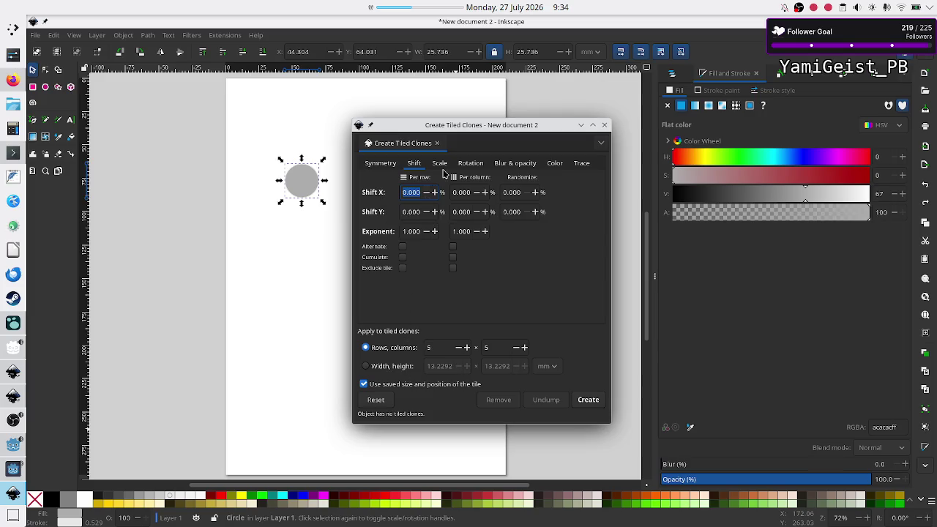
pyautogui.click(473, 168)
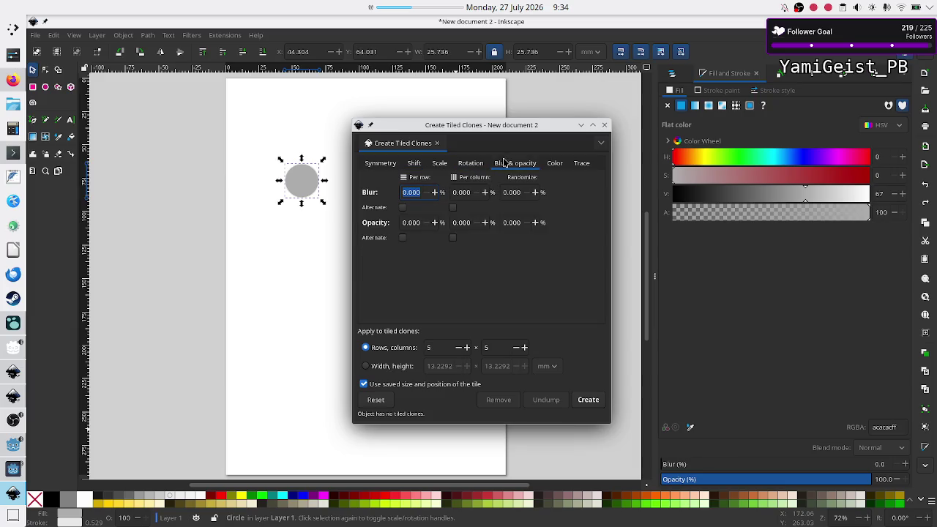
pyautogui.click(553, 167)
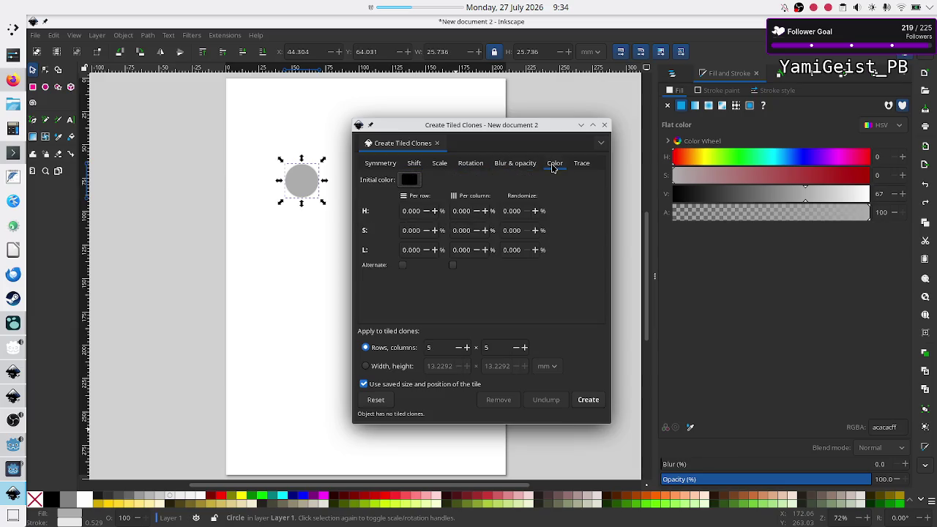
pyautogui.click(589, 401)
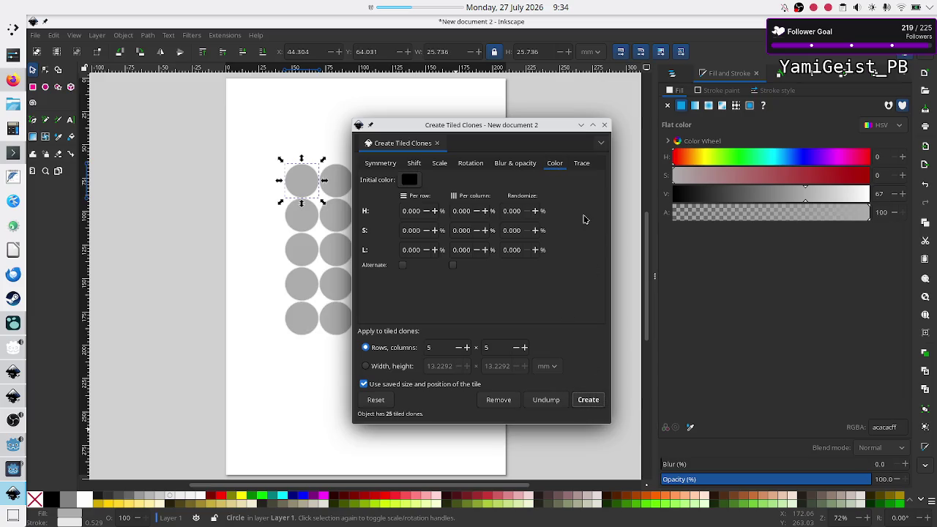
# - Close the Create Tiled Clones dialog and inspect the first three top-row clones
pyautogui.moveTo(520, 128)
pyautogui.mouseDown()
pyautogui.moveTo(602, 98)
pyautogui.moveTo(579, 121)
pyautogui.moveTo(420, 138)
pyautogui.mouseUp()
pyautogui.click(506, 136)
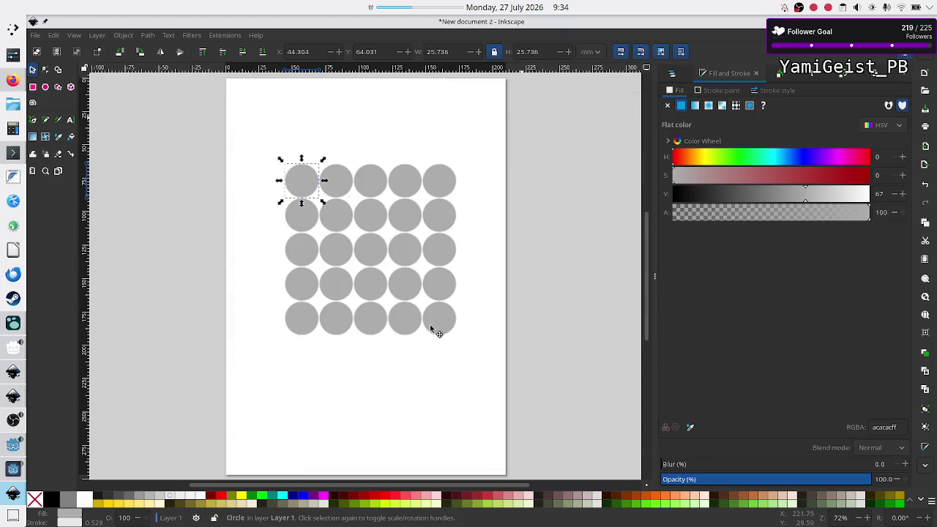
pyautogui.click(427, 360)
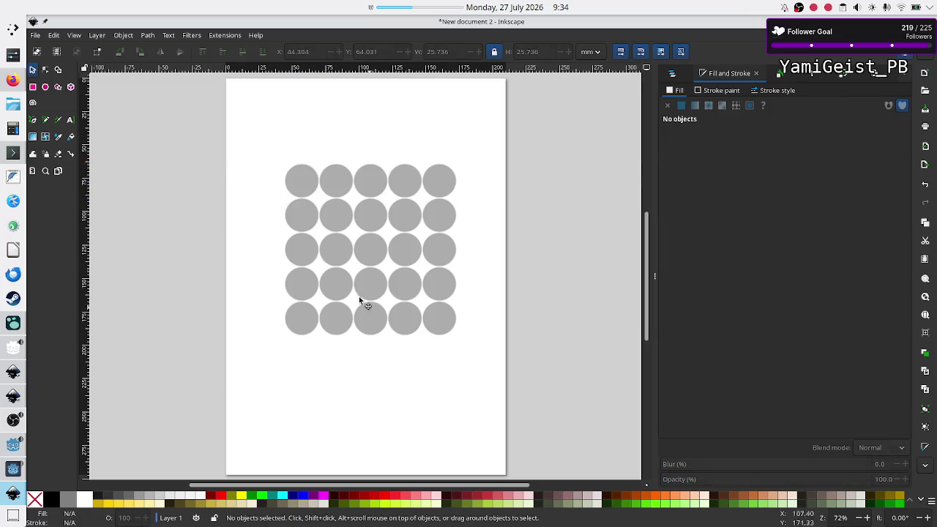
pyautogui.click(303, 180)
pyautogui.click(335, 181)
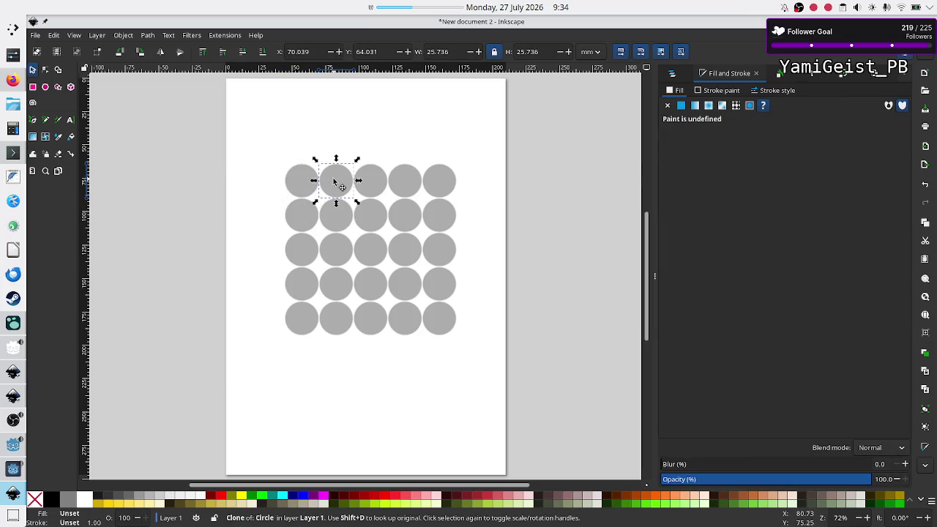
pyautogui.click(363, 192)
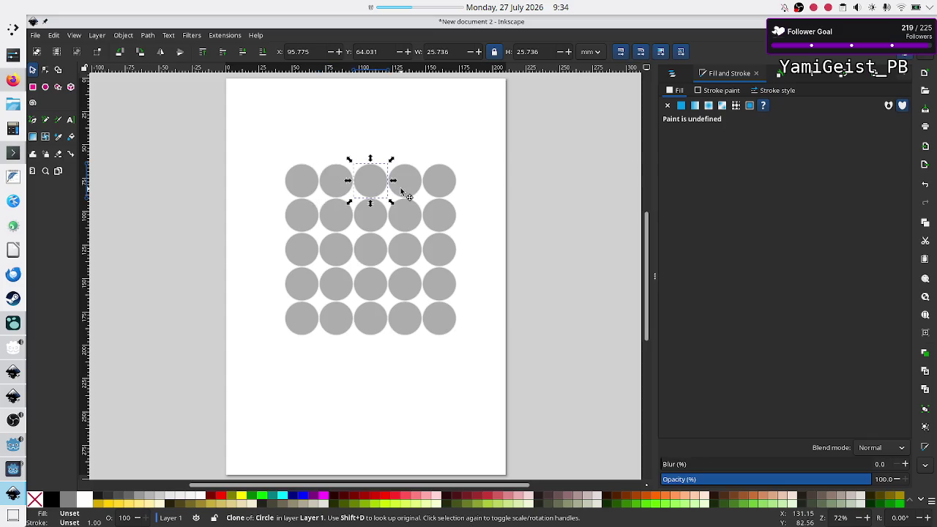
# - Check the last top-row clones, then scale the whole grid down to about 16.5 mm wide
pyautogui.click(402, 192)
pyautogui.click(437, 190)
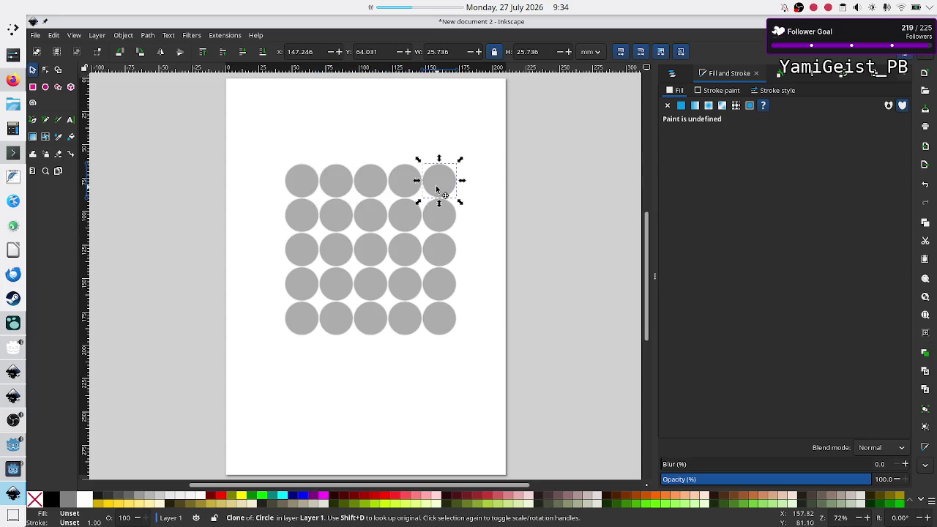
pyautogui.click(485, 246)
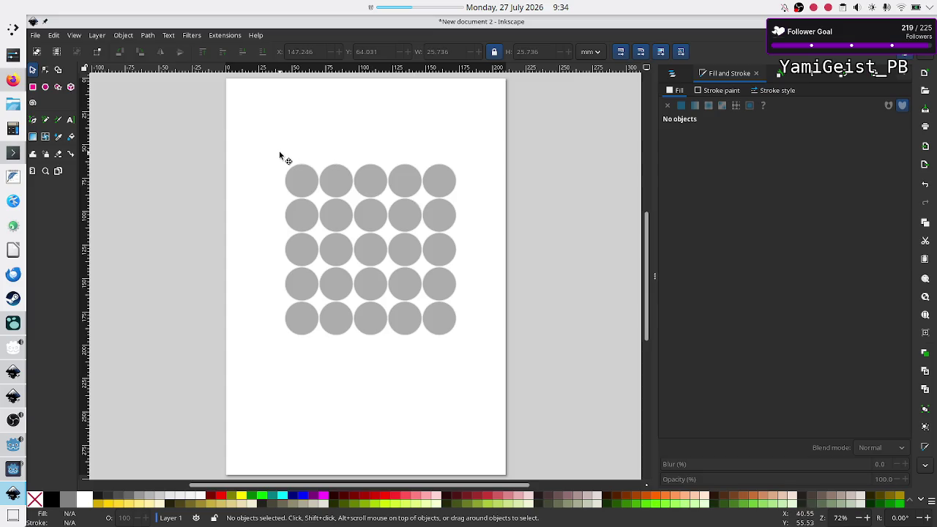
pyautogui.moveTo(251, 144)
pyautogui.mouseDown()
pyautogui.moveTo(460, 268)
pyautogui.moveTo(499, 376)
pyautogui.mouseUp()
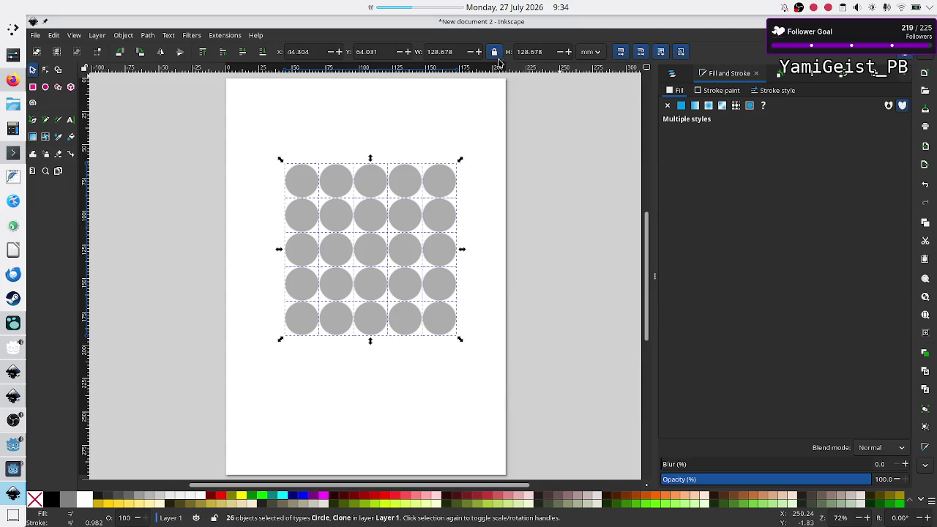
pyautogui.moveTo(460, 163); pyautogui.dragTo(316, 313)
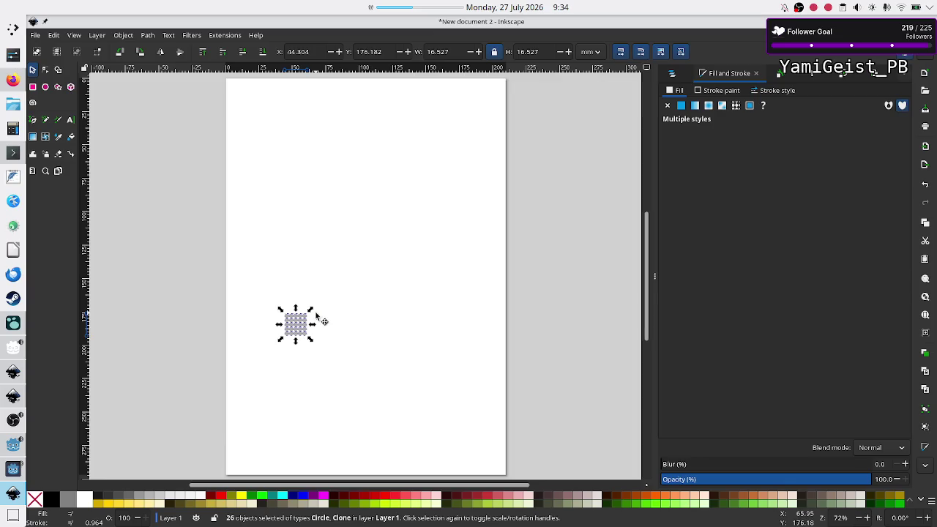
# - Pull one clone out of the shrunken grid and undo the move
pyautogui.click(339, 350)
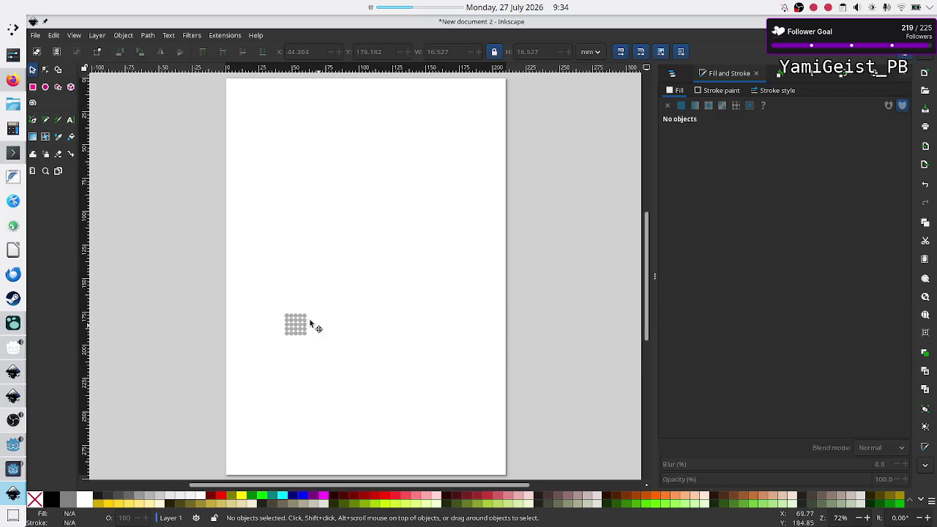
pyautogui.moveTo(299, 335)
pyautogui.mouseDown()
pyautogui.moveTo(330, 324)
pyautogui.moveTo(338, 350)
pyautogui.mouseUp()
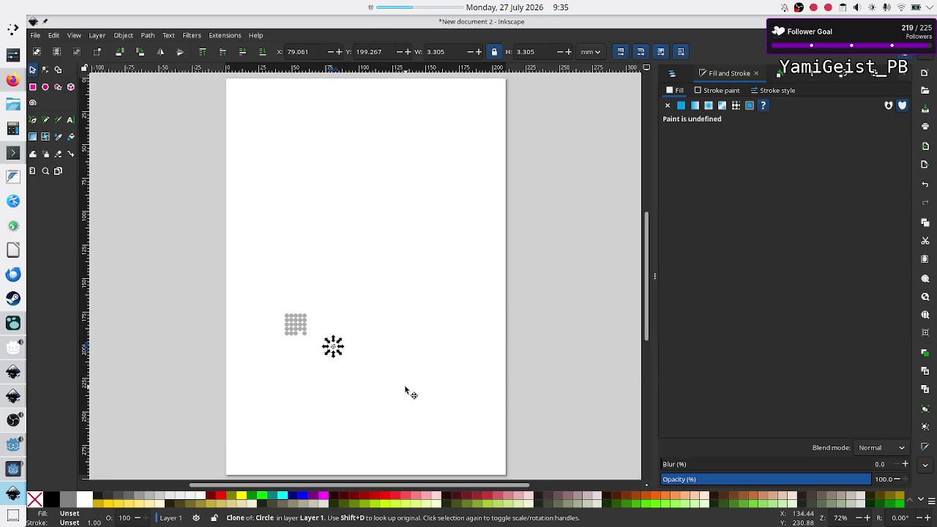
pyautogui.hotkey('ctrl', 'z')
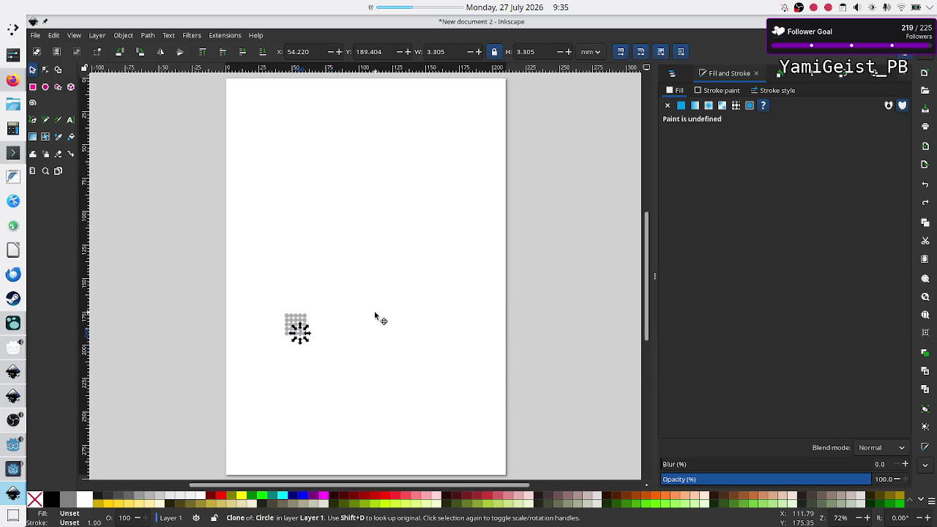
pyautogui.click(374, 313)
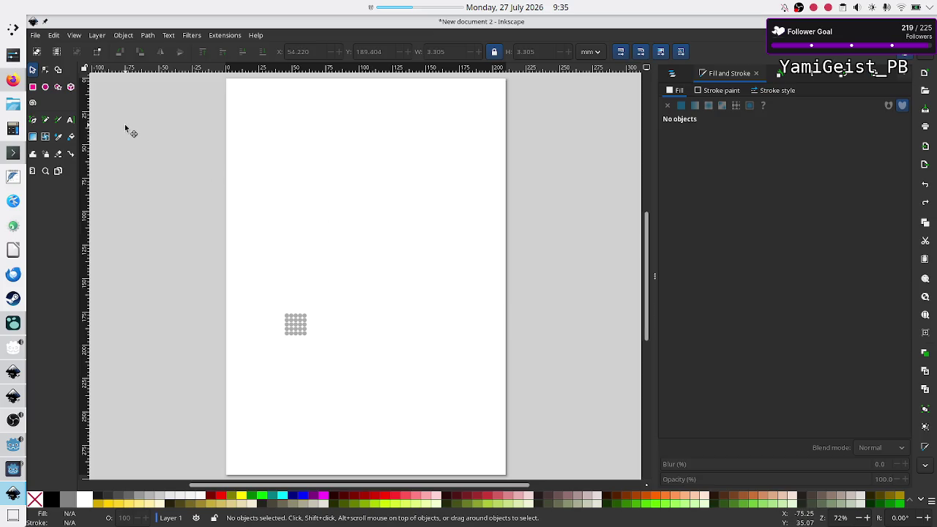
pyautogui.click(70, 119)
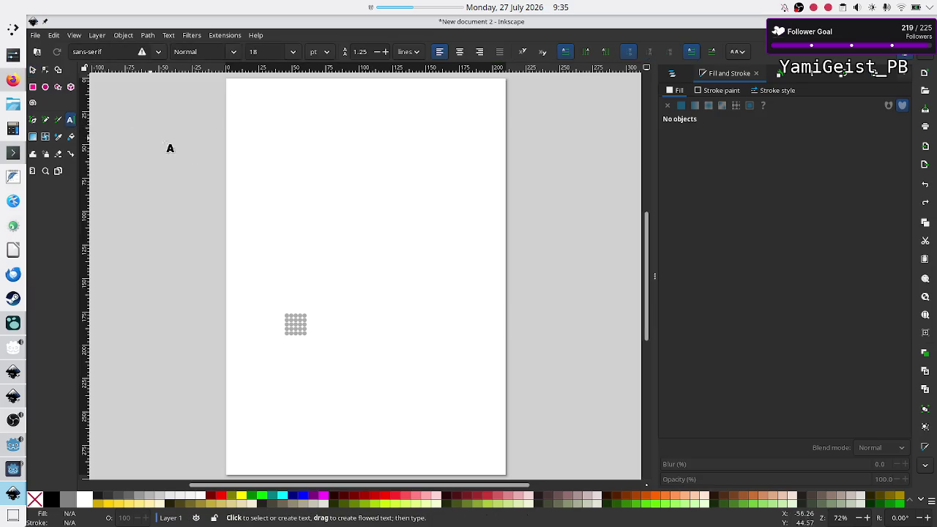
# - Draw a flowed text frame, type T, and give the text no stroke and 40% Gray fill
pyautogui.moveTo(312, 172); pyautogui.dragTo(396, 213)
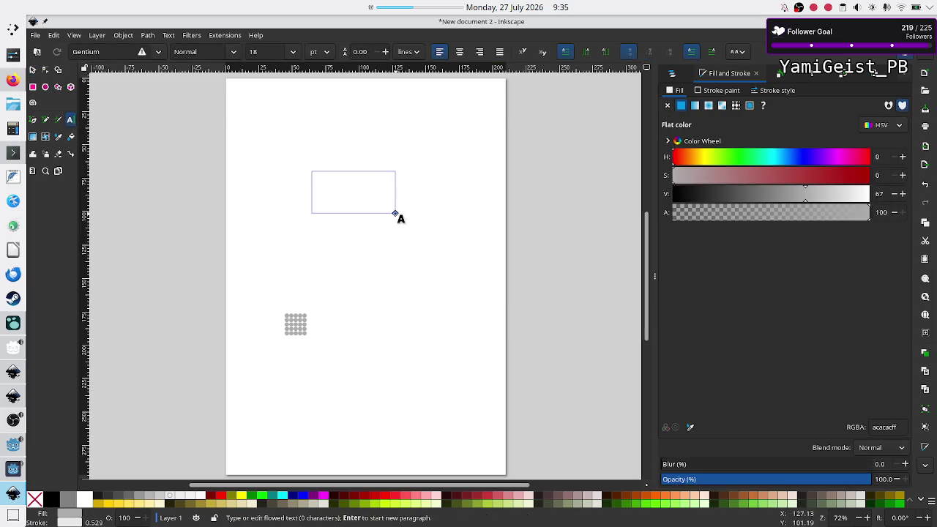
pyautogui.write('T')
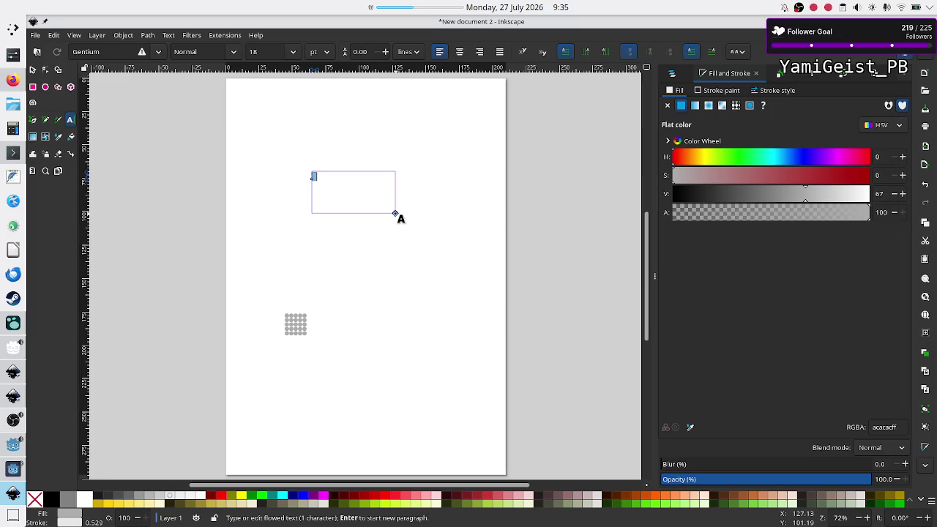
pyautogui.click(711, 91)
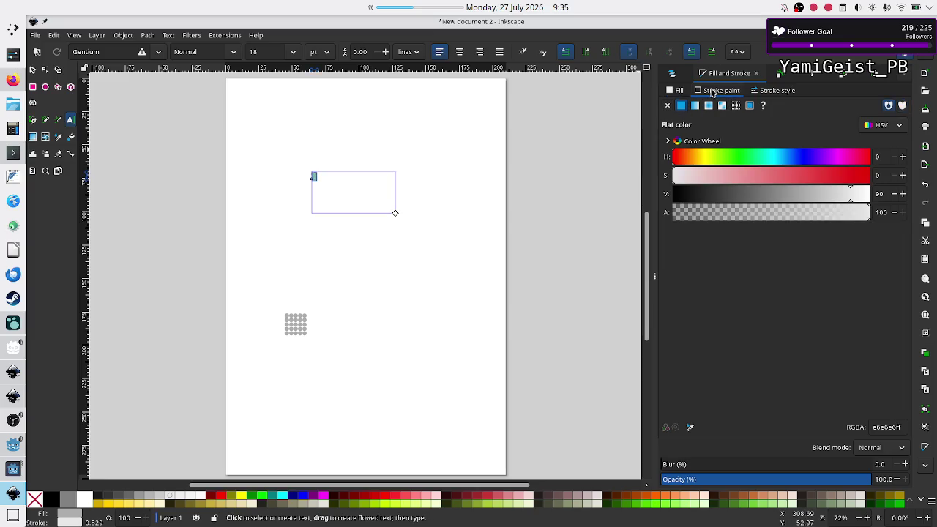
pyautogui.click(667, 106)
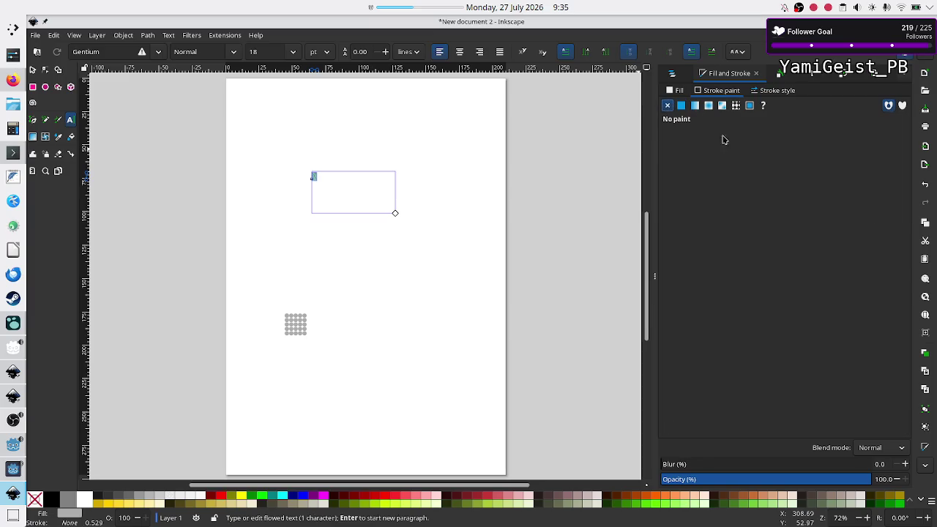
pyautogui.click(144, 499)
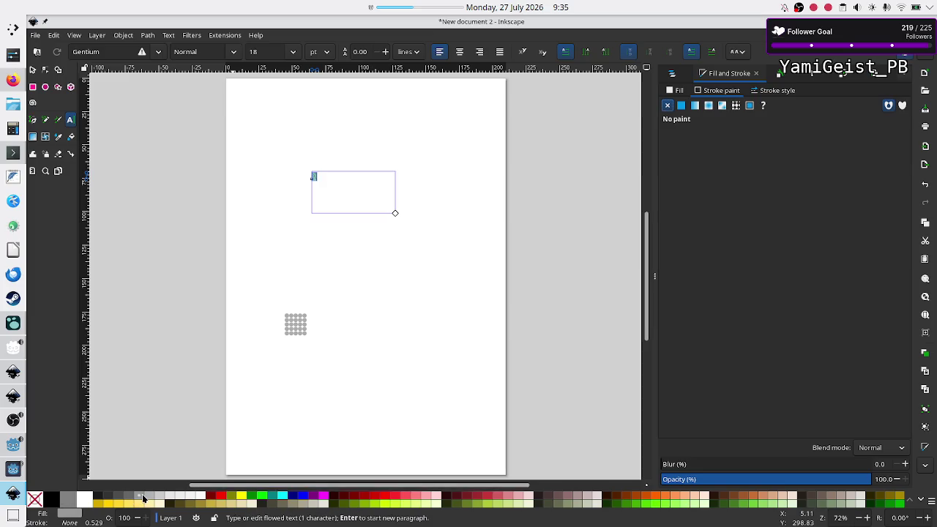
pyautogui.click(813, 79)
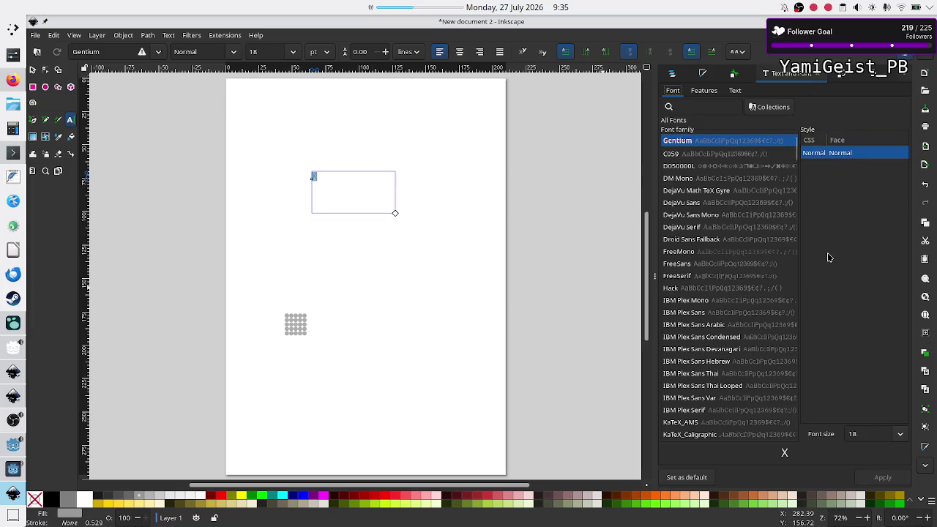
# - Try font sizes 25, 42 and 80 in Text and Font, applying 80 pt
pyautogui.doubleClick(869, 431)
pyautogui.write('25')
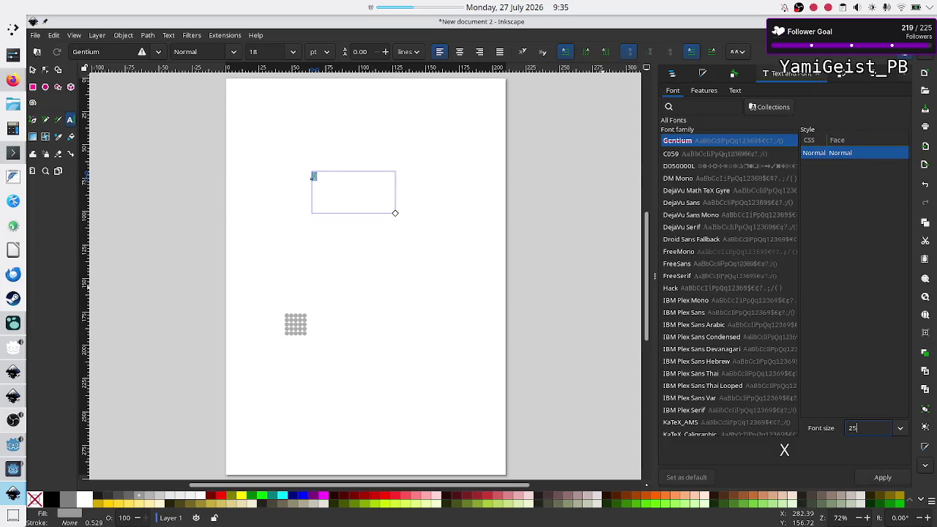
pyautogui.doubleClick(881, 429)
pyautogui.write('42')
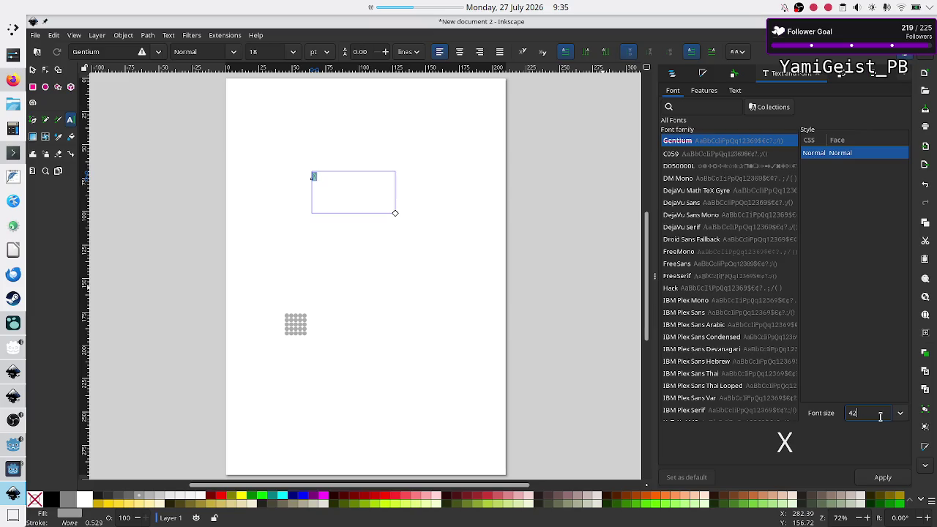
pyautogui.doubleClick(882, 416)
pyautogui.write('80')
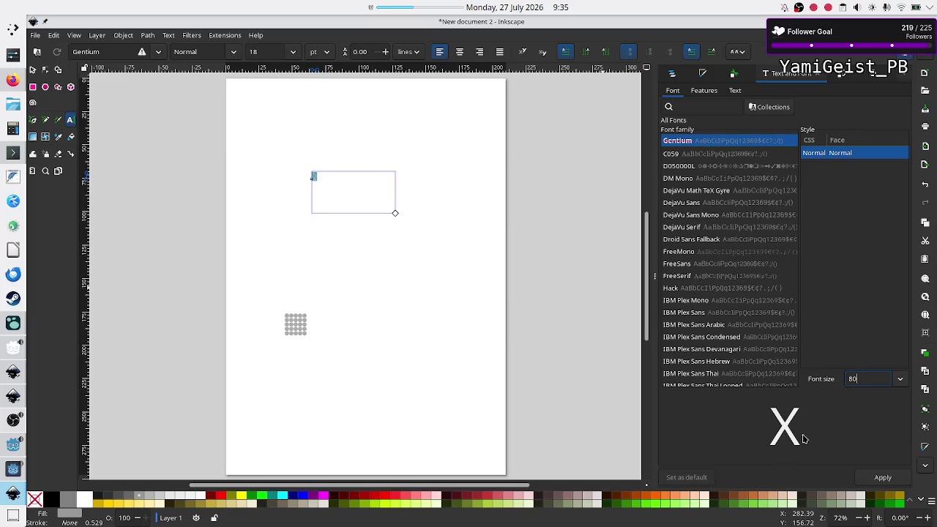
pyautogui.click(884, 479)
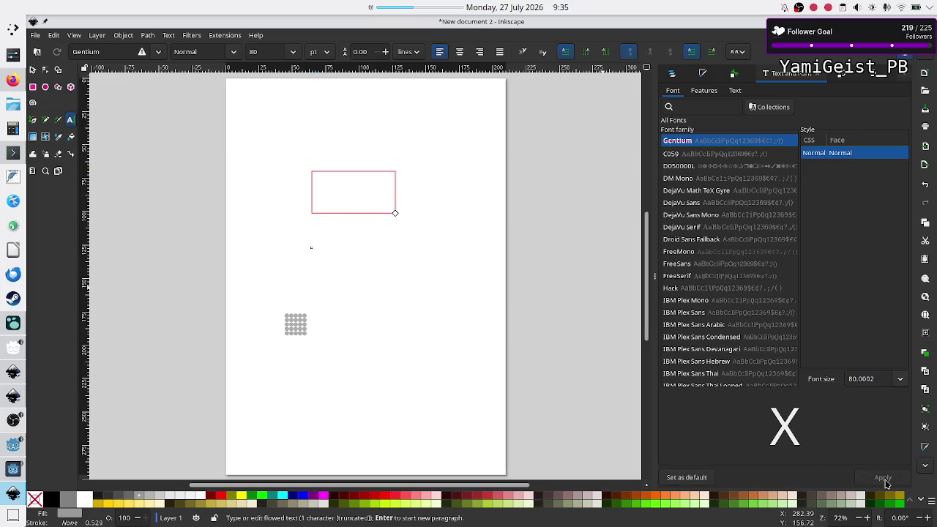
# - Change the font size to 42 pt and apply it to the flowed text
pyautogui.tripleClick(868, 378)
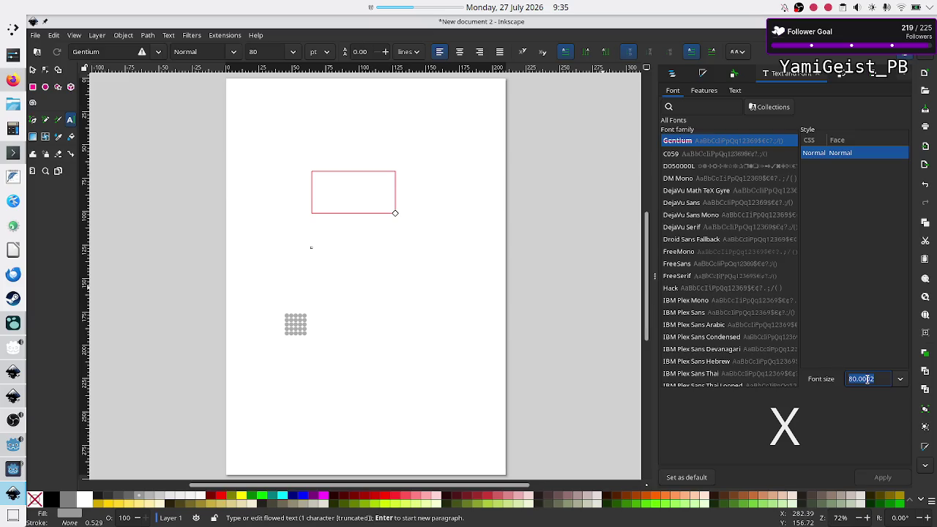
pyautogui.write('42')
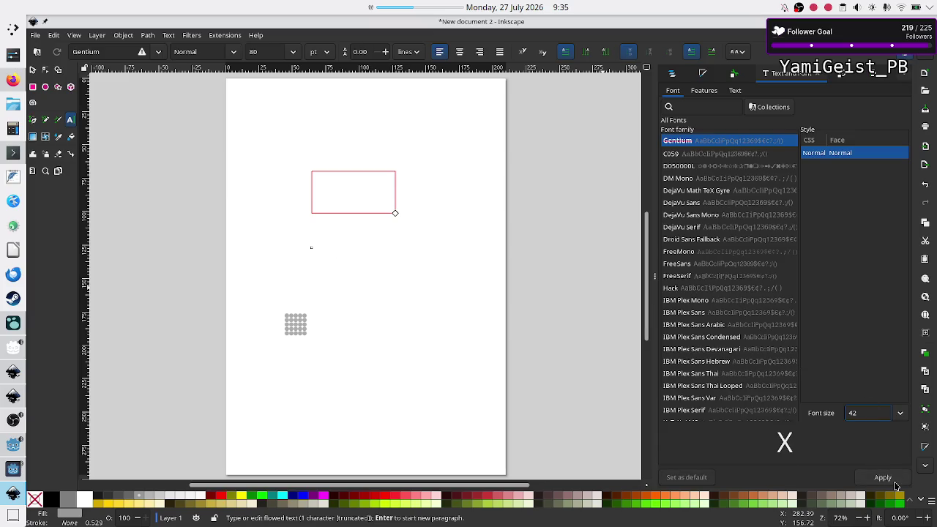
pyautogui.click(888, 477)
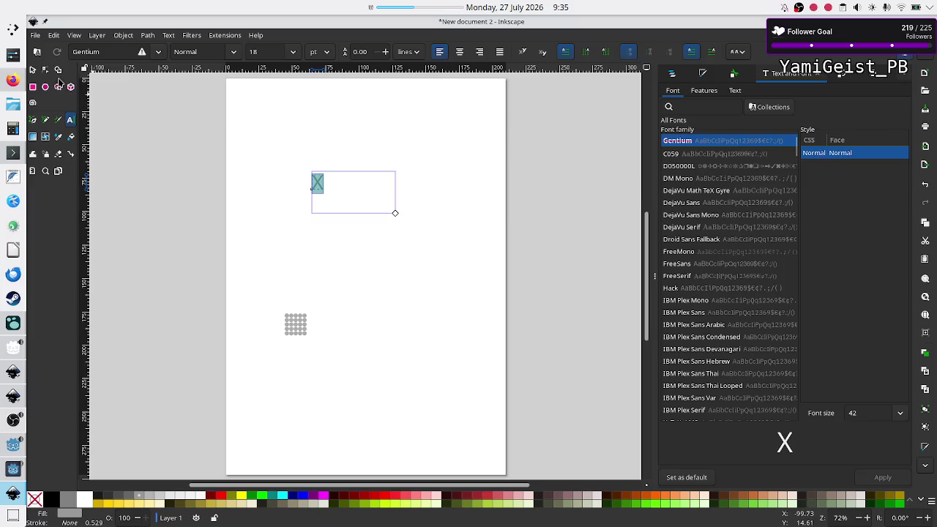
pyautogui.click(32, 72)
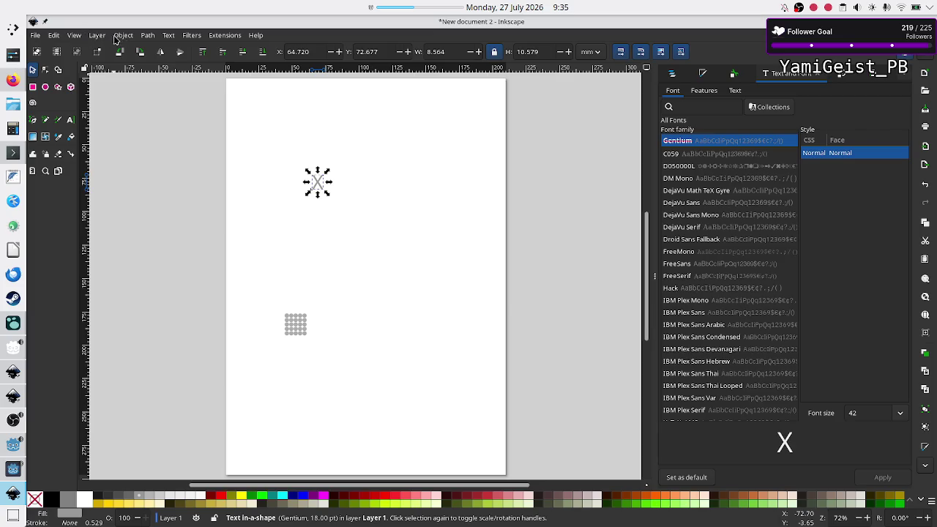
# - Create a 20 × 20 grid of tiled clones of the grey X, yielding 400 clones
pyautogui.click(53, 35)
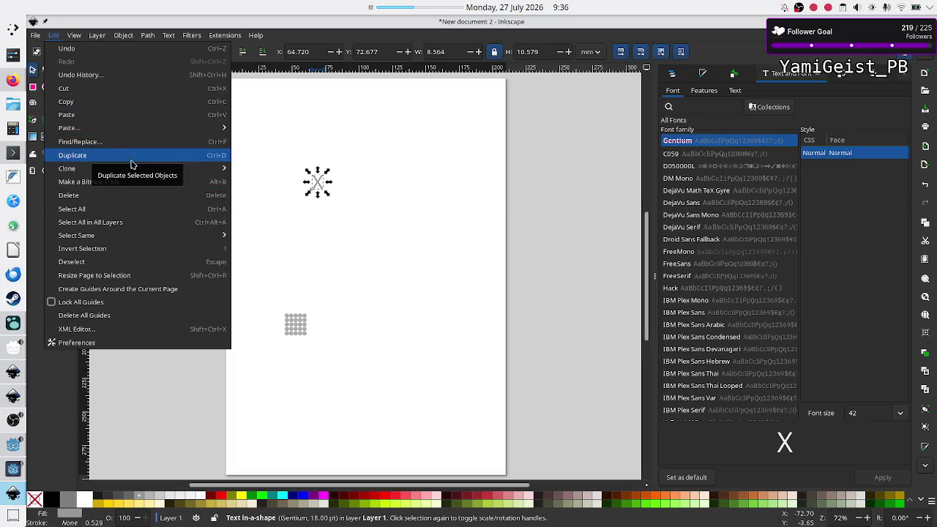
pyautogui.moveTo(132, 168)
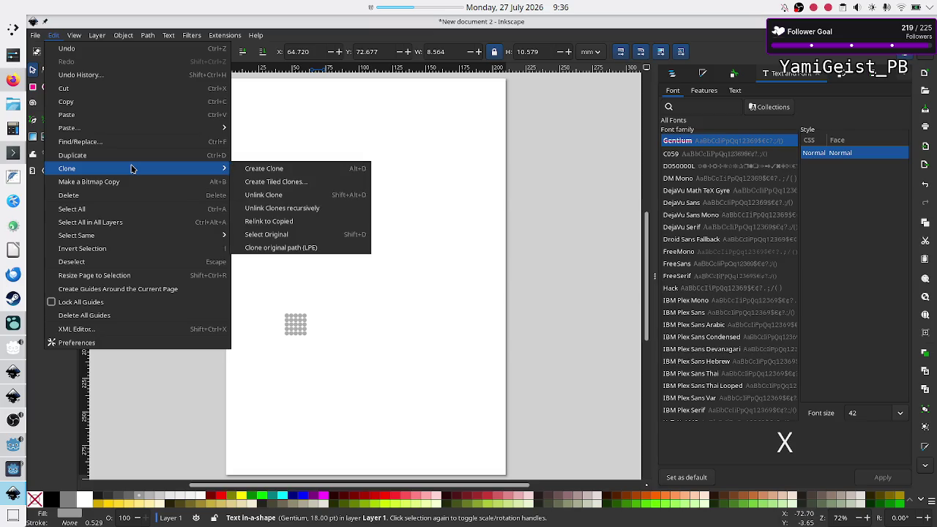
pyautogui.click(296, 183)
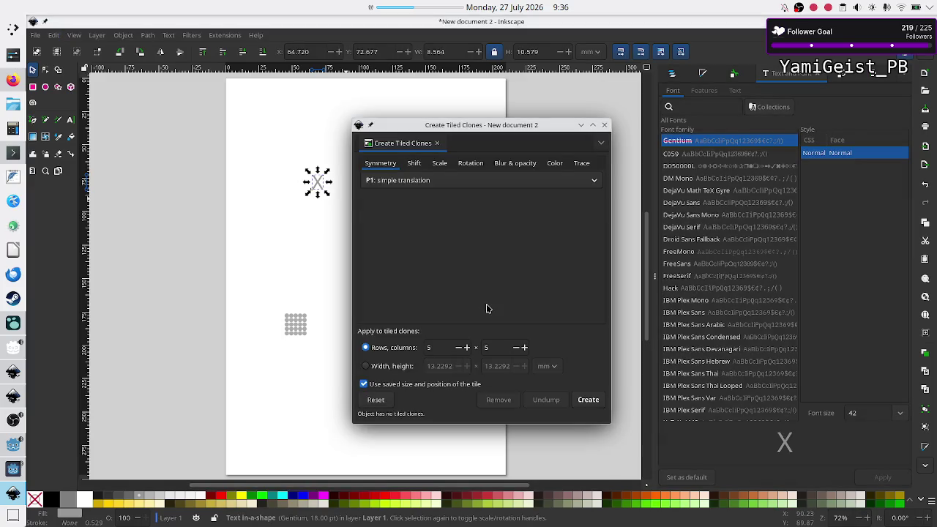
pyautogui.click(442, 350)
pyautogui.write('20')
pyautogui.click(498, 346)
pyautogui.write('2')
pyautogui.click(441, 349)
pyautogui.click(595, 406)
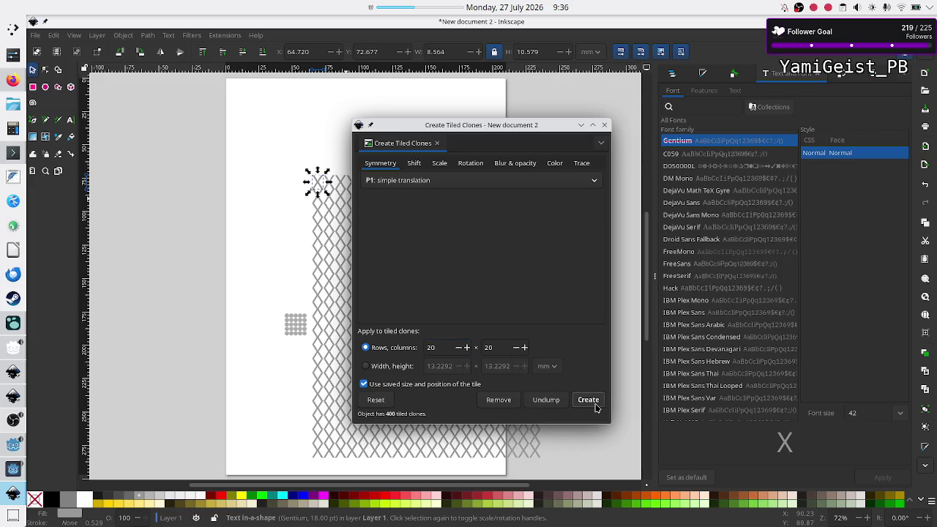
pyautogui.click(604, 126)
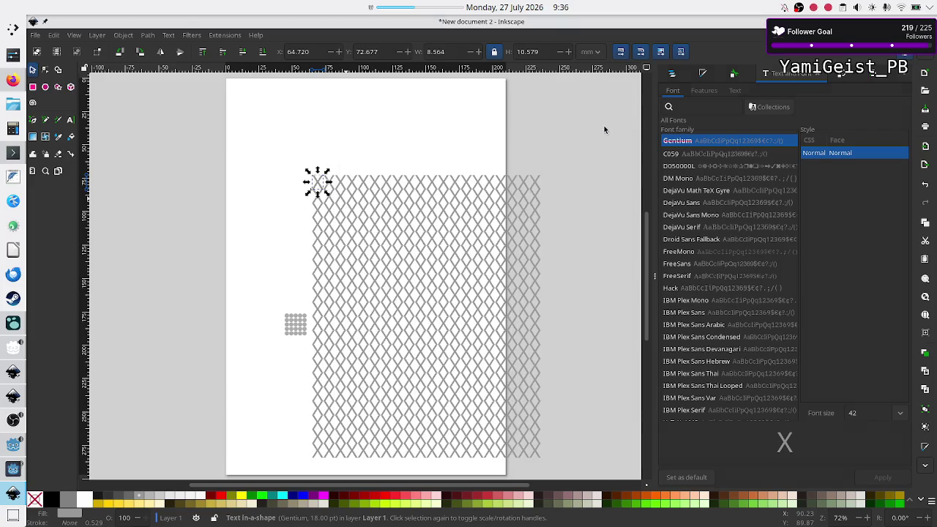
pyautogui.click(579, 248)
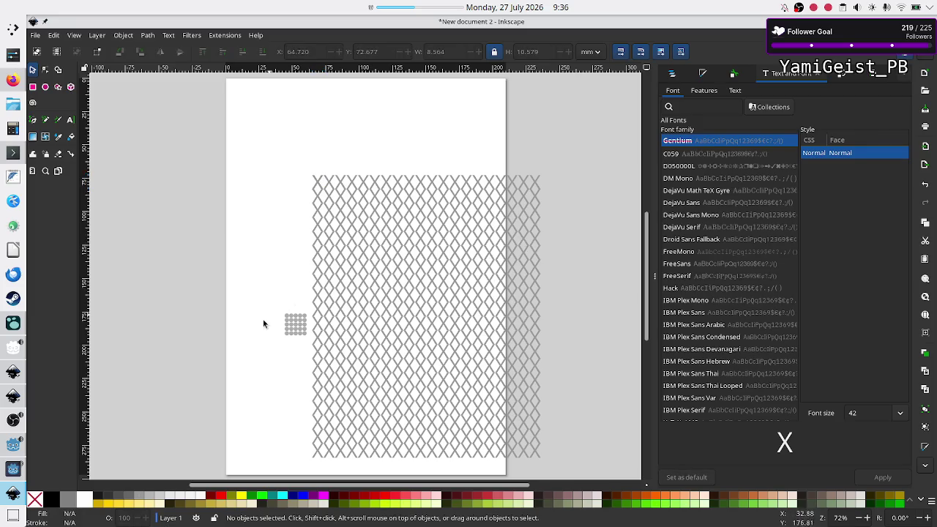
# - Group the small dot grid and move it to the page's top-left corner
pyautogui.click(295, 328)
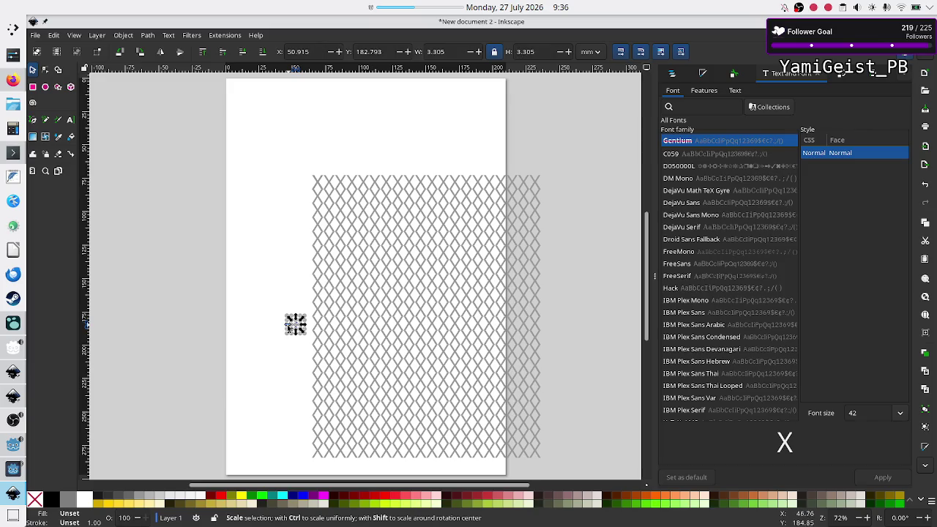
pyautogui.moveTo(268, 310)
pyautogui.mouseDown()
pyautogui.moveTo(314, 360)
pyautogui.moveTo(309, 354)
pyautogui.mouseUp()
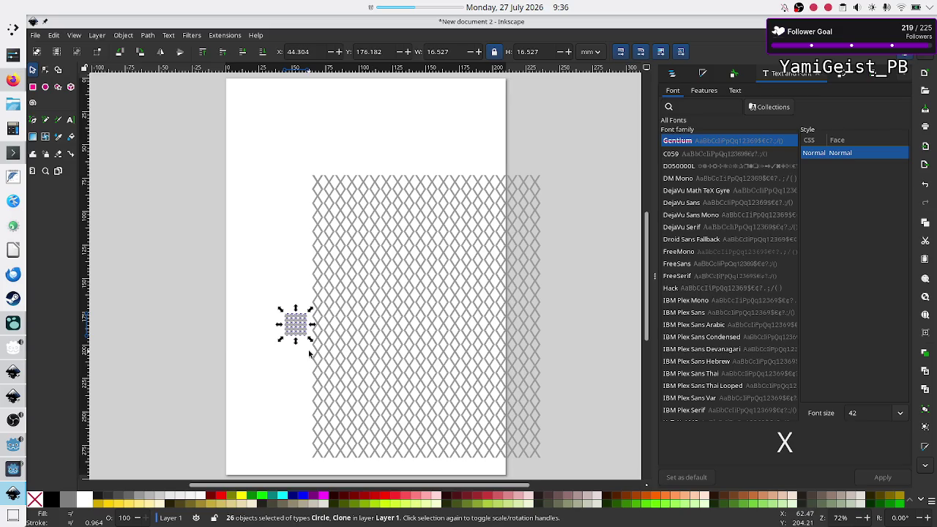
pyautogui.hotkey('ctrl', 'g')
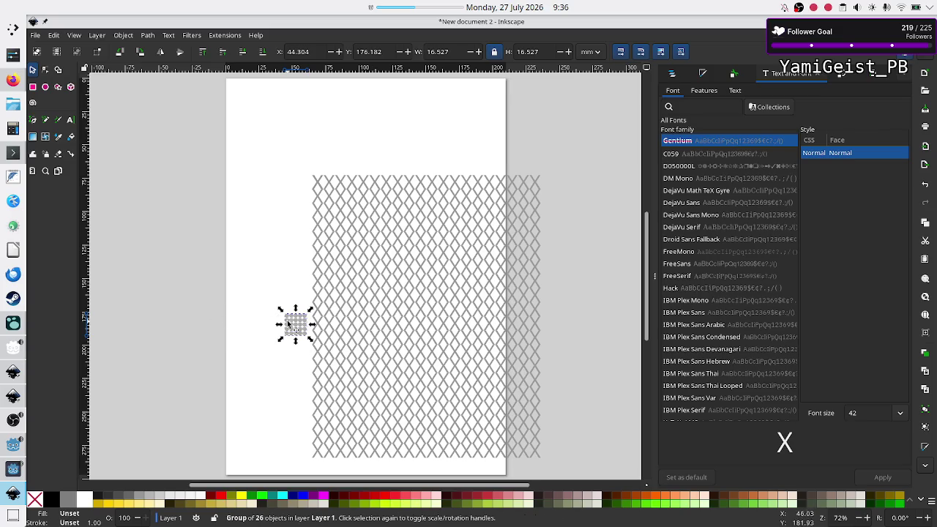
pyautogui.moveTo(287, 323)
pyautogui.mouseDown()
pyautogui.moveTo(206, 183)
pyautogui.moveTo(176, 179)
pyautogui.moveTo(251, 125)
pyautogui.moveTo(241, 98)
pyautogui.moveTo(227, 99)
pyautogui.mouseUp()
pyautogui.click(274, 217)
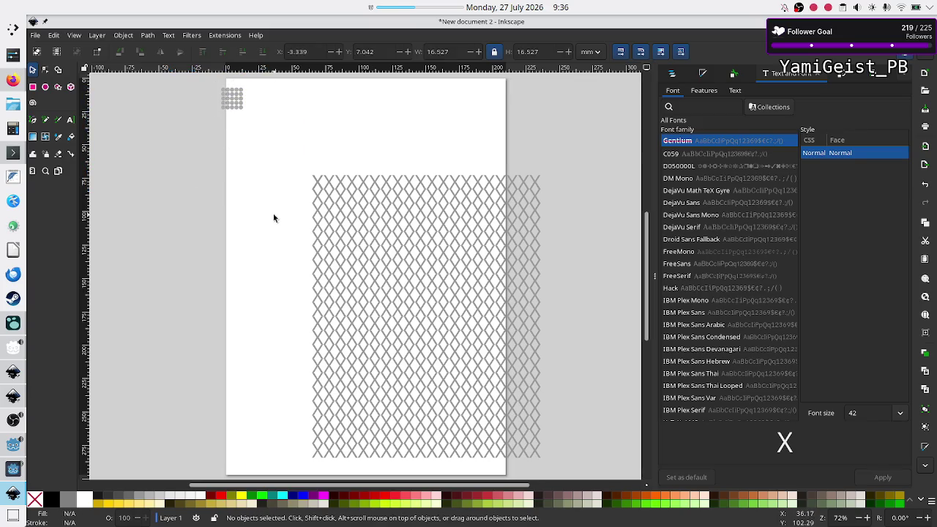
# - Group all X clones and shrink the mesh to about 72.3 × 89.3 mm, higher on the page
pyautogui.moveTo(294, 151)
pyautogui.mouseDown()
pyautogui.moveTo(420, 229)
pyautogui.moveTo(532, 245)
pyautogui.moveTo(568, 330)
pyautogui.moveTo(570, 469)
pyautogui.mouseUp()
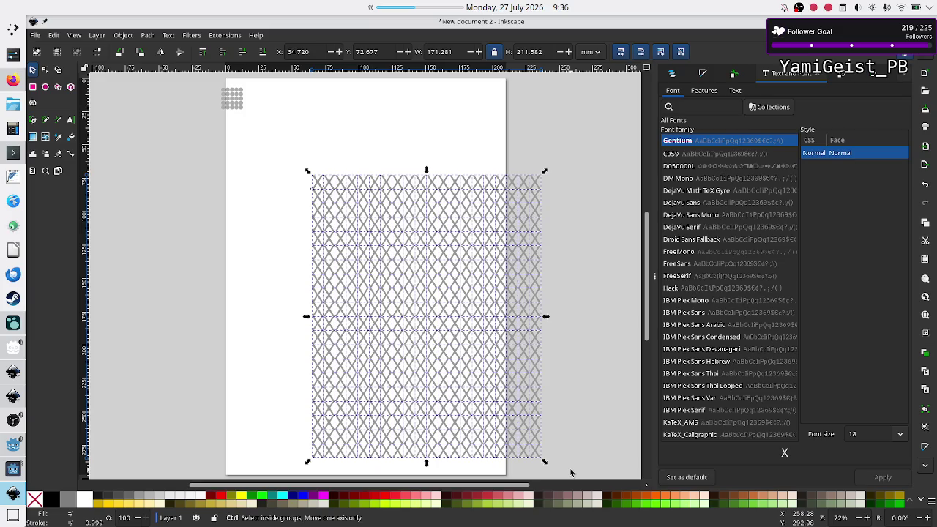
pyautogui.hotkey('ctrl', 'g')
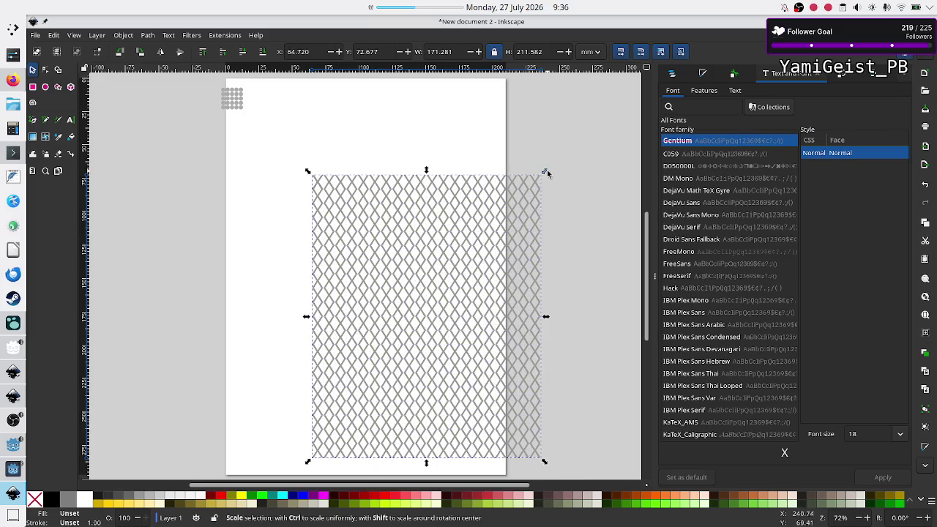
pyautogui.moveTo(545, 171)
pyautogui.mouseDown()
pyautogui.moveTo(474, 225)
pyautogui.moveTo(410, 293)
pyautogui.mouseUp()
pyautogui.moveTo(352, 394); pyautogui.dragTo(385, 205)
pyautogui.click(416, 388)
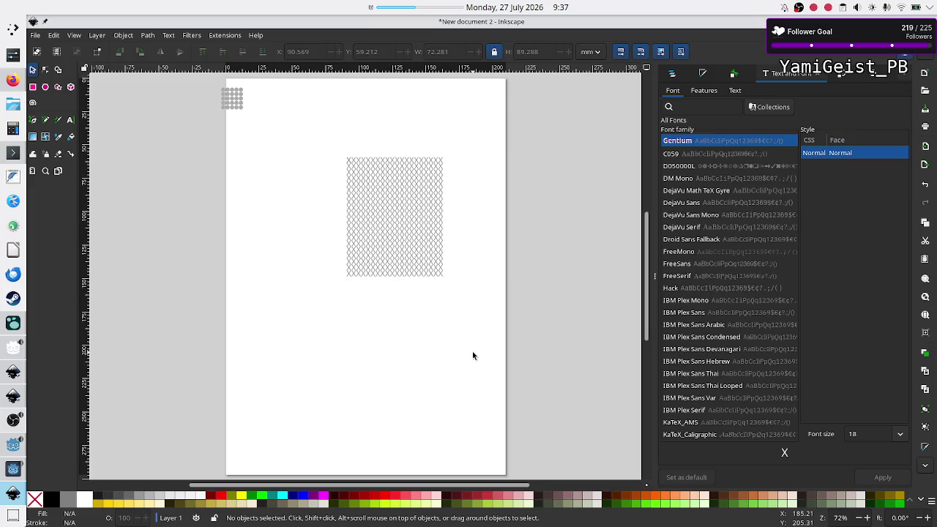
pyautogui.click(417, 261)
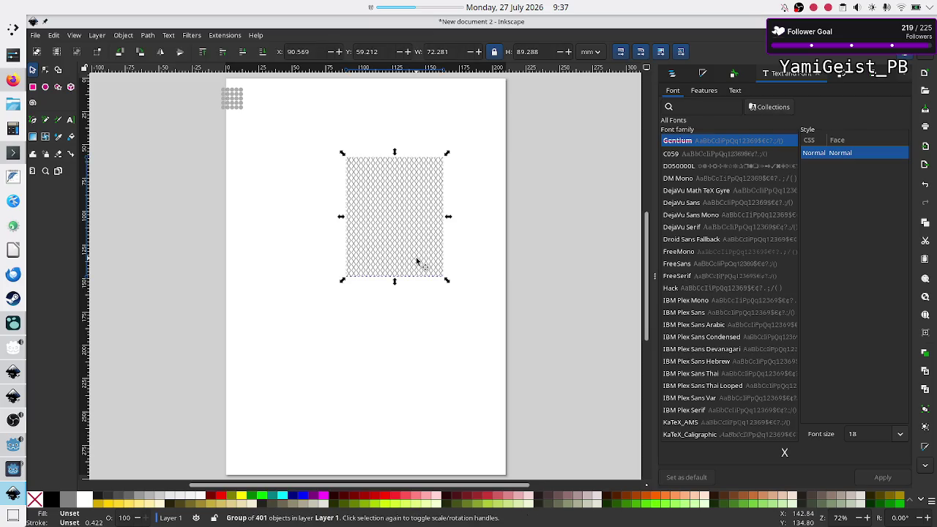
pyautogui.click(339, 367)
# - Search the Assets folder for 'midd' and open grabber_middle.svg
pyautogui.click(34, 35)
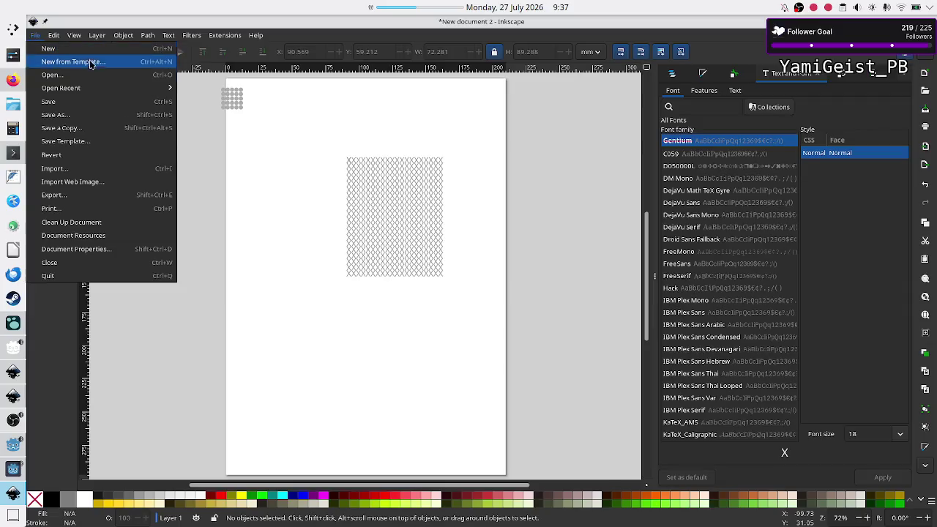
pyautogui.moveTo(107, 91)
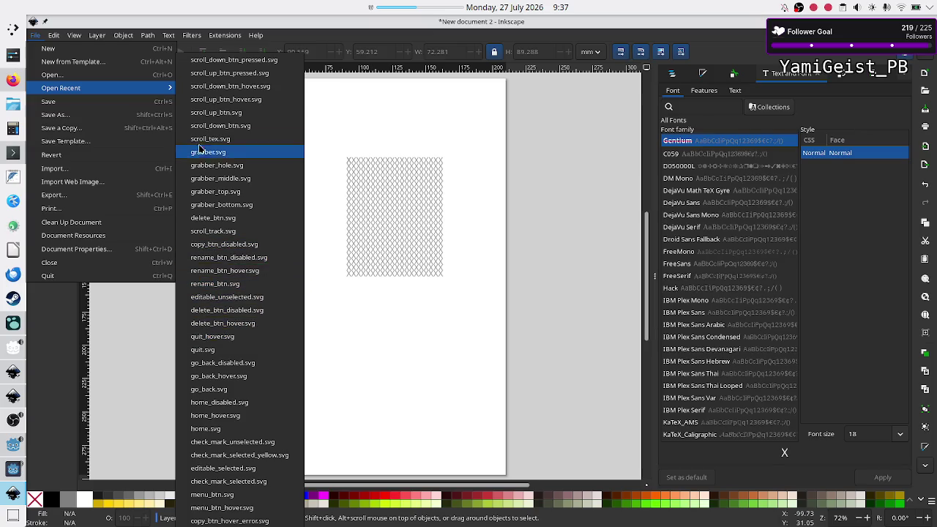
pyautogui.click(85, 77)
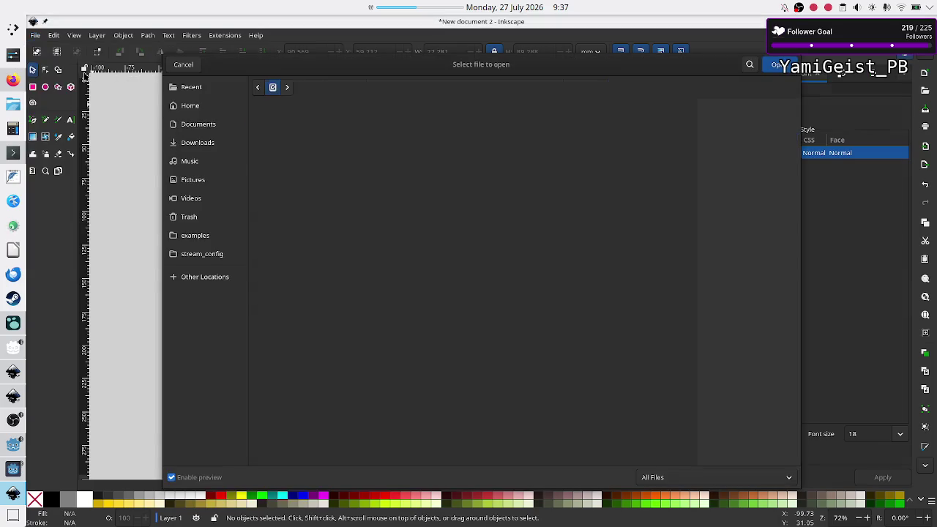
pyautogui.click(749, 65)
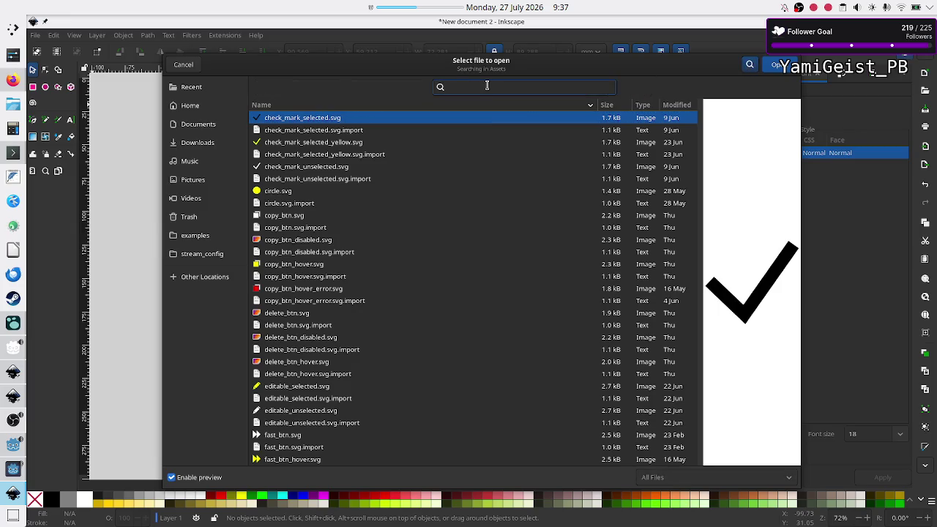
pyautogui.write('midd')
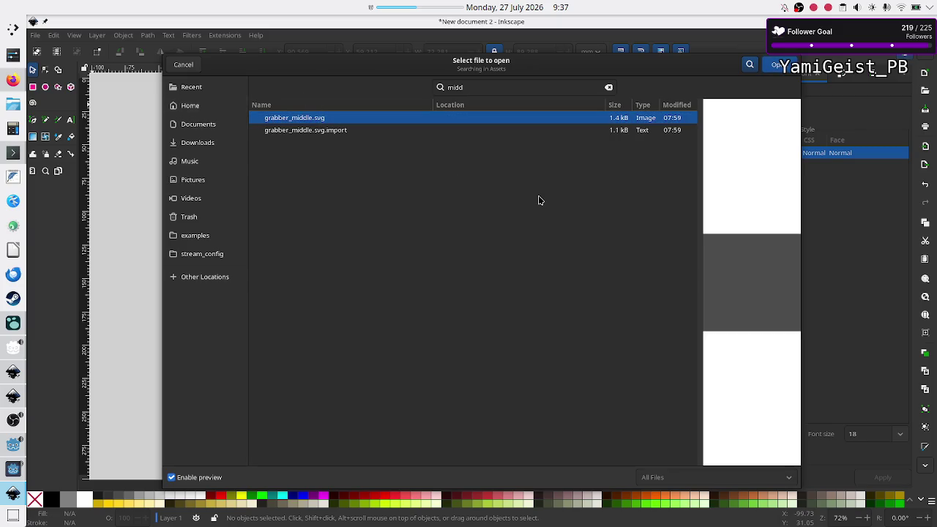
pyautogui.click(785, 69)
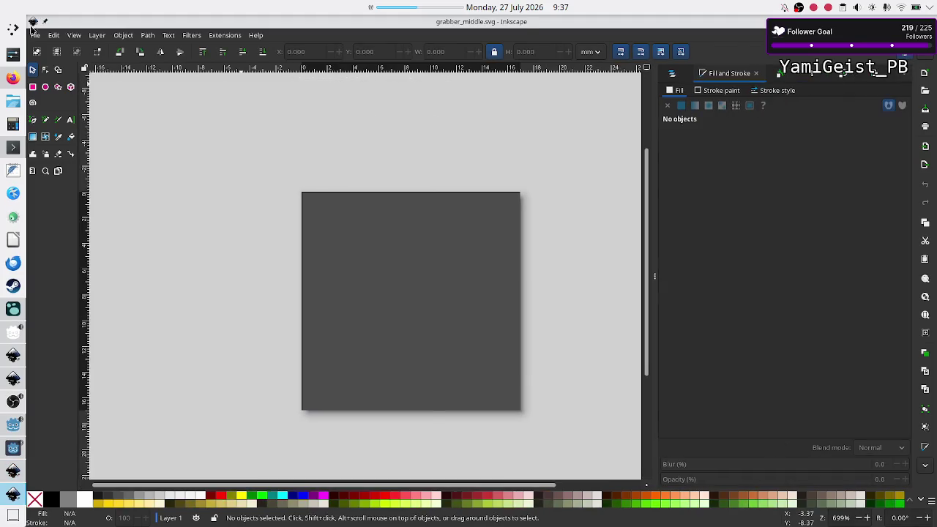
# - Start a Save As under the name 'scroll_tra', then cancel it
pyautogui.click(34, 35)
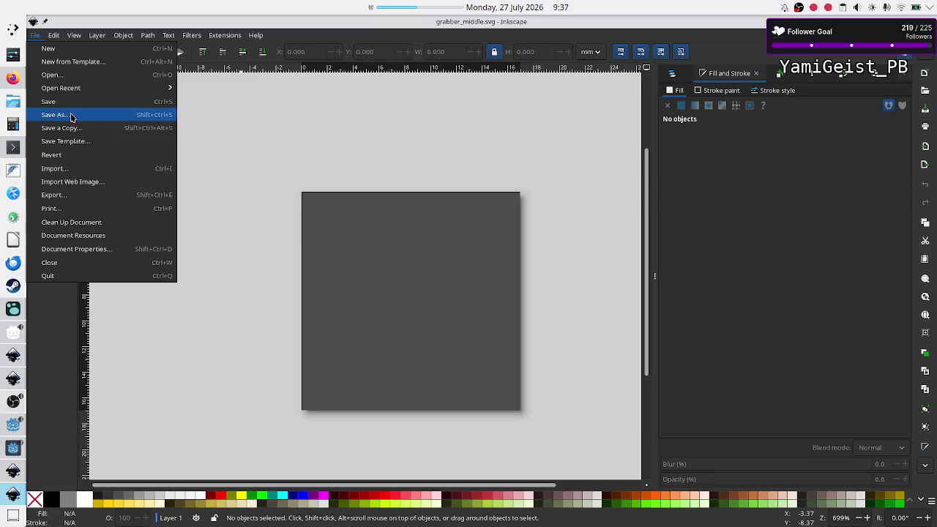
pyautogui.click(59, 115)
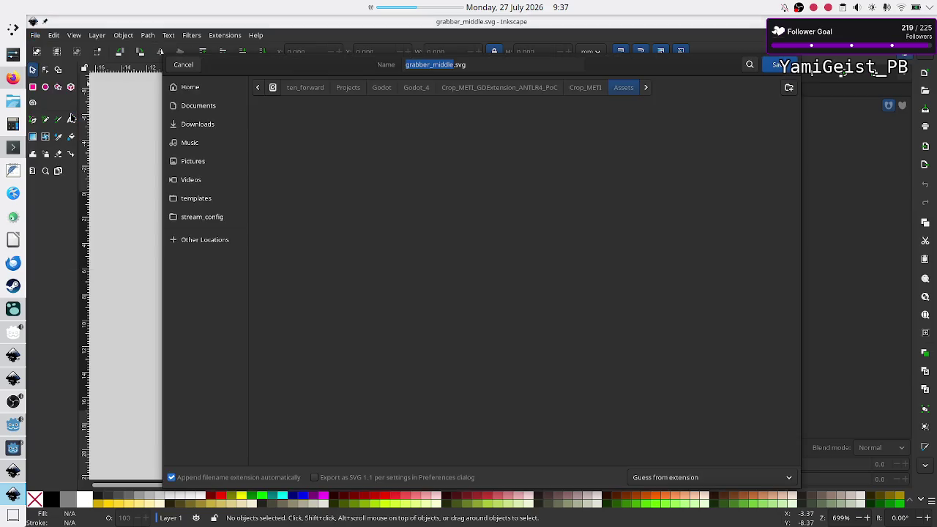
pyautogui.click(493, 68)
pyautogui.press('Left')
pyautogui.press('Left')
pyautogui.press('Left')
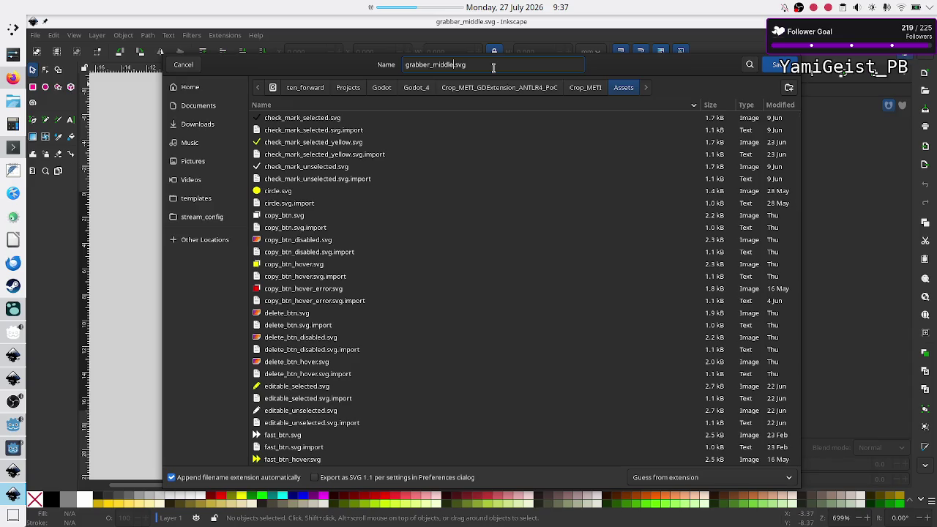
pyautogui.press('BackSpace')
pyautogui.press('BackSpace')
pyautogui.press('BackSpace')
pyautogui.write('sc')
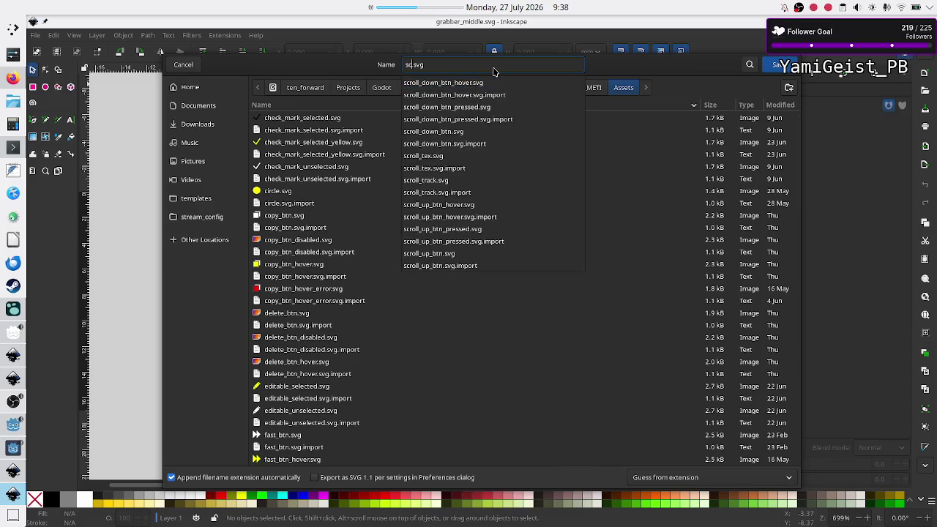
pyautogui.write('roll_tra')
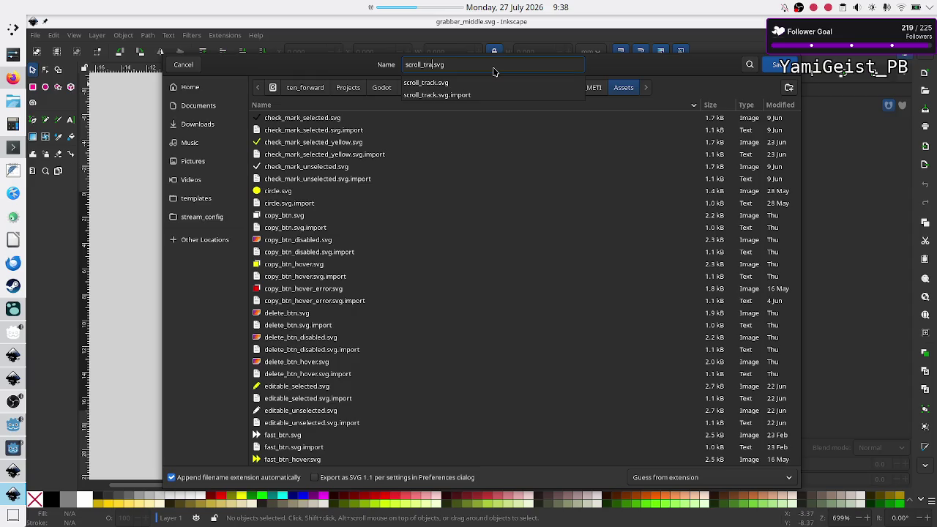
pyautogui.press('Escape')
pyautogui.click(782, 64)
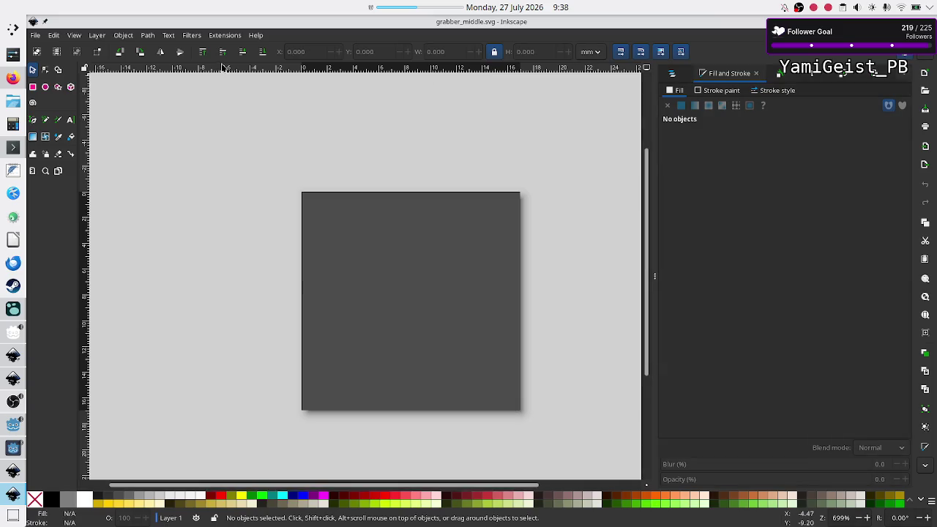
# - Search the Assets folder for 'scroll_track' and open scroll_track.svg
pyautogui.click(32, 36)
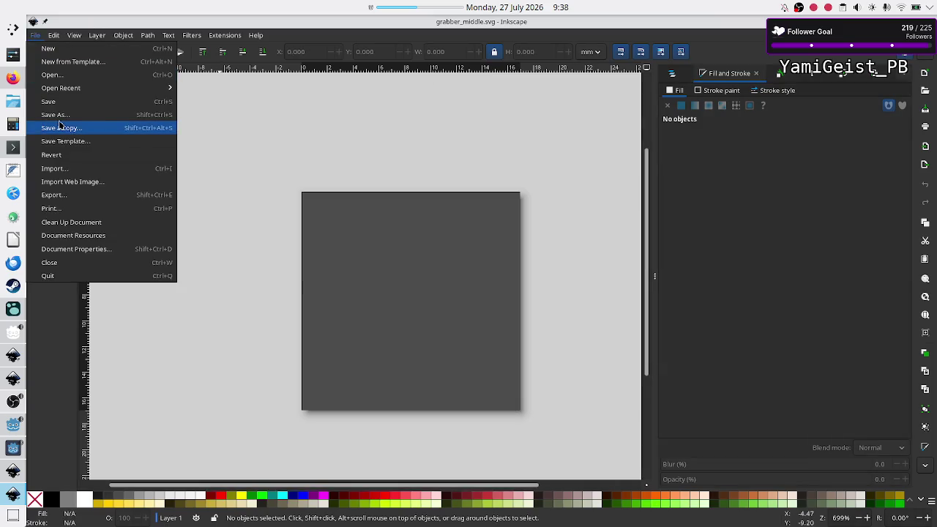
pyautogui.click(82, 75)
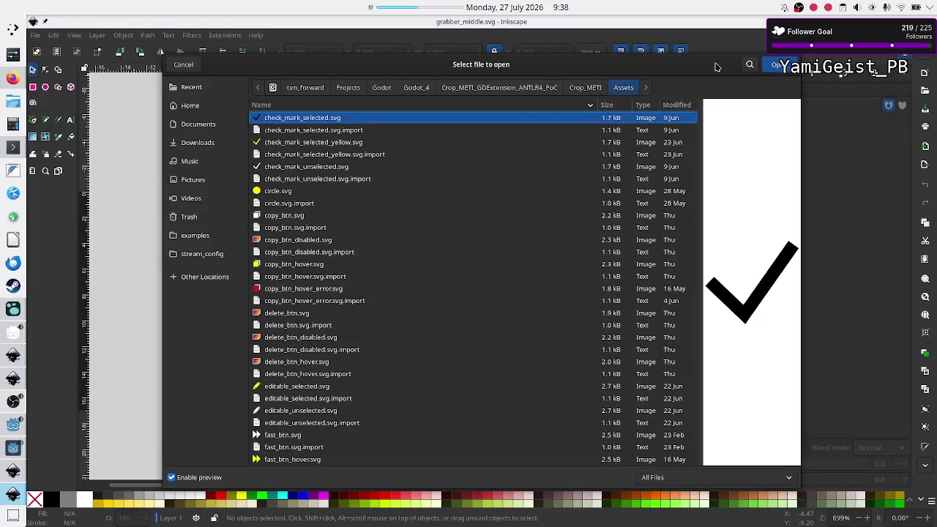
pyautogui.click(750, 65)
pyautogui.write('scro')
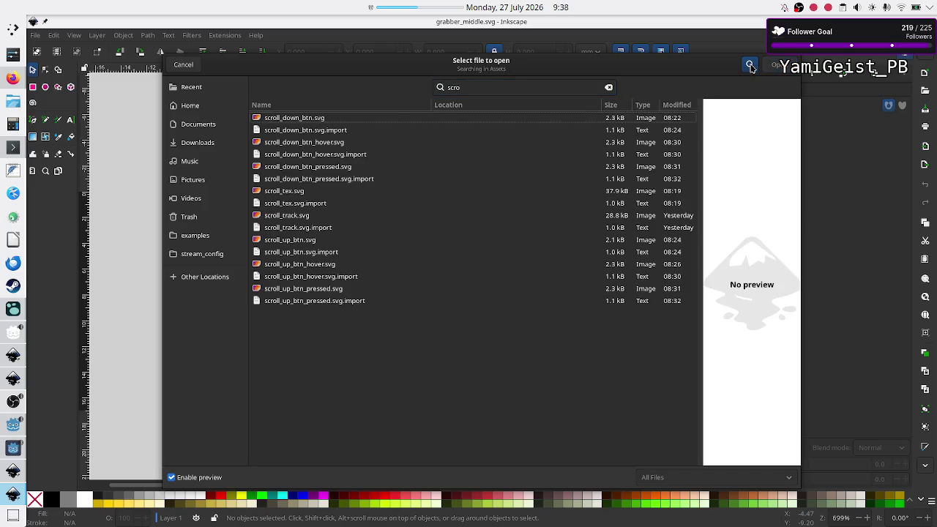
pyautogui.write('ll_track')
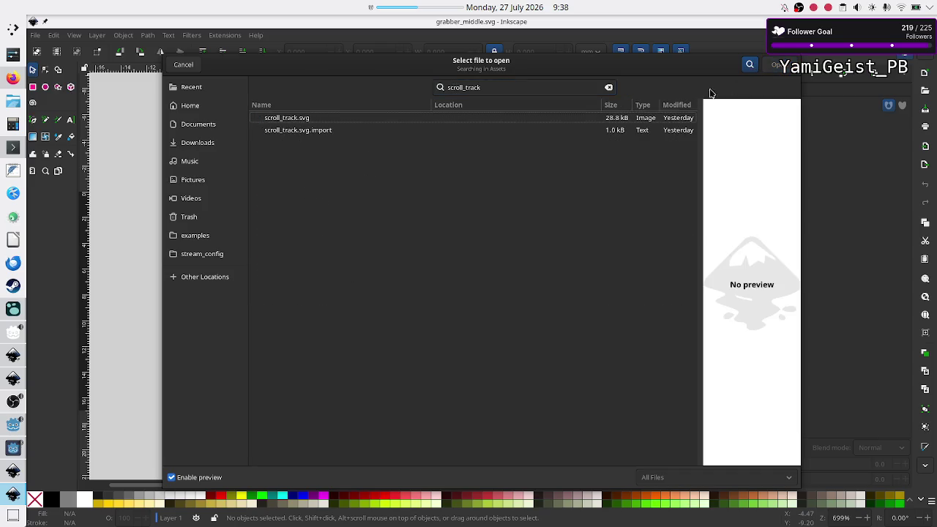
pyautogui.click(606, 118)
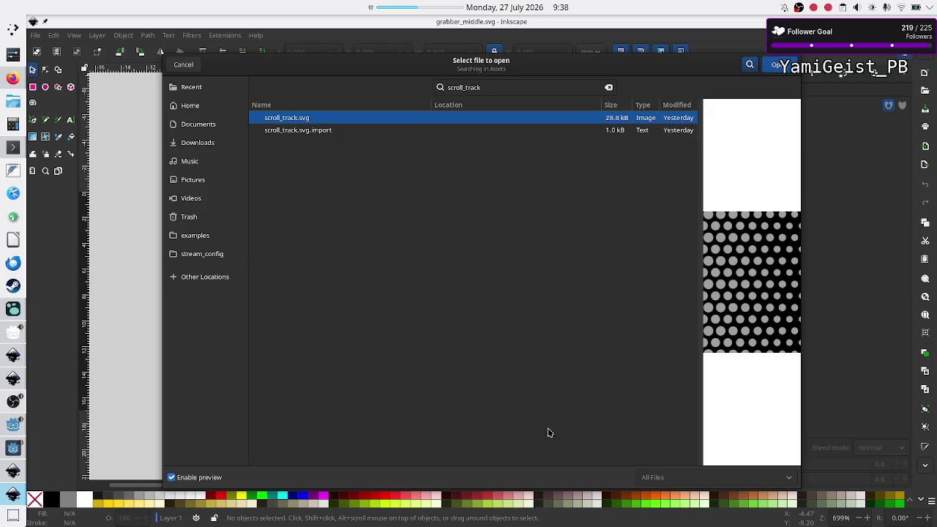
pyautogui.click(774, 65)
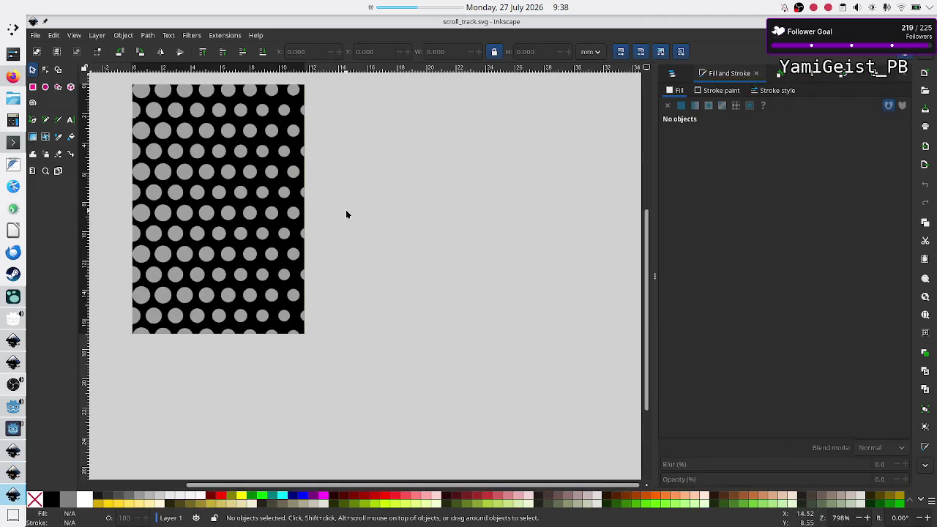
# - Delete the grey dot-pattern object, leaving the track as a solid black rectangle
pyautogui.scroll(3, 318, 251)
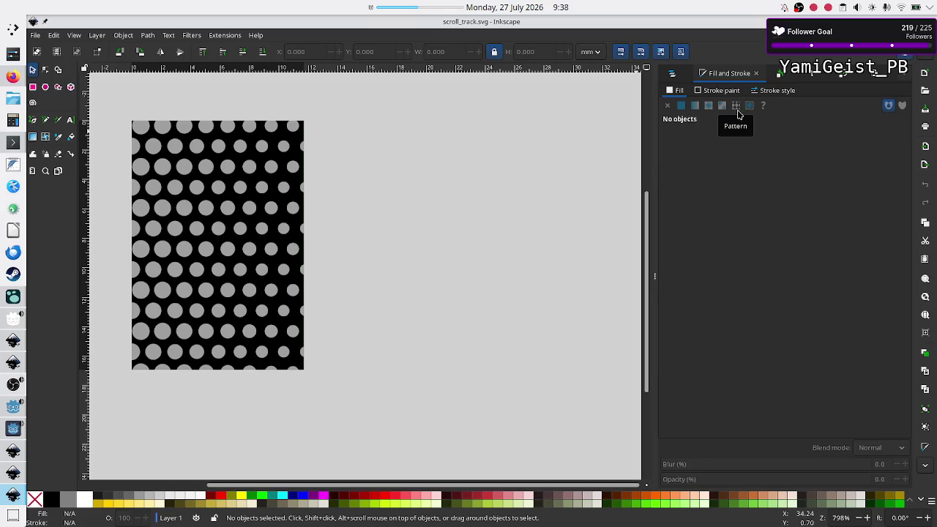
pyautogui.click(217, 192)
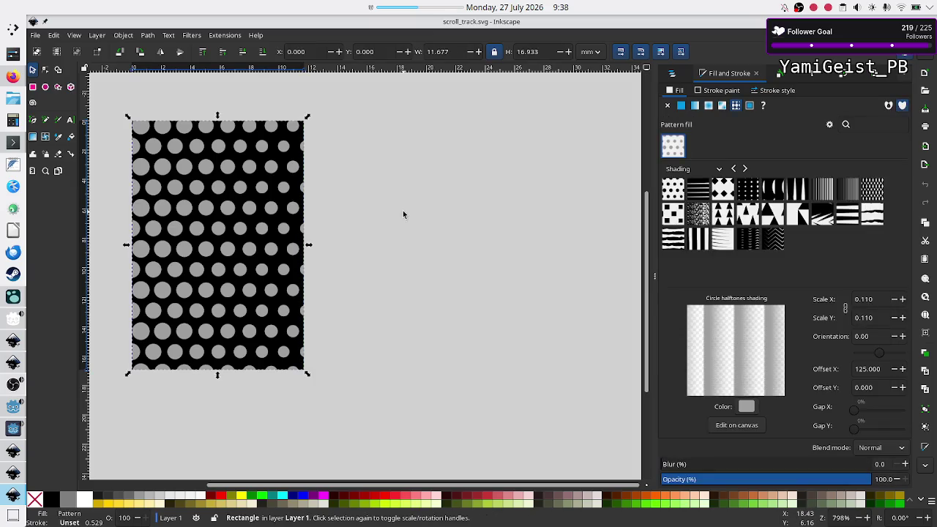
pyautogui.click(403, 215)
pyautogui.click(187, 199)
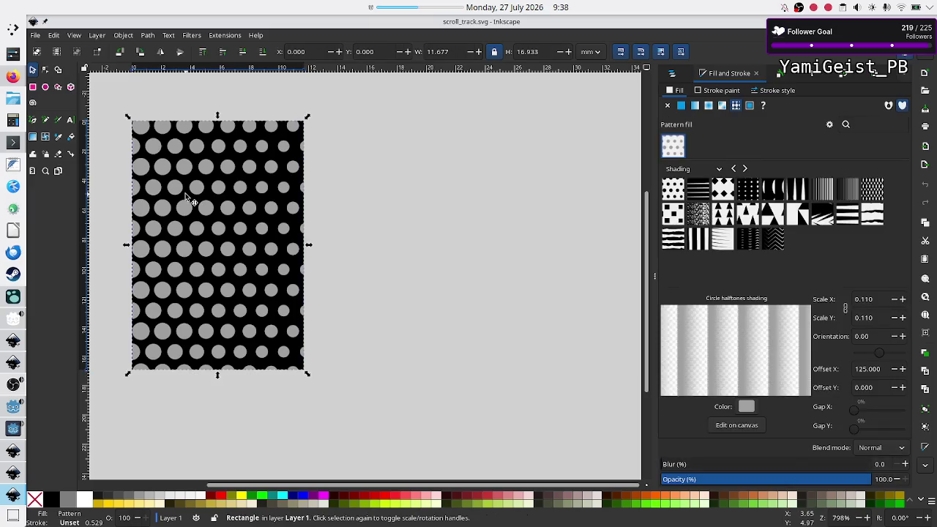
pyautogui.press('Delete')
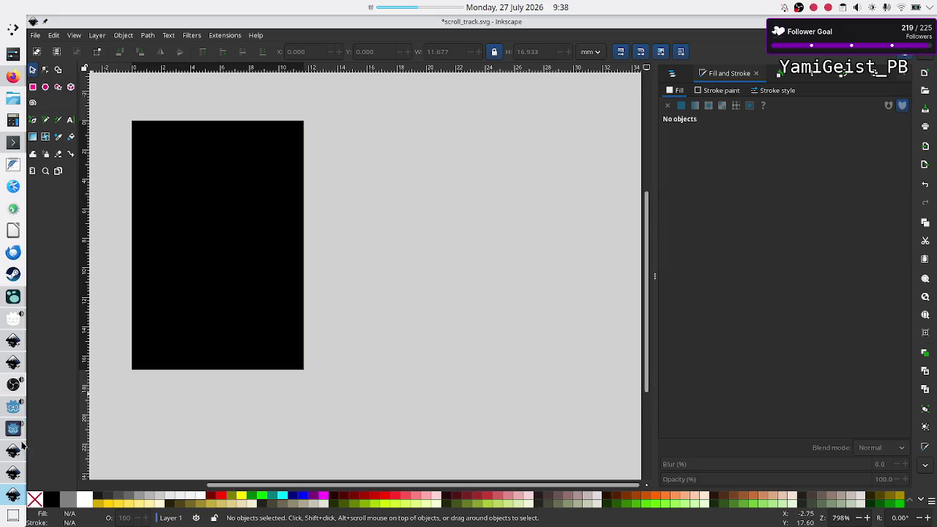
pyautogui.moveTo(13, 430)
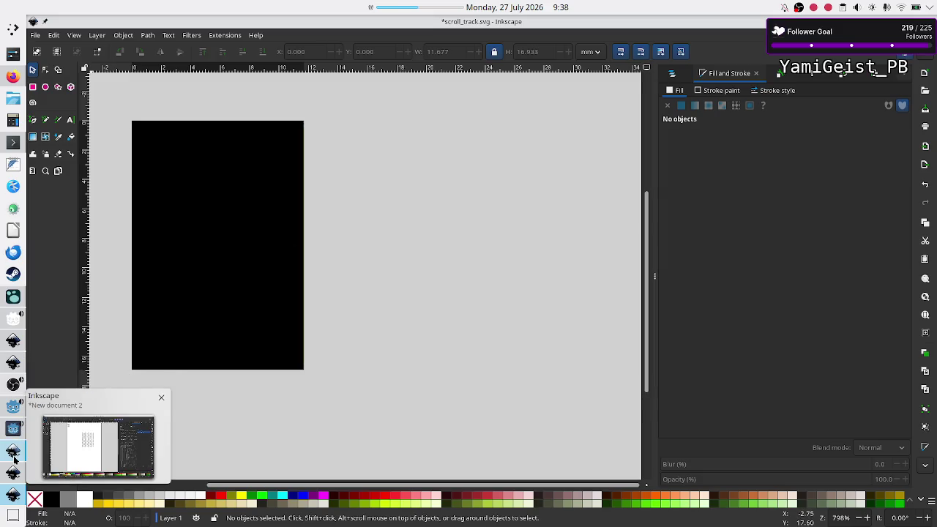
pyautogui.moveTo(13, 472)
pyautogui.moveTo(13, 452)
pyautogui.click(12, 473)
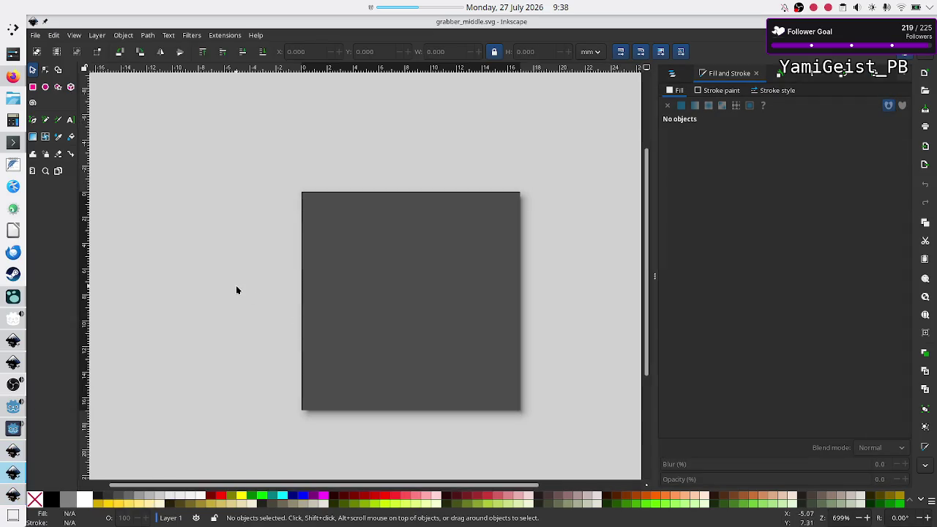
pyautogui.click(13, 472)
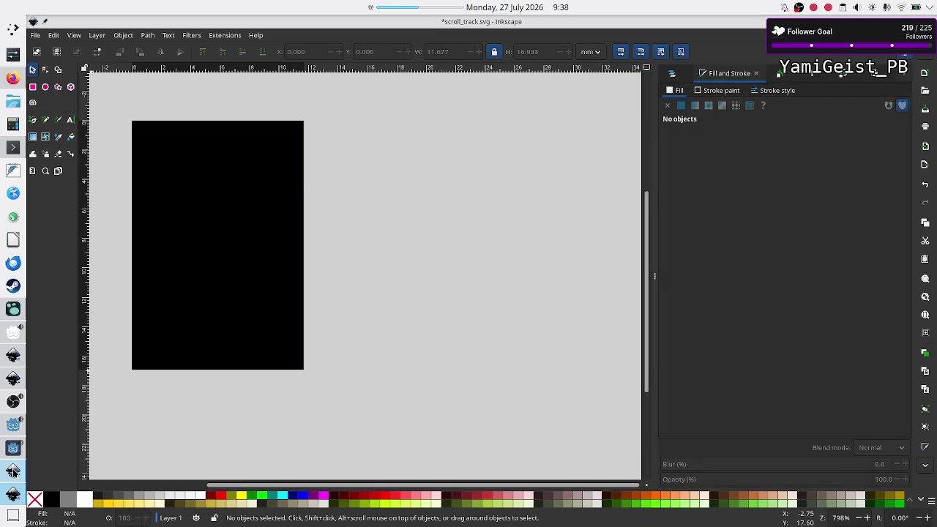
pyautogui.click(13, 473)
pyautogui.click(387, 252)
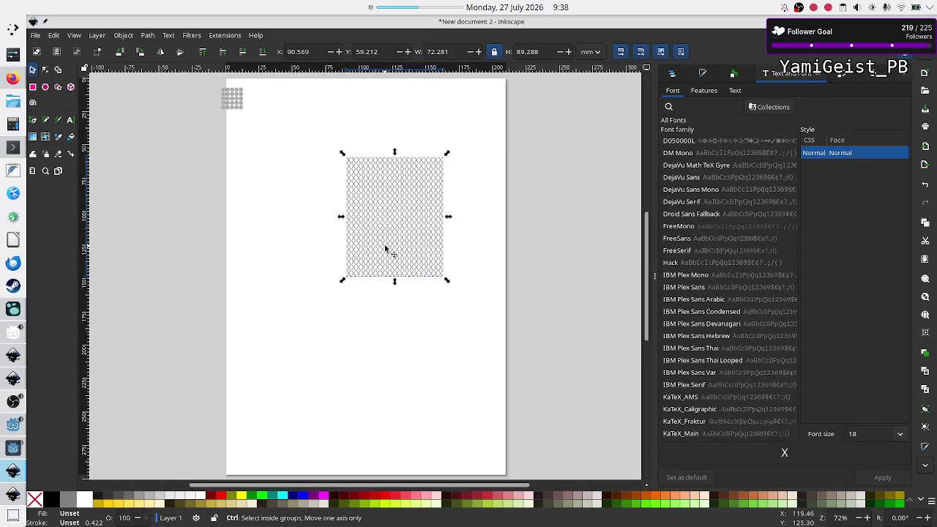
pyautogui.click(14, 494)
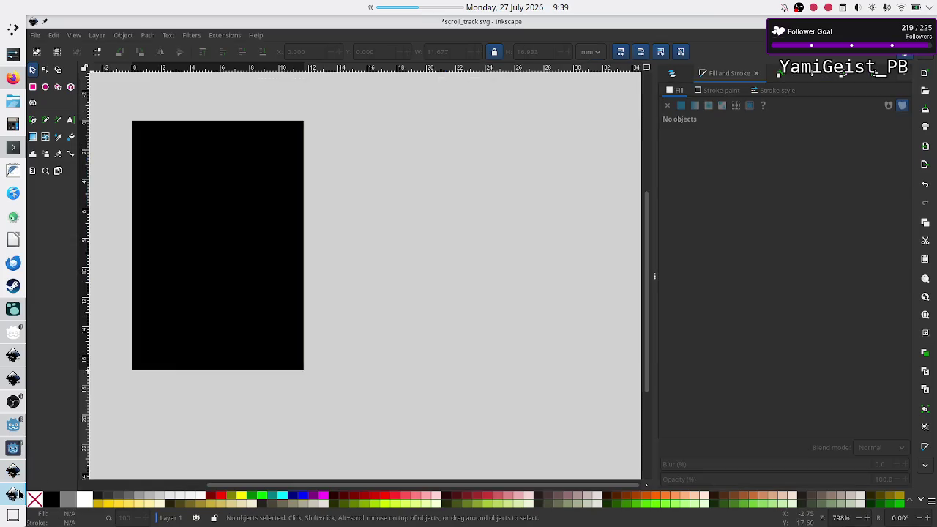
pyautogui.hotkey('ctrl', 'v')
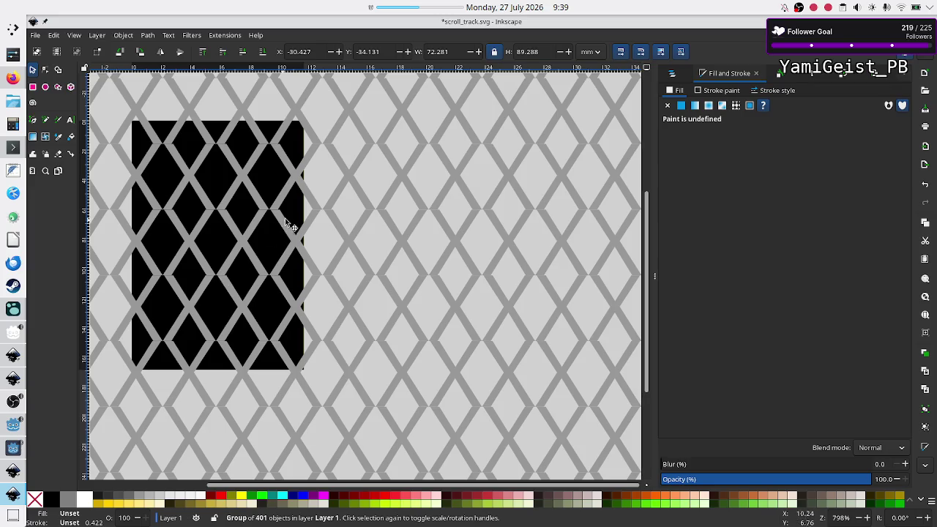
pyautogui.moveTo(325, 206)
pyautogui.mouseDown()
pyautogui.moveTo(332, 246)
pyautogui.moveTo(349, 259)
pyautogui.mouseUp()
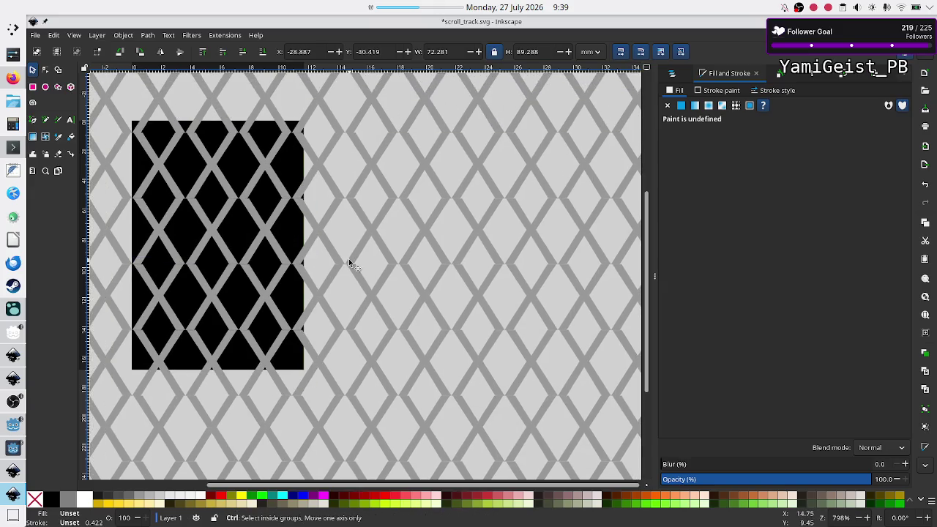
pyautogui.hotkey('ctrl', 'z')
pyautogui.press('Escape')
pyautogui.hotkey('ctrl', 'z')
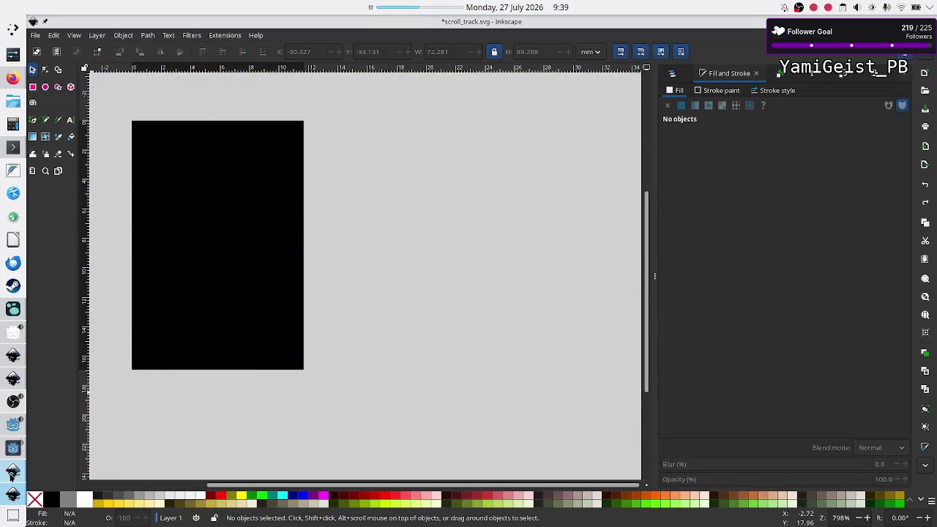
pyautogui.moveTo(13, 472)
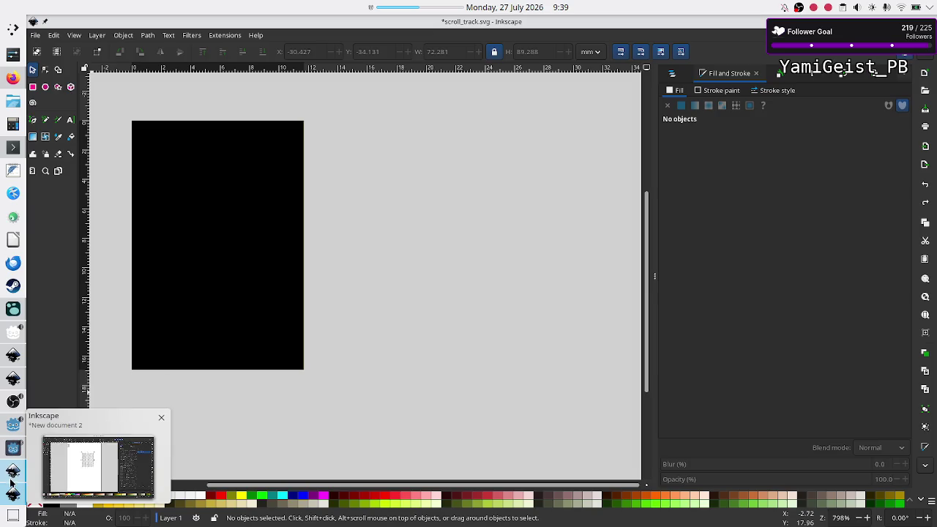
pyautogui.click(10, 477)
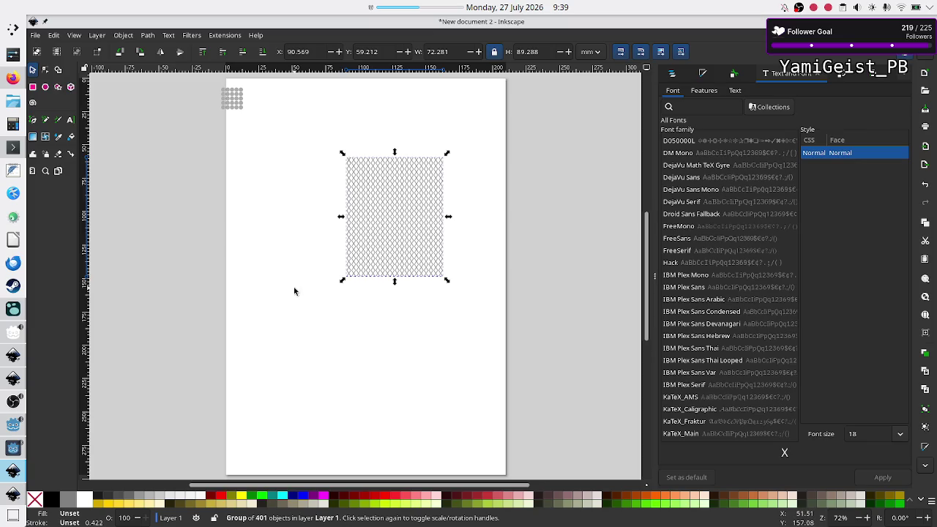
pyautogui.click(356, 313)
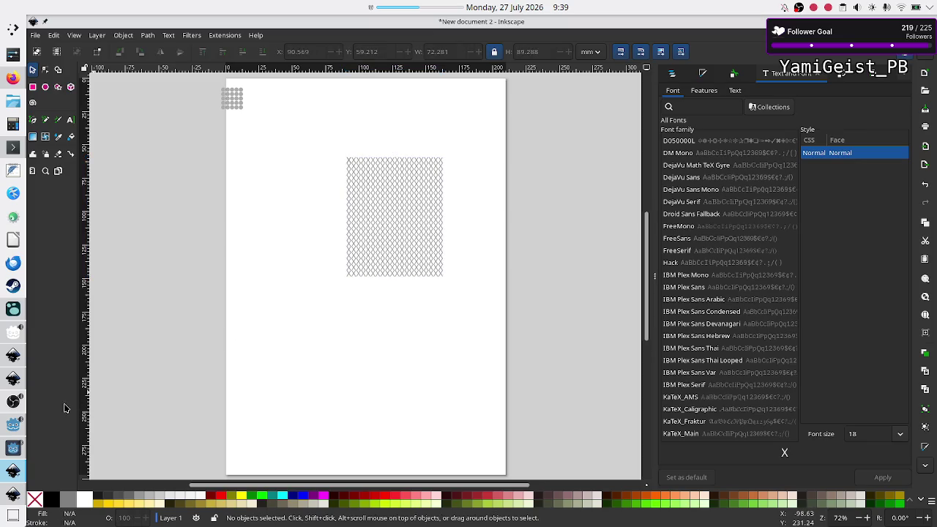
pyautogui.click(13, 495)
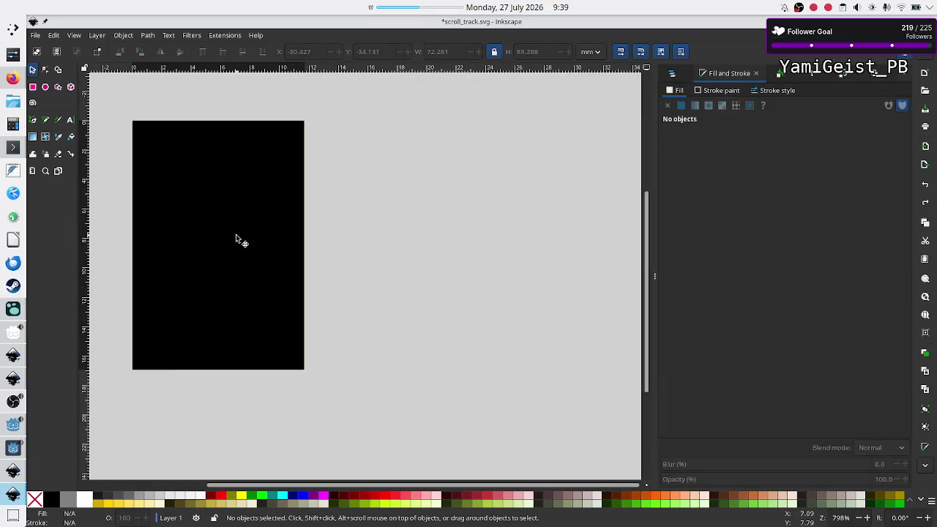
pyautogui.hscroll(-8, 236, 238)
pyautogui.hscroll(4, 235, 238)
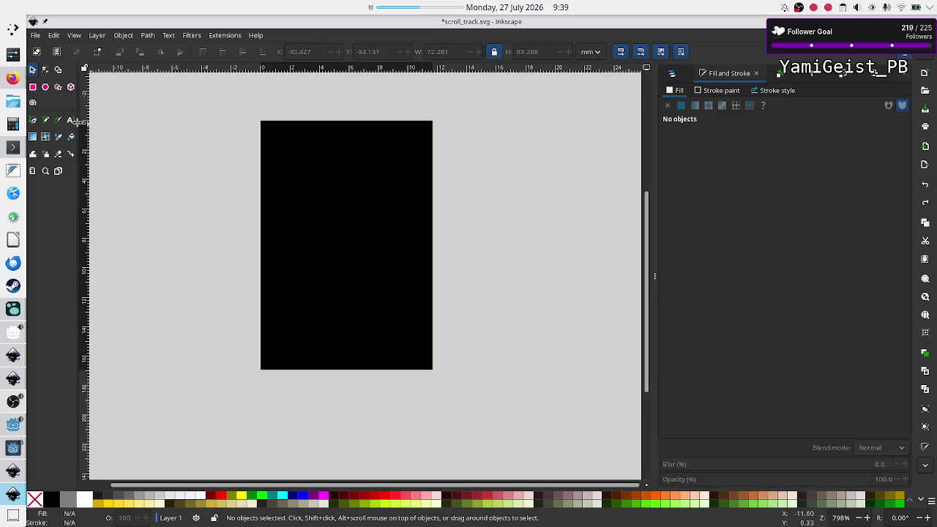
pyautogui.click(70, 120)
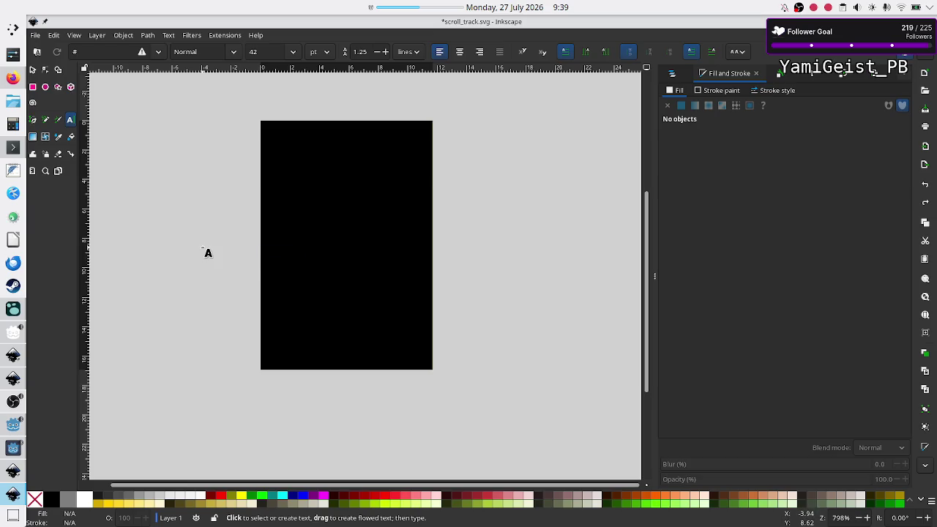
pyautogui.moveTo(202, 247); pyautogui.dragTo(233, 268)
pyautogui.press('x')
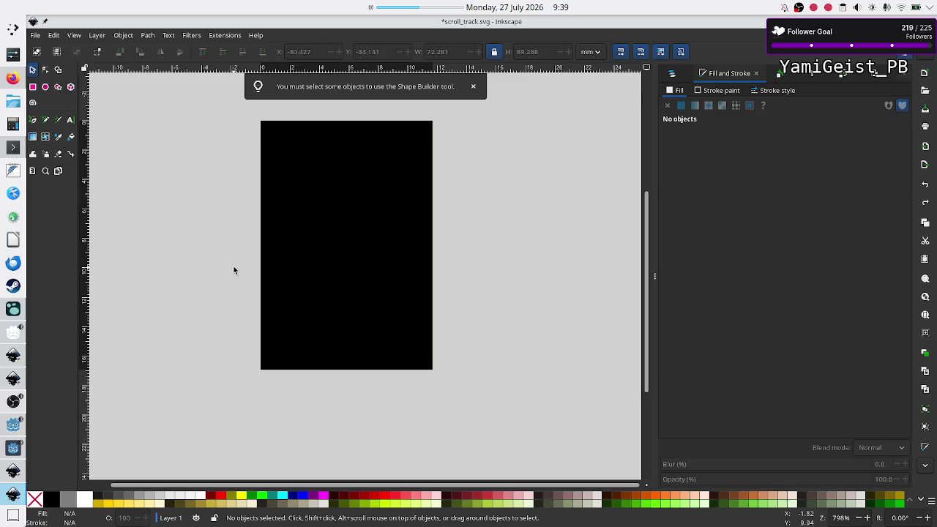
pyautogui.click(73, 120)
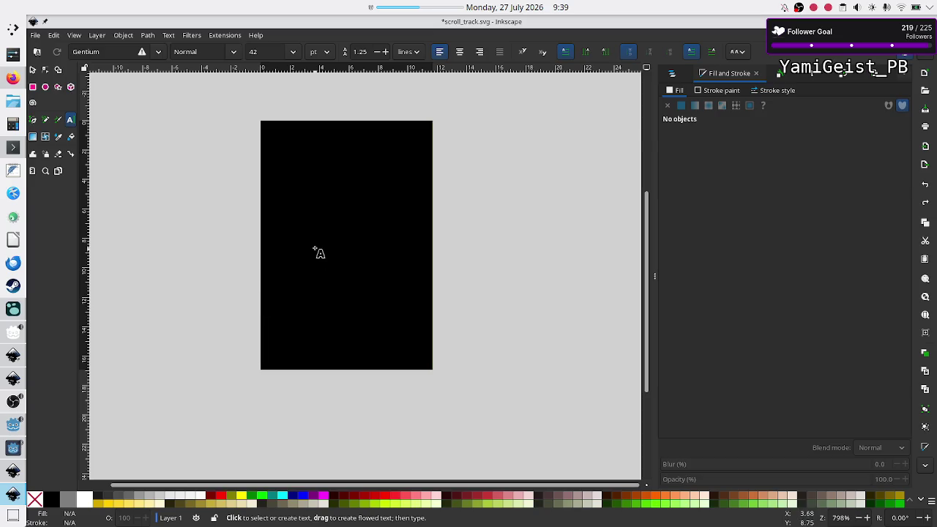
pyautogui.moveTo(315, 231); pyautogui.dragTo(376, 289)
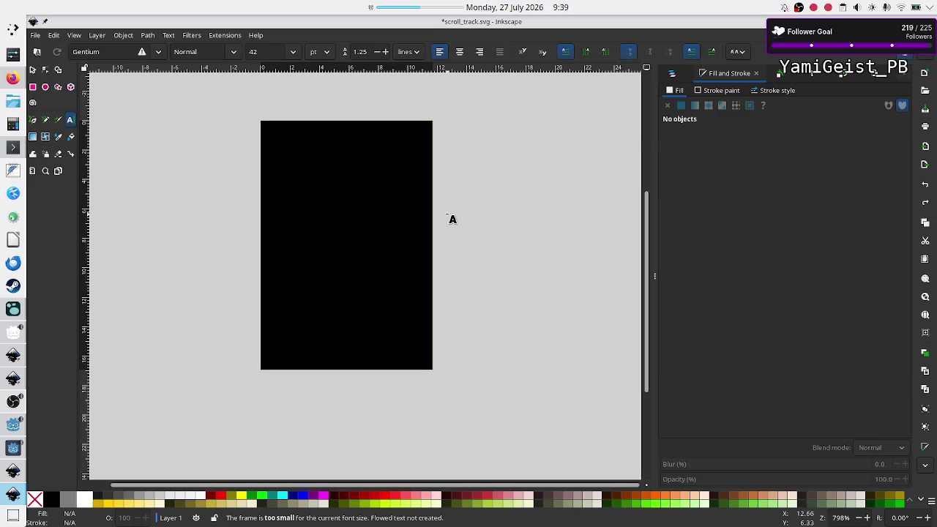
pyautogui.moveTo(314, 168)
pyautogui.mouseDown()
pyautogui.moveTo(460, 322)
pyautogui.moveTo(453, 323)
pyautogui.mouseUp()
pyautogui.press('x')
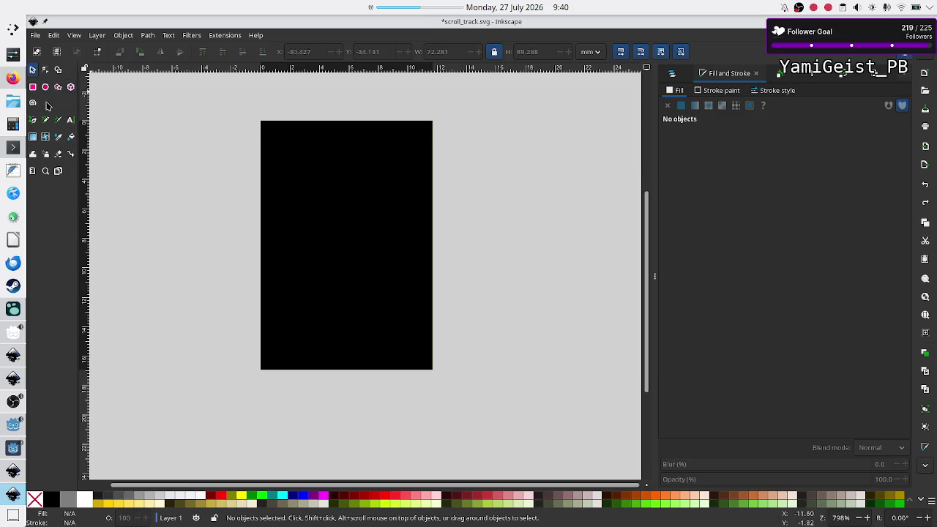
pyautogui.click(69, 121)
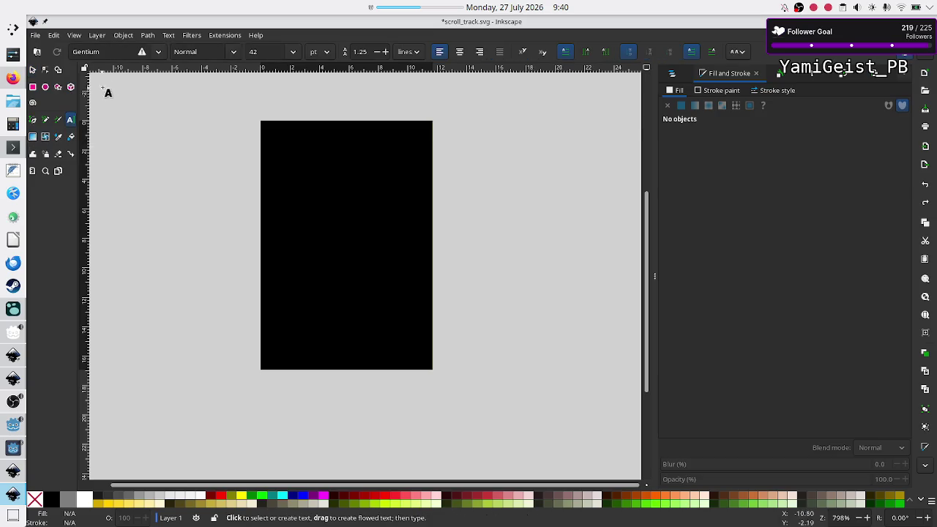
# - Type a size-10 'X' in a flowed-text frame right of the black rectangle
pyautogui.doubleClick(270, 50)
pyautogui.write('10')
pyautogui.moveTo(478, 134)
pyautogui.mouseDown()
pyautogui.moveTo(538, 188)
pyautogui.moveTo(590, 211)
pyautogui.mouseUp()
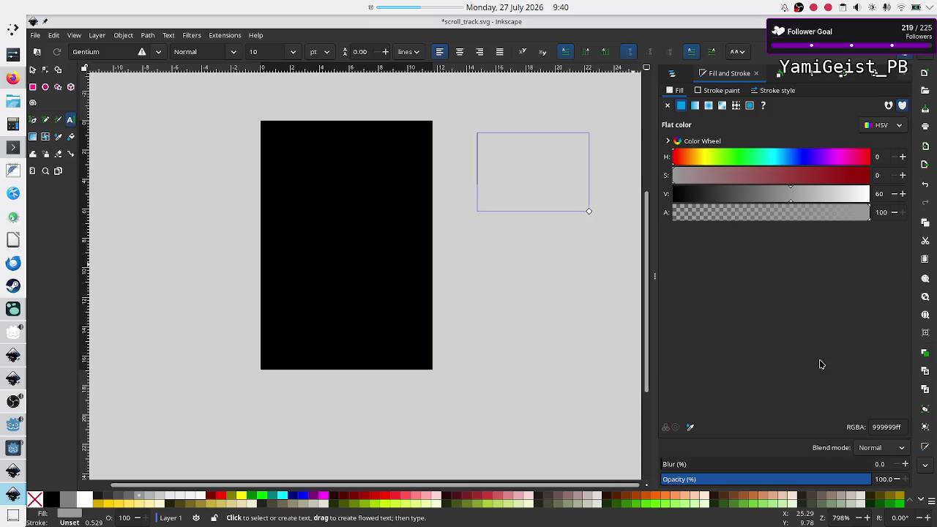
pyautogui.write('X')
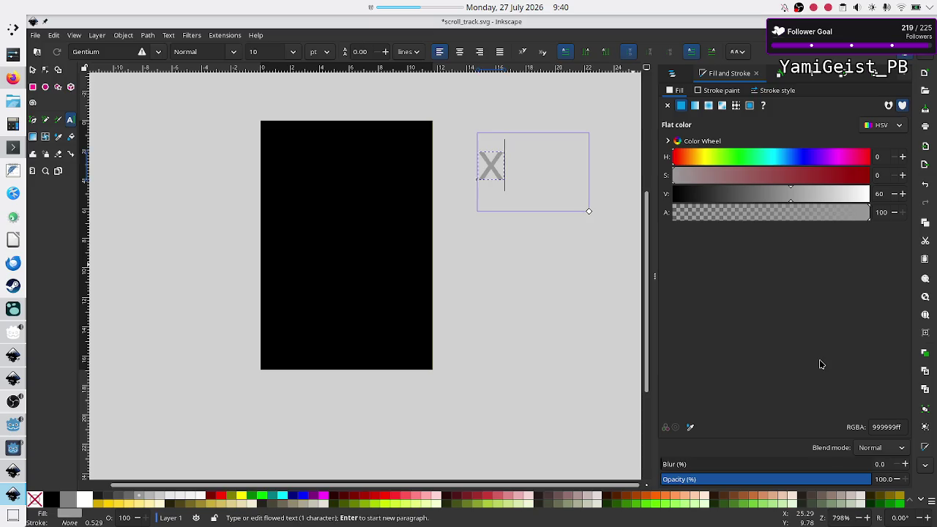
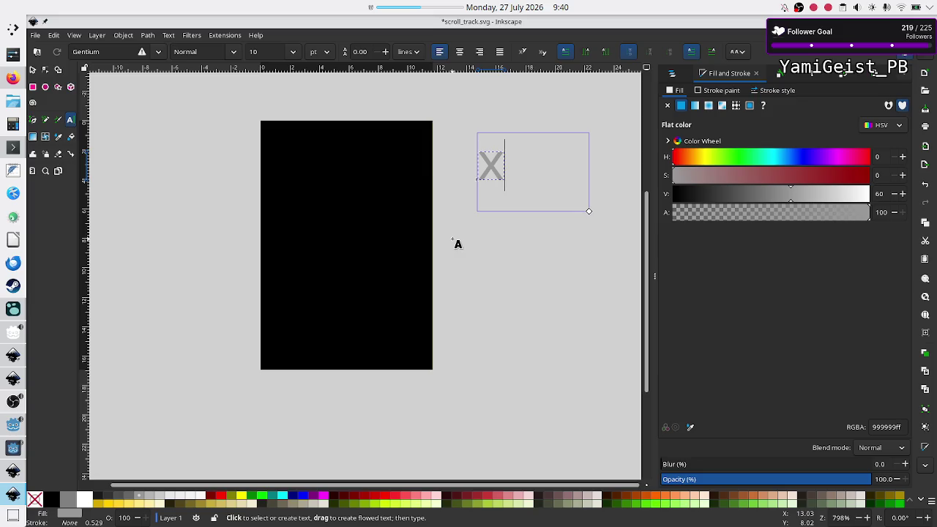
# - Reduce the selected grey X's font size through 6 pt to 4 pt, then return to the Selector tool
pyautogui.hotkey('ctrl', 'a')
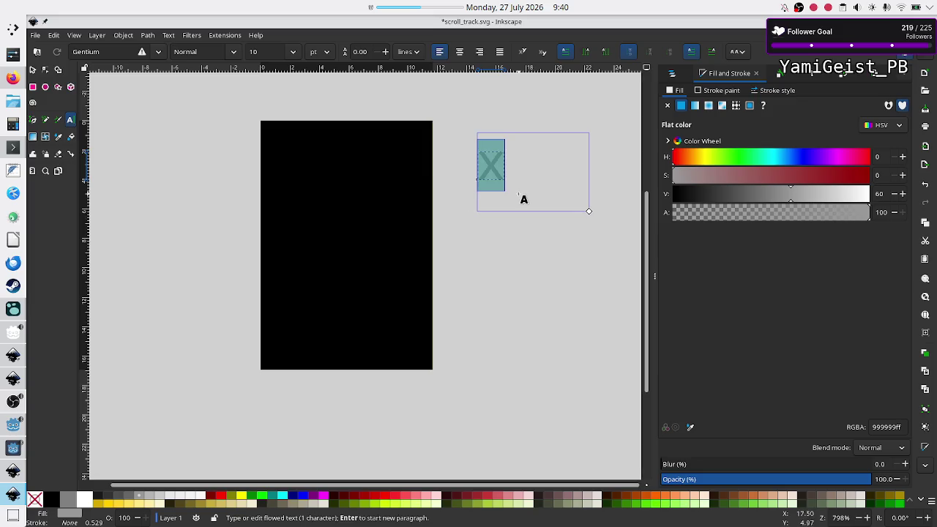
pyautogui.click(296, 52)
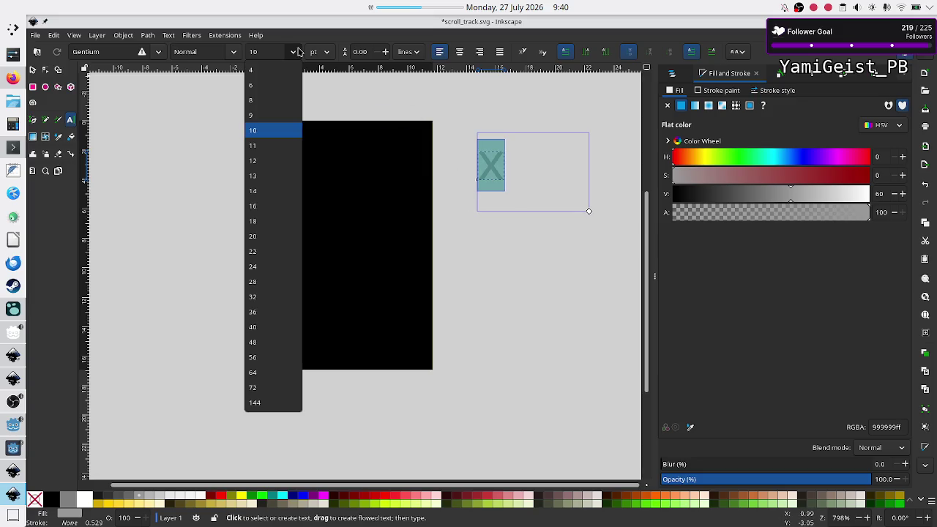
pyautogui.click(273, 87)
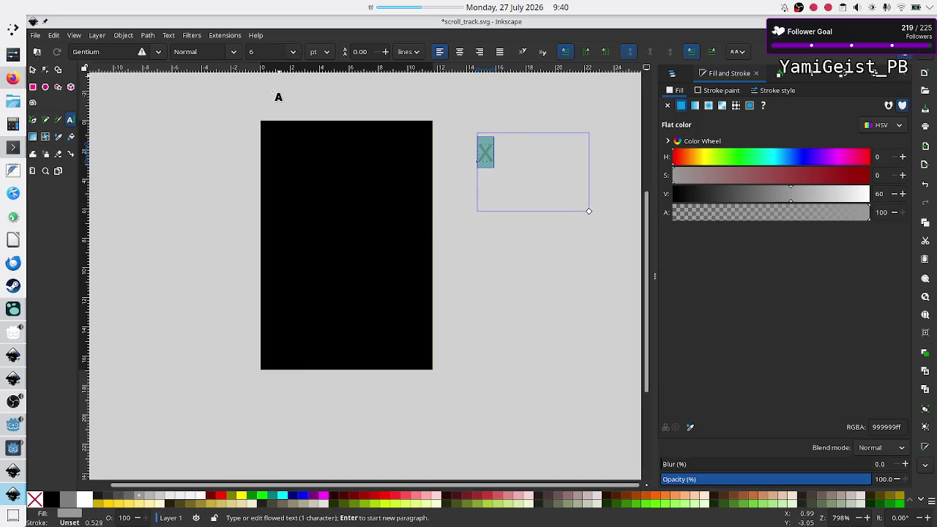
pyautogui.click(292, 52)
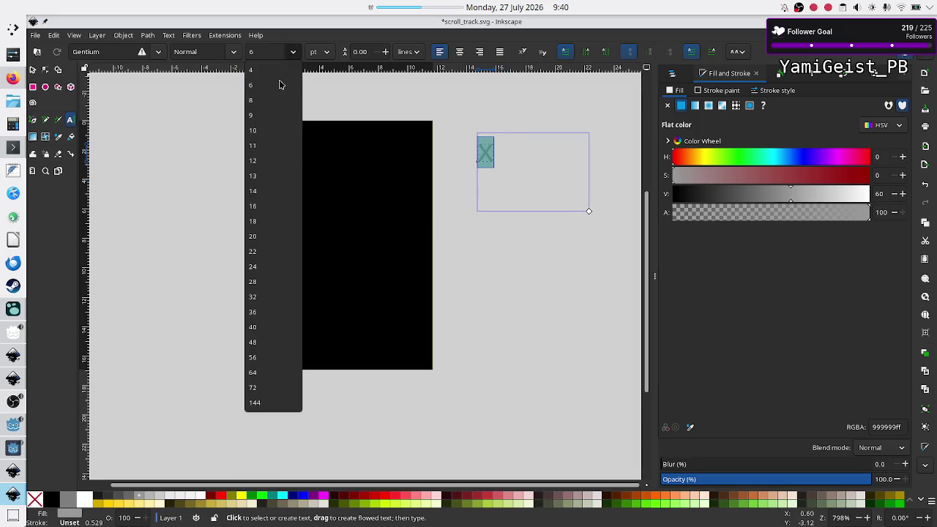
pyautogui.click(274, 68)
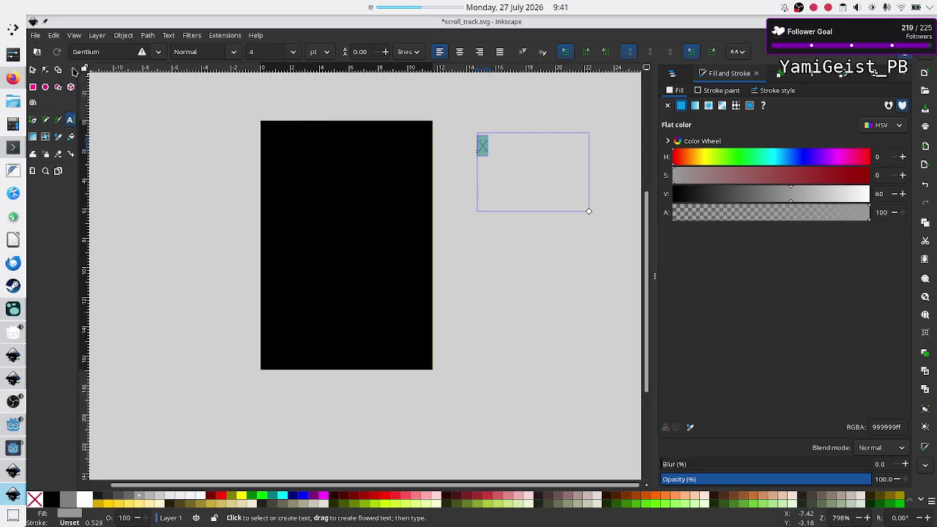
pyautogui.click(33, 70)
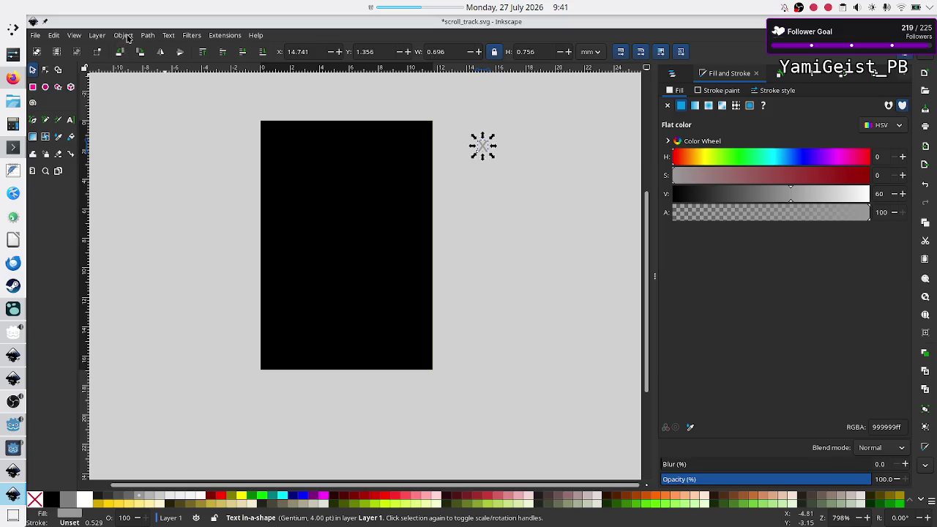
pyautogui.click(55, 35)
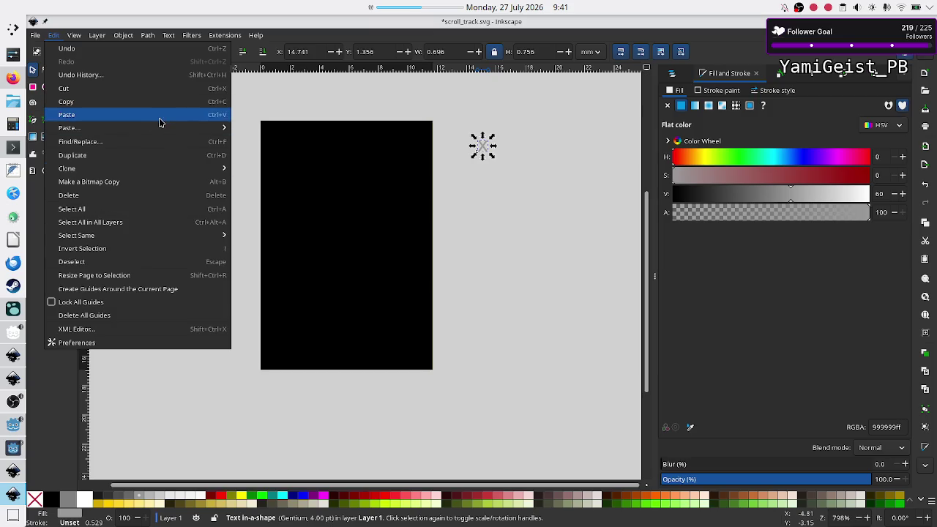
pyautogui.moveTo(143, 171)
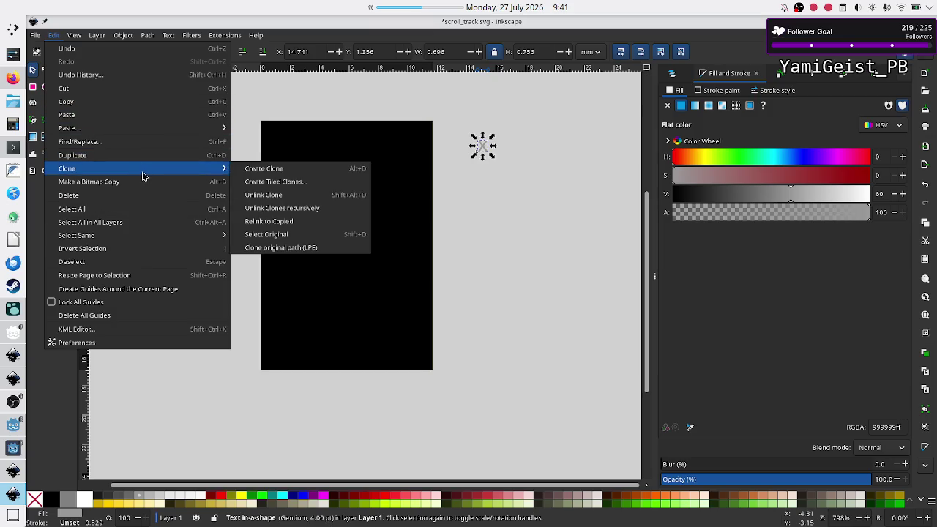
pyautogui.click(298, 183)
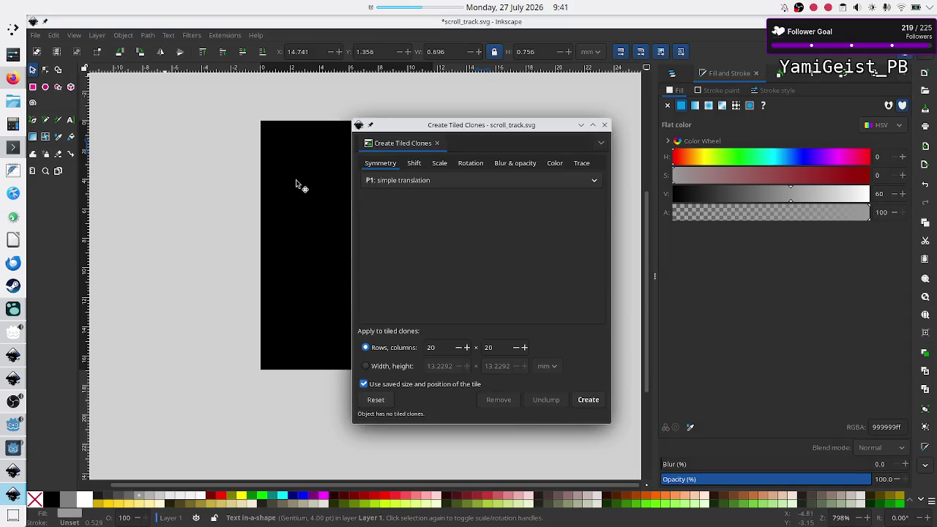
pyautogui.doubleClick(444, 348)
pyautogui.write('10')
pyautogui.doubleClick(501, 348)
pyautogui.write('10')
pyautogui.click(583, 401)
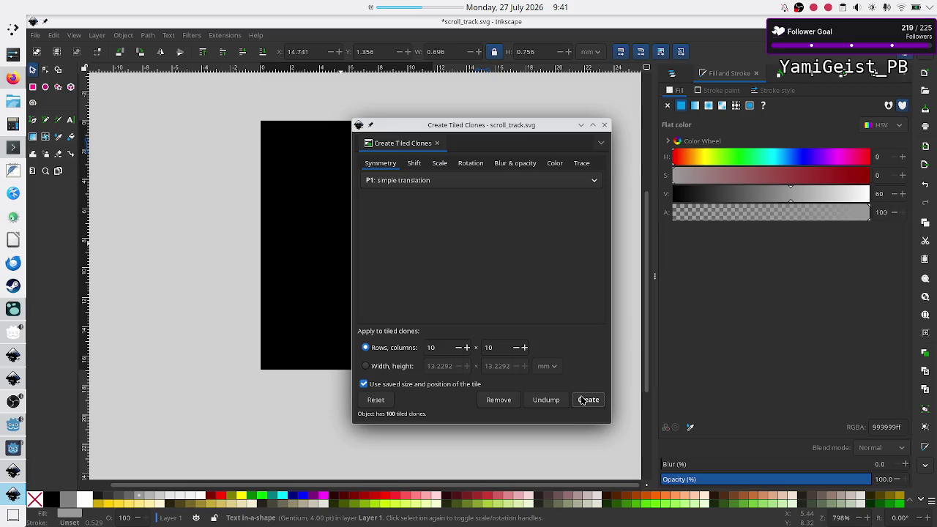
pyautogui.moveTo(548, 127); pyautogui.dragTo(372, 170)
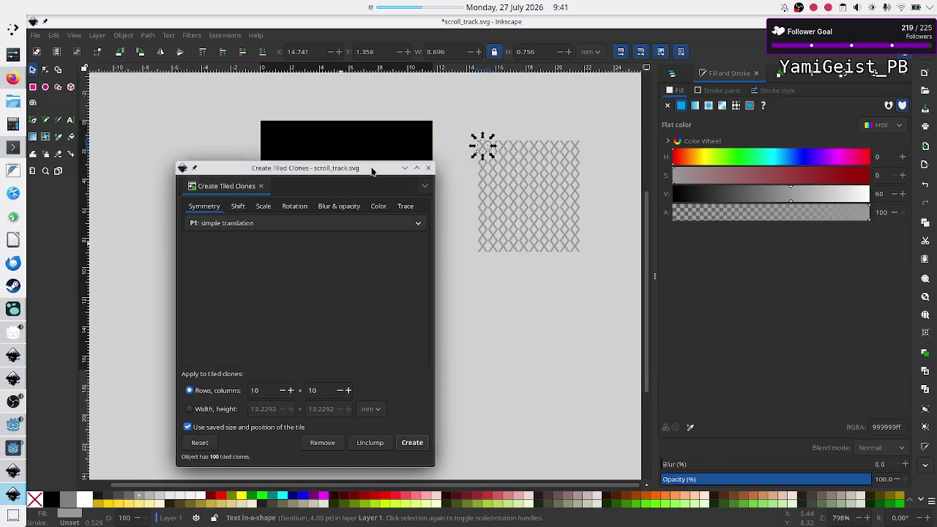
pyautogui.click(429, 167)
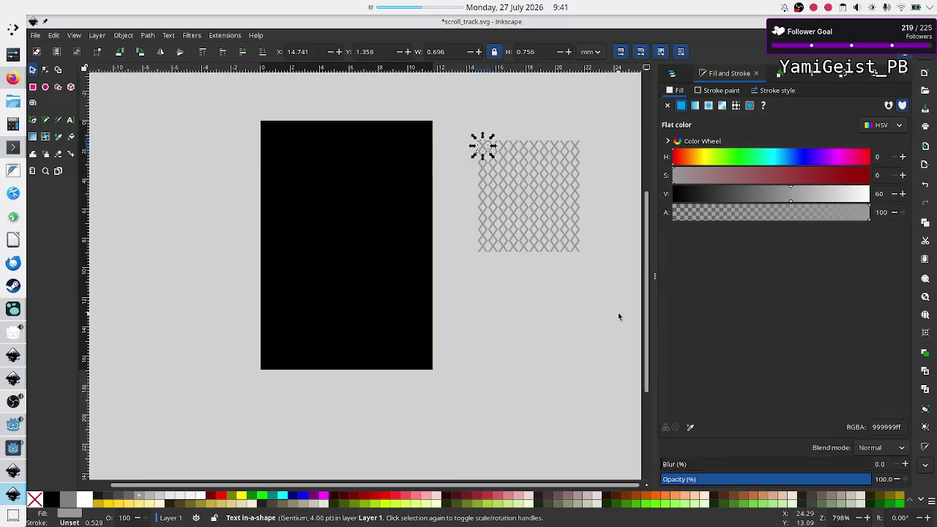
pyautogui.moveTo(619, 316)
pyautogui.mouseDown()
pyautogui.moveTo(474, 165)
pyautogui.moveTo(449, 113)
pyautogui.mouseUp()
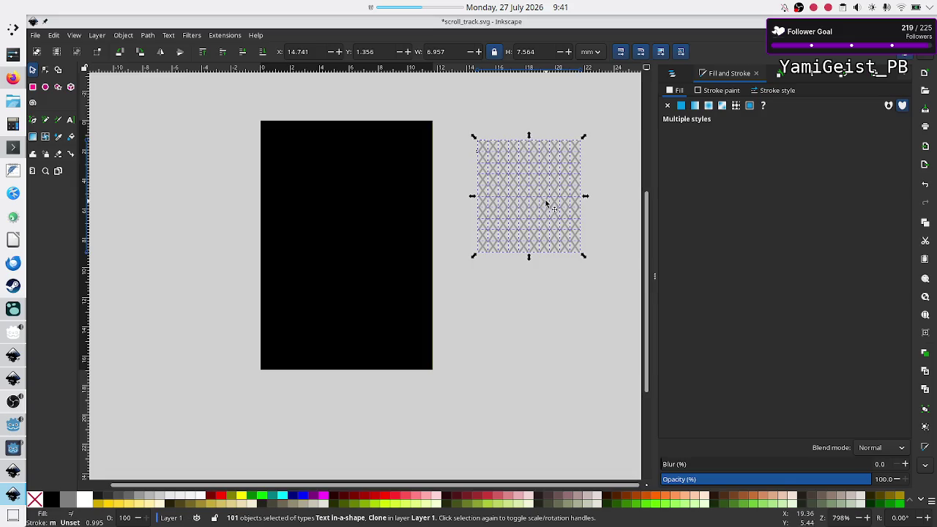
pyautogui.moveTo(516, 186)
pyautogui.mouseDown()
pyautogui.moveTo(306, 183)
pyautogui.moveTo(313, 189)
pyautogui.mouseUp()
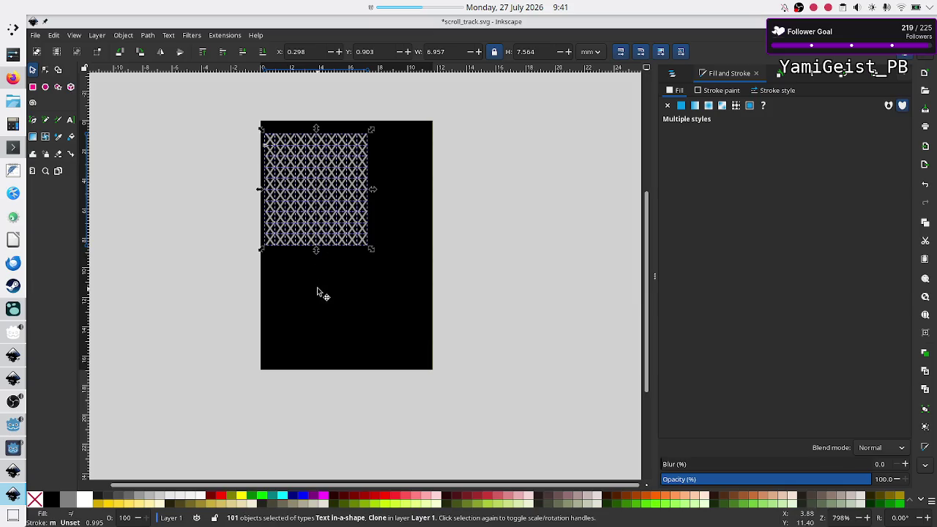
pyautogui.hotkey('ctrl', 'z')
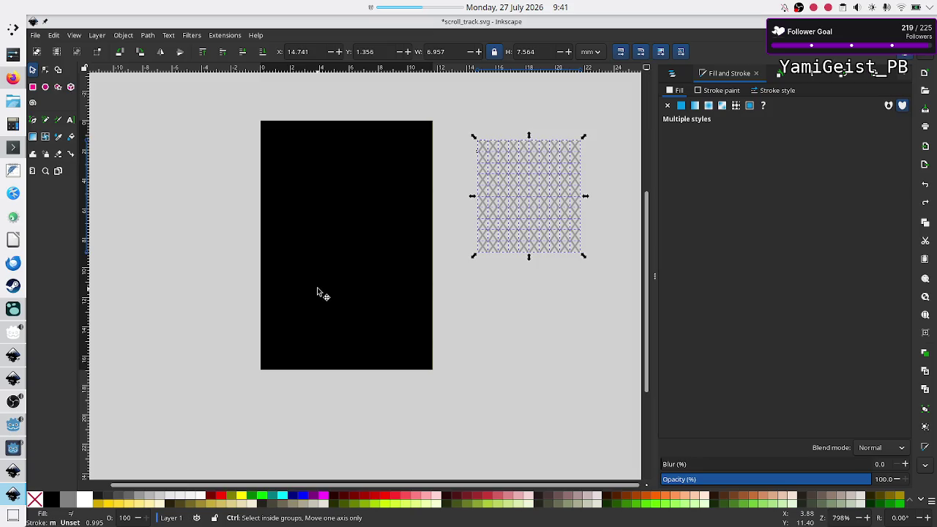
pyautogui.hotkey('ctrl', 'z')
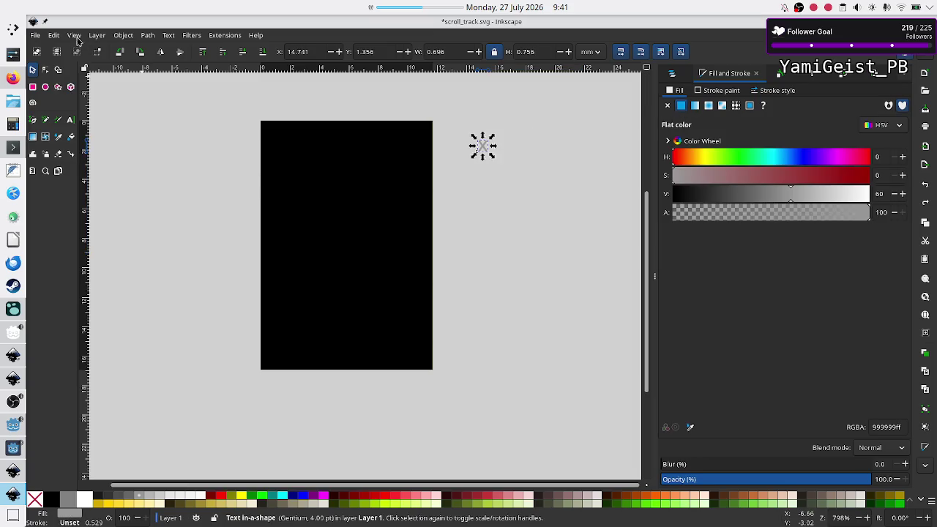
# - Create Tiled Clones of the X with 25 rows and 20 columns, then select all 500 clones
pyautogui.click(46, 35)
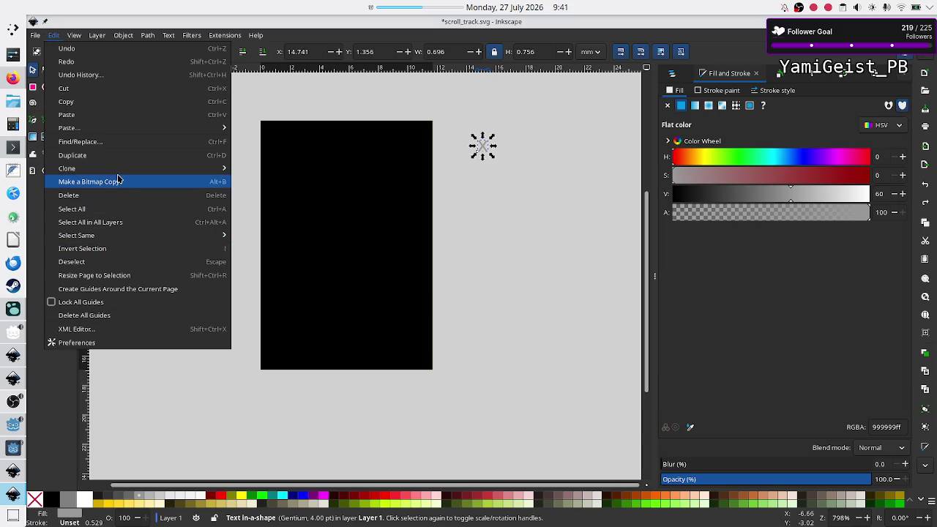
pyautogui.moveTo(122, 171)
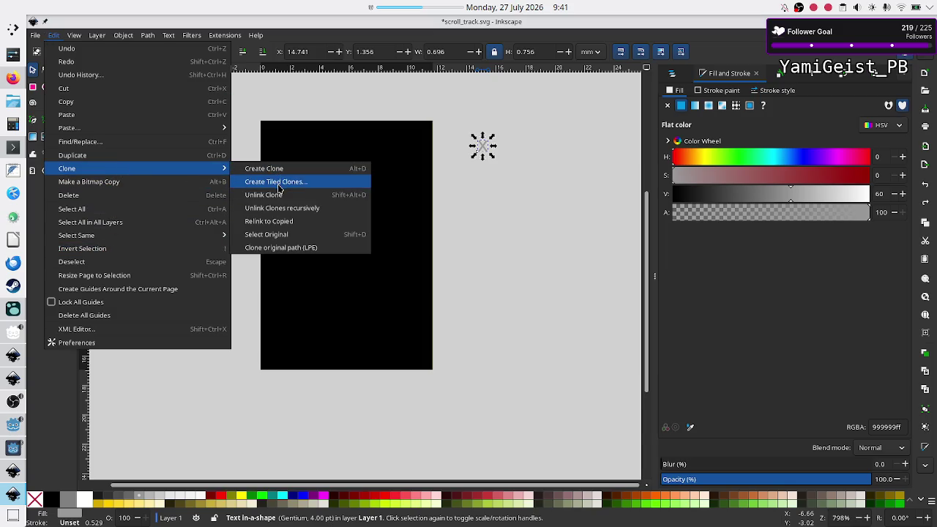
pyautogui.click(277, 190)
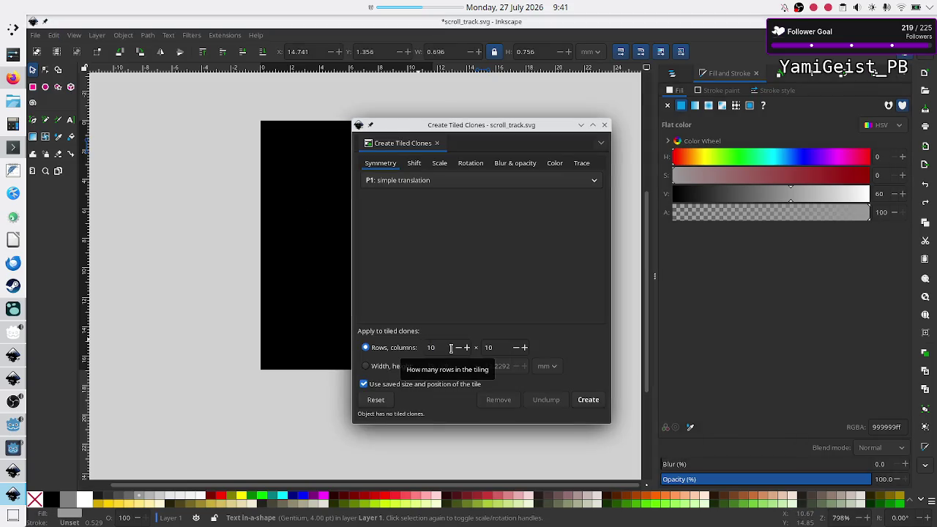
pyautogui.doubleClick(451, 348)
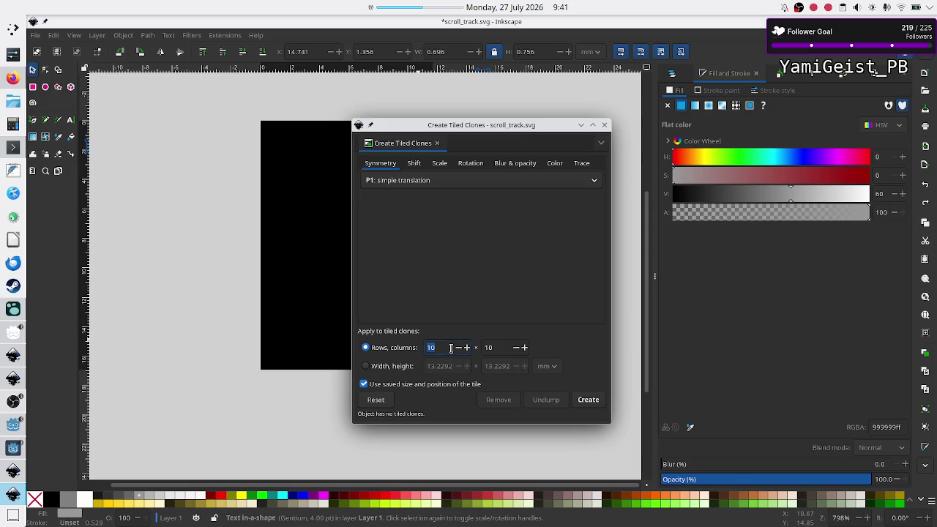
pyautogui.write('25')
pyautogui.doubleClick(505, 347)
pyautogui.write('20')
pyautogui.click(587, 404)
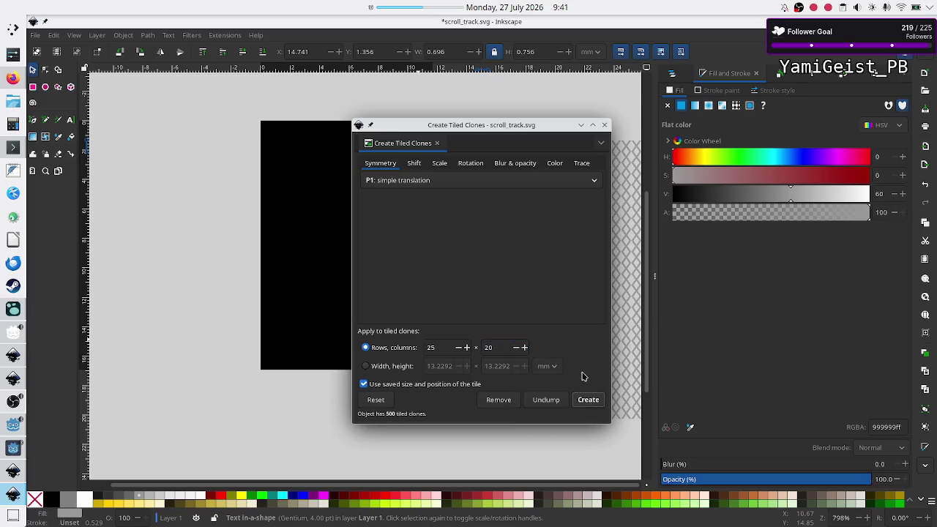
pyautogui.click(604, 124)
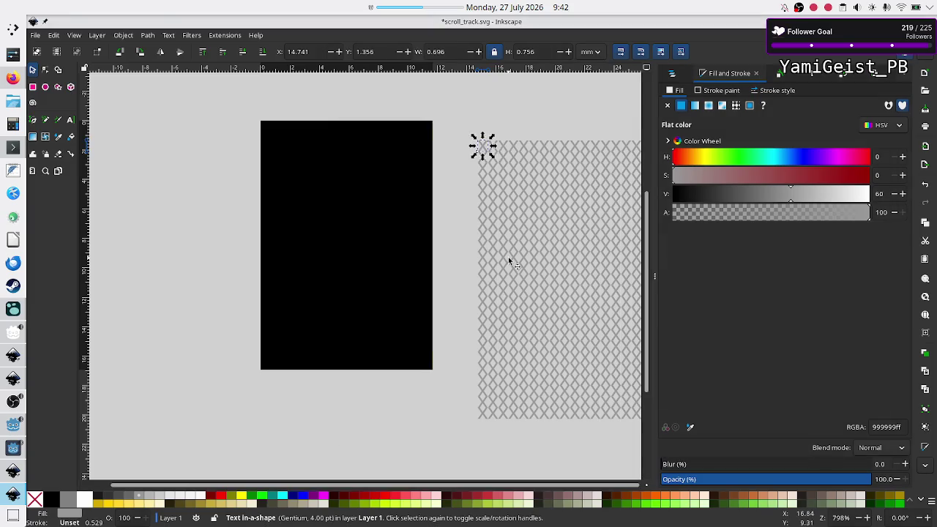
pyautogui.hscroll(6, 508, 256)
pyautogui.moveTo(479, 439)
pyautogui.mouseDown()
pyautogui.moveTo(325, 308)
pyautogui.moveTo(258, 143)
pyautogui.mouseUp()
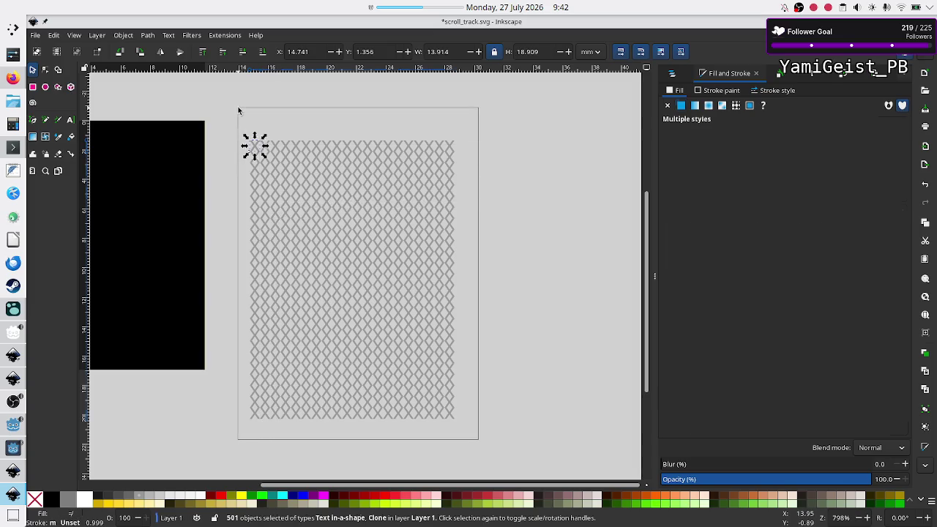
pyautogui.moveTo(314, 220)
pyautogui.mouseDown()
pyautogui.moveTo(227, 214)
pyautogui.moveTo(167, 195)
pyautogui.mouseUp()
pyautogui.hscroll(-8, 369, 311)
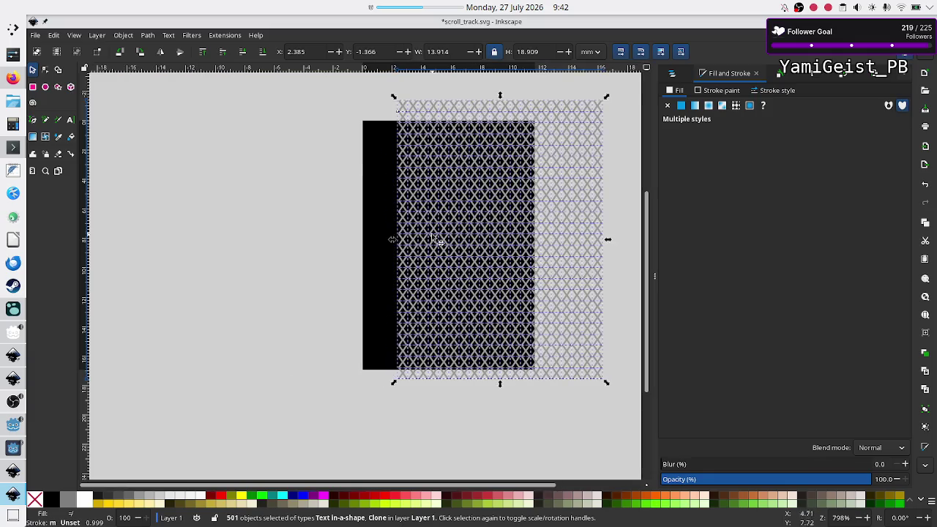
pyautogui.moveTo(472, 244)
pyautogui.mouseDown()
pyautogui.moveTo(413, 241)
pyautogui.moveTo(439, 265)
pyautogui.moveTo(421, 249)
pyautogui.mouseUp()
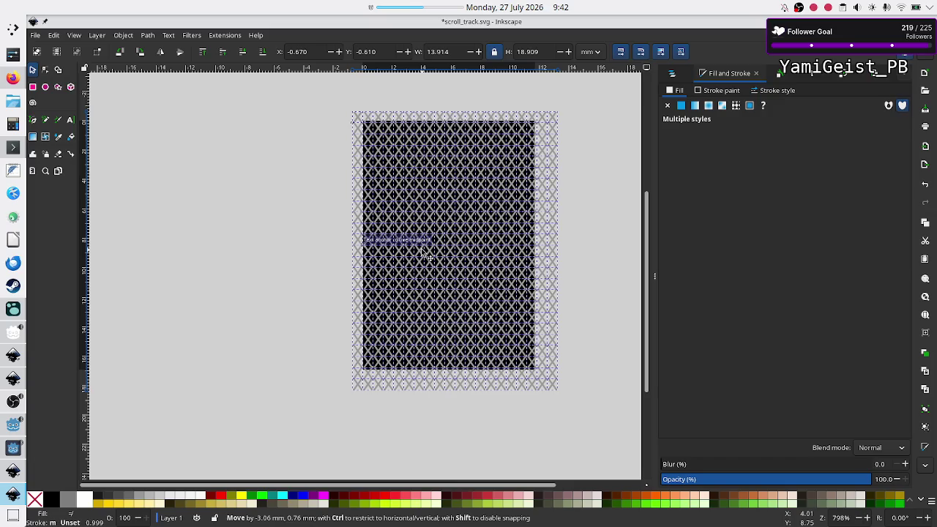
pyautogui.moveTo(421, 248); pyautogui.dragTo(421, 248)
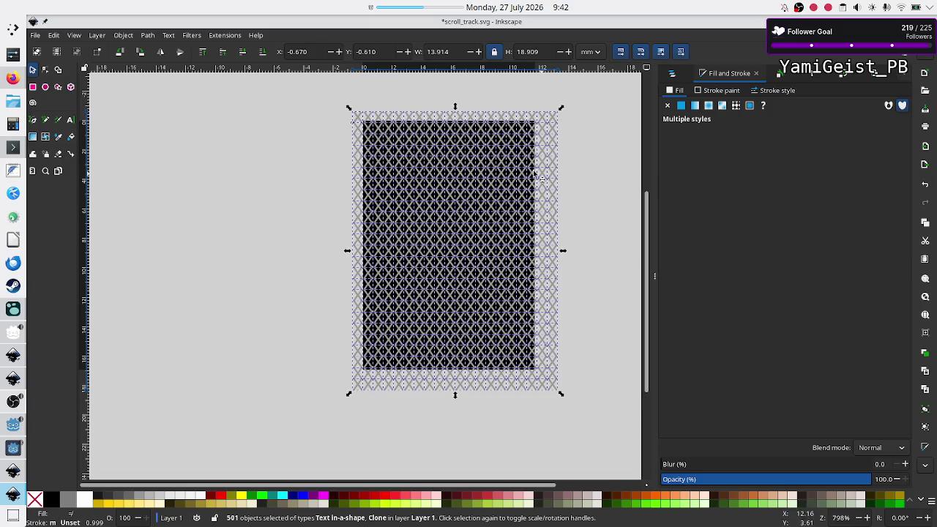
pyautogui.scroll(5, 437, 119)
pyautogui.keyDown('ctrl'); pyautogui.scroll(4, 437, 119); pyautogui.keyUp('ctrl')
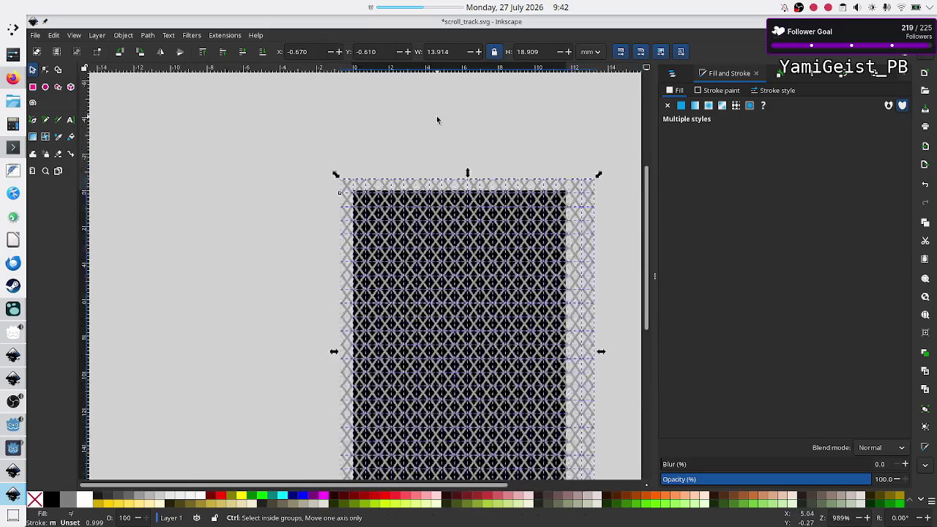
pyautogui.press('Up')
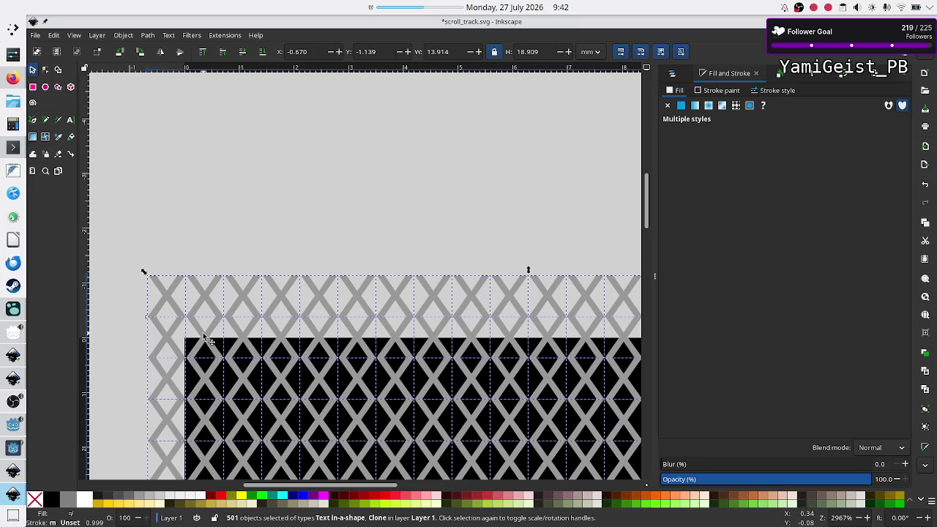
pyautogui.moveTo(208, 341); pyautogui.dragTo(208, 364)
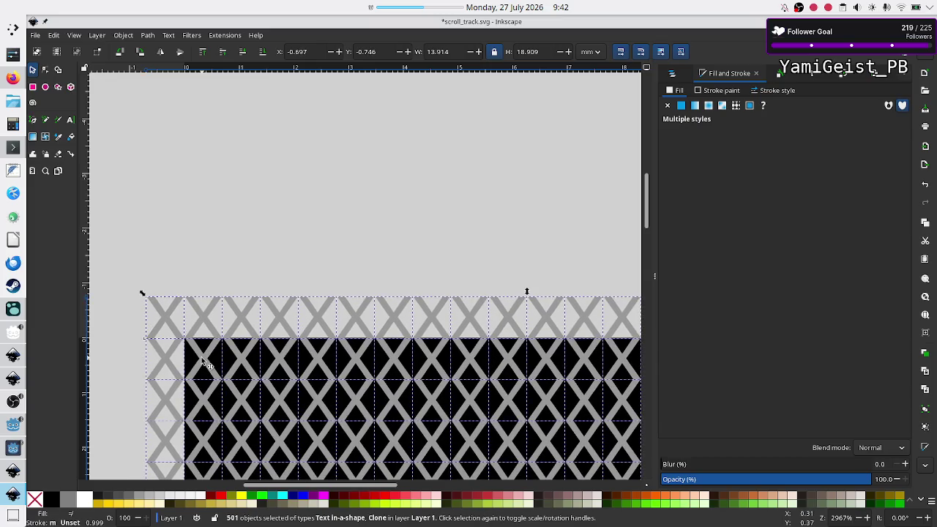
pyautogui.press('ctrl')
pyautogui.hscroll(5, 300, 359)
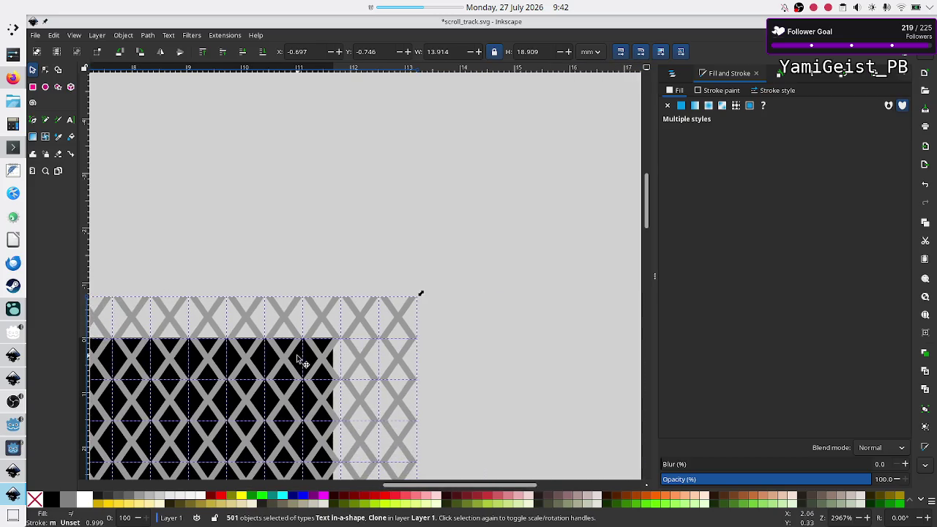
pyautogui.hscroll(1, 300, 359)
pyautogui.hscroll(1, 300, 360)
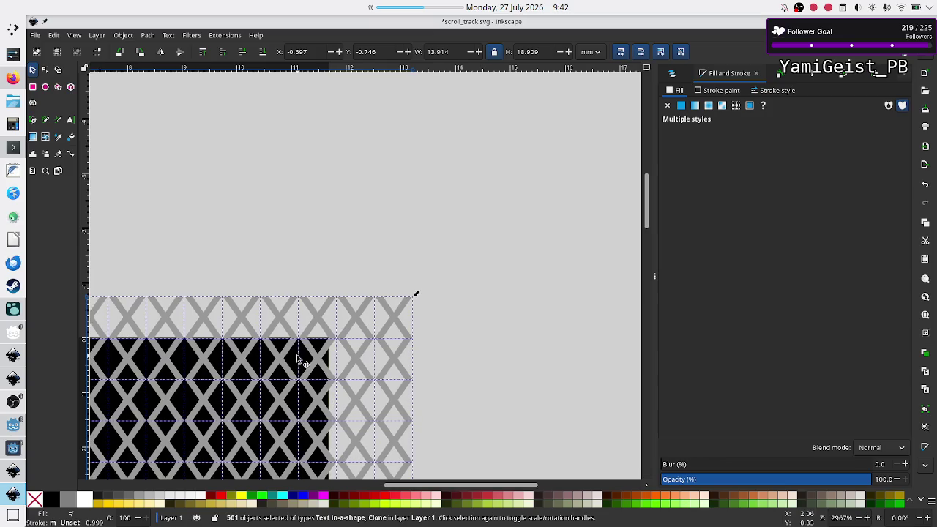
pyautogui.hscroll(-15, 296, 359)
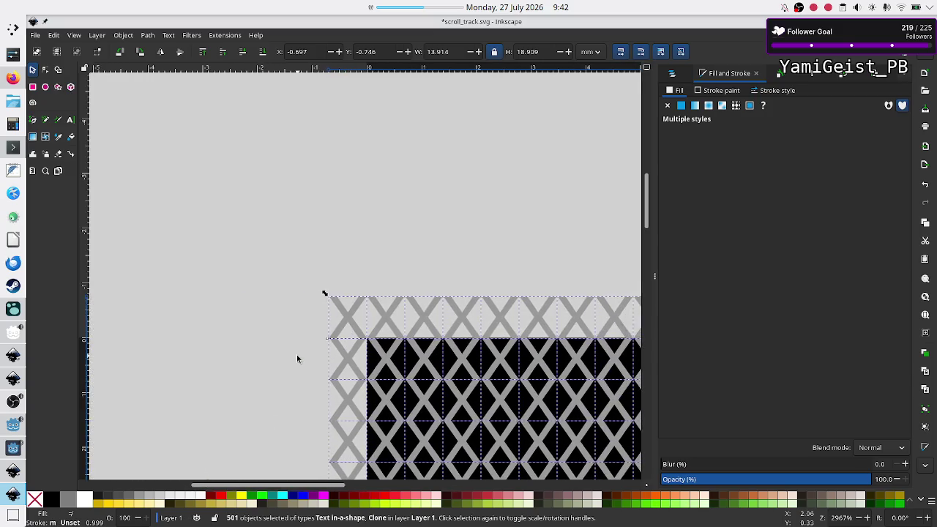
pyautogui.scroll(-20, 394, 287)
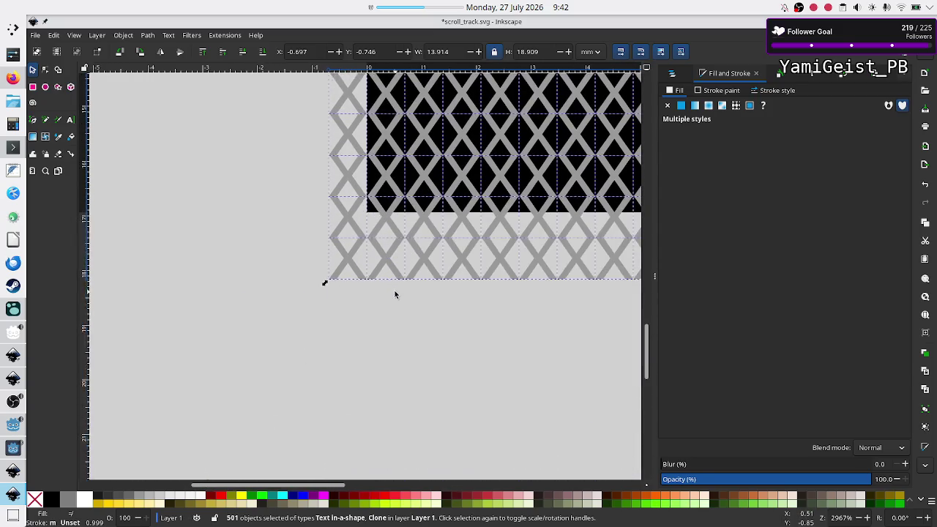
pyautogui.scroll(1, 396, 295)
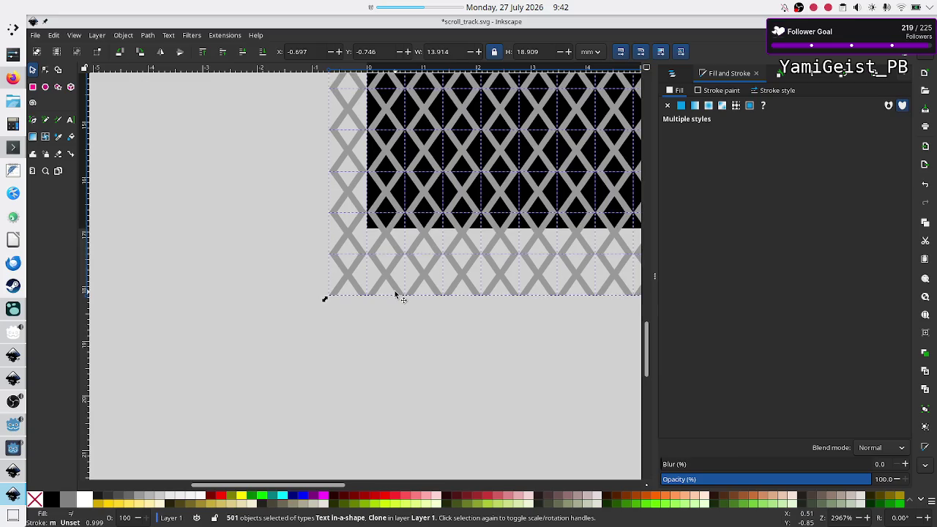
pyautogui.scroll(2, 396, 295)
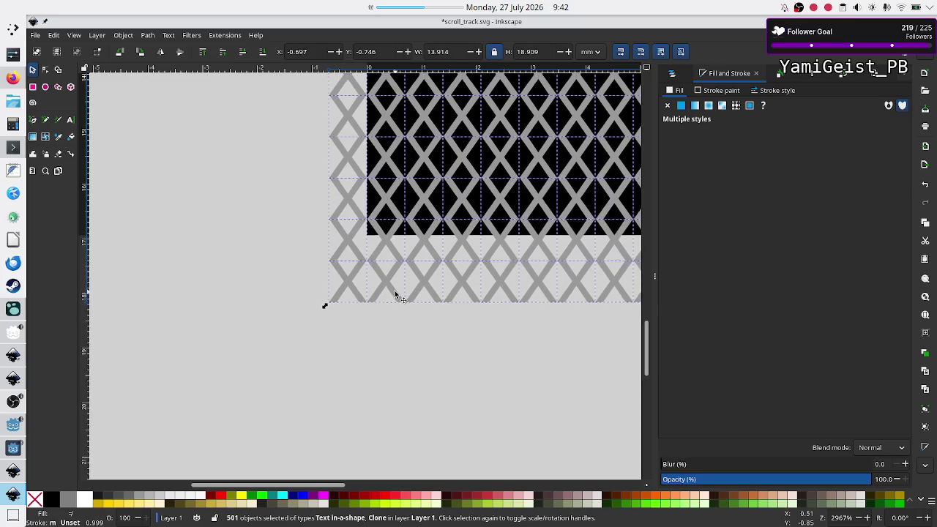
pyautogui.scroll(10, 395, 295)
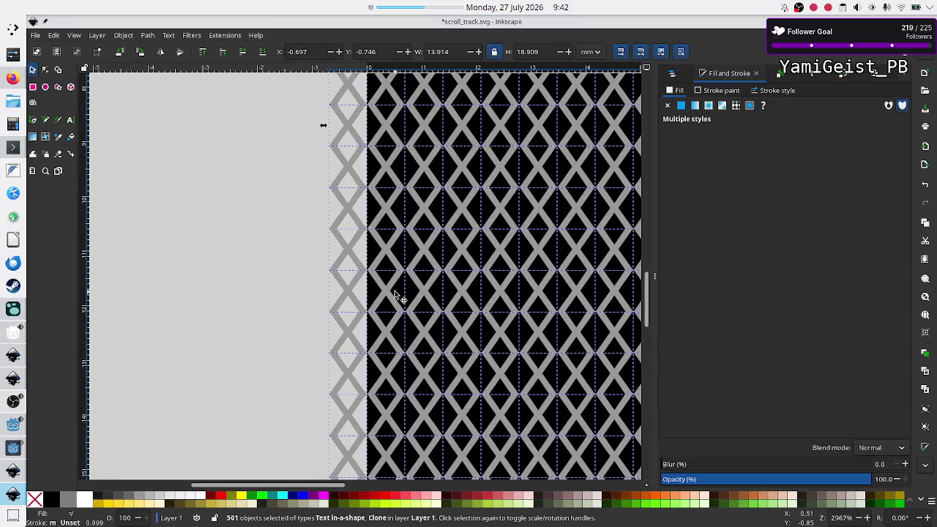
pyautogui.scroll(10, 406, 167)
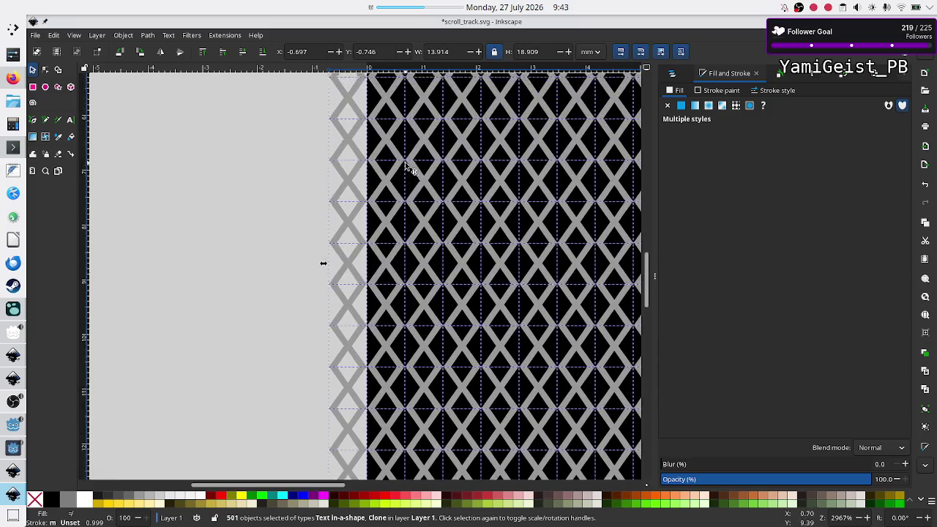
pyautogui.scroll(10, 406, 163)
pyautogui.click(405, 161)
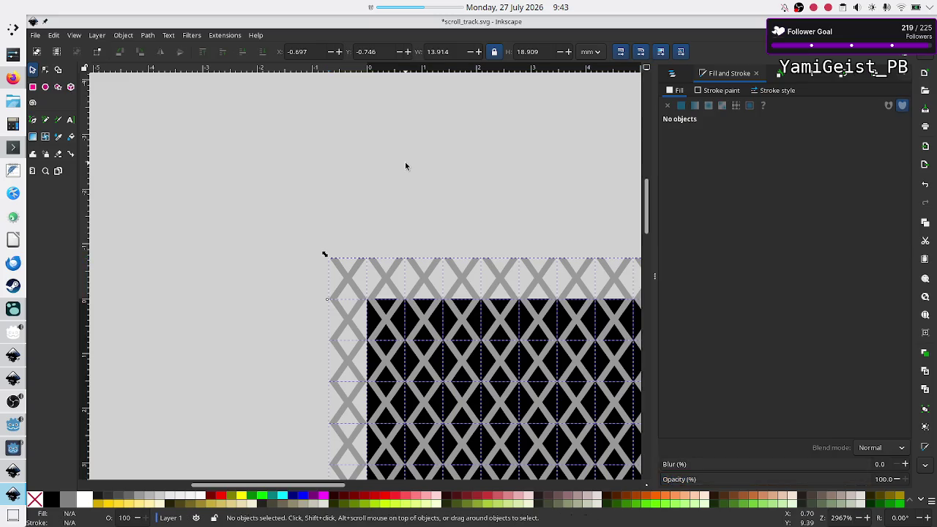
# - Delete the overhanging top row and right edge column of lattice tiles
pyautogui.keyDown('ctrl'); pyautogui.scroll(-4, 345, 233); pyautogui.keyUp('ctrl')
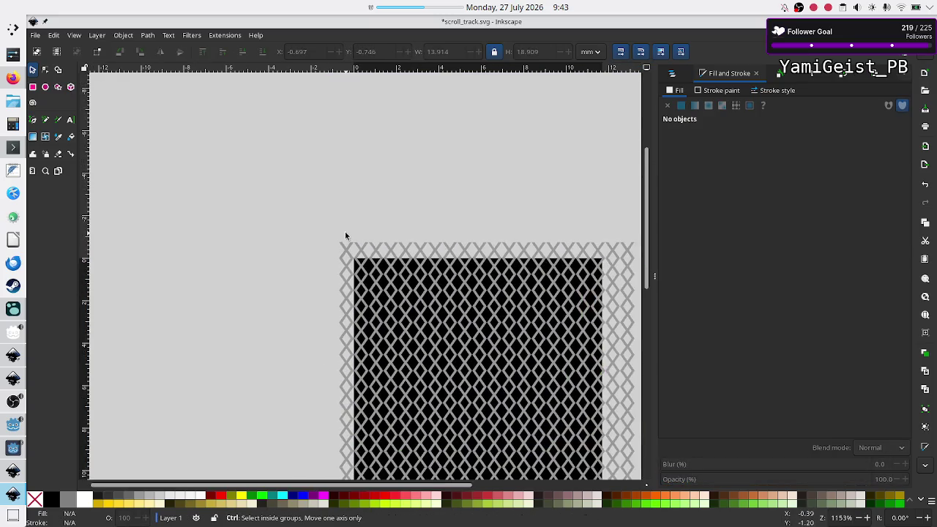
pyautogui.keyDown('ctrl'); pyautogui.scroll(1, 346, 236); pyautogui.keyUp('ctrl')
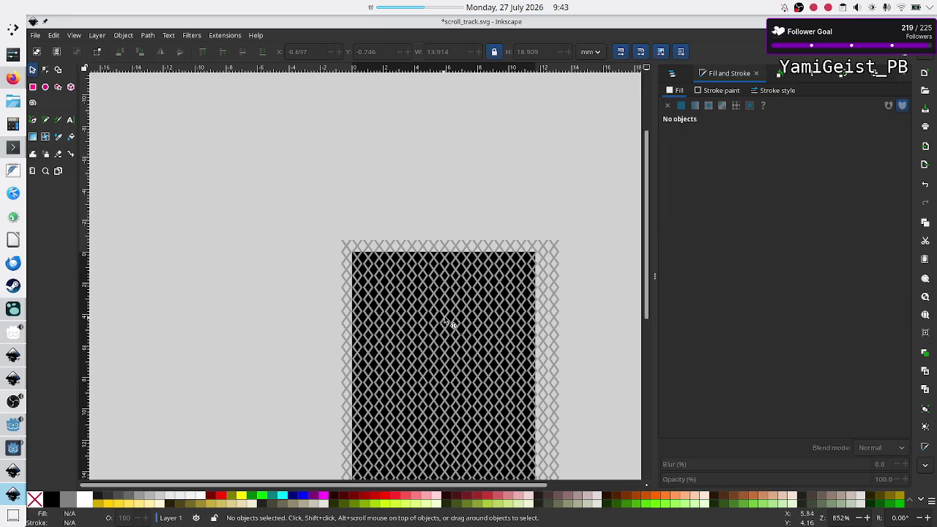
pyautogui.moveTo(326, 212)
pyautogui.mouseDown()
pyautogui.moveTo(452, 235)
pyautogui.moveTo(568, 224)
pyautogui.moveTo(590, 253)
pyautogui.mouseUp()
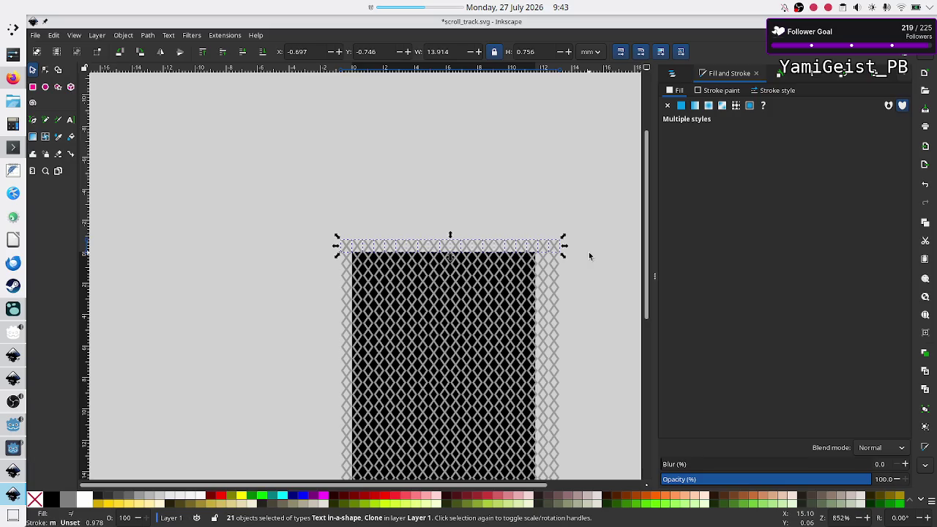
pyautogui.press('Delete')
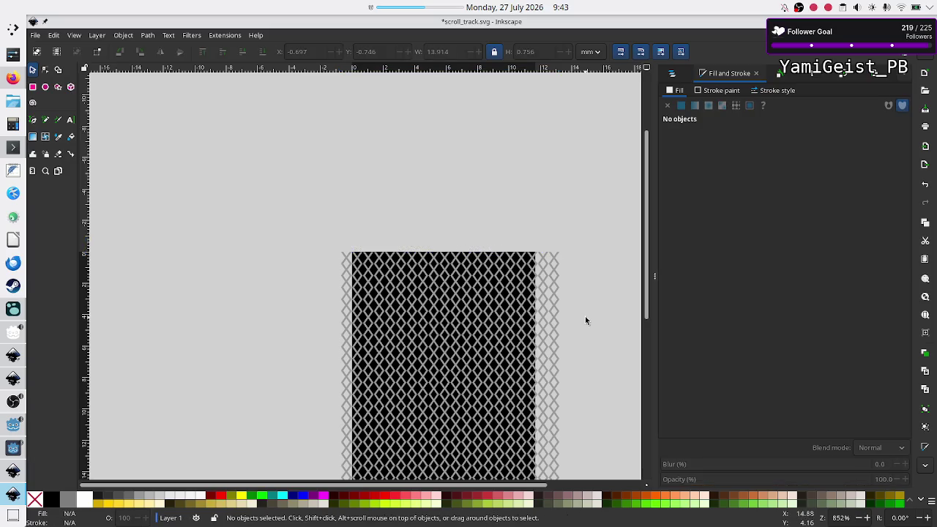
pyautogui.scroll(-5, 575, 264)
pyautogui.moveTo(572, 435)
pyautogui.mouseDown()
pyautogui.moveTo(545, 352)
pyautogui.moveTo(528, 158)
pyautogui.moveTo(530, 83)
pyautogui.moveTo(538, 87)
pyautogui.mouseUp()
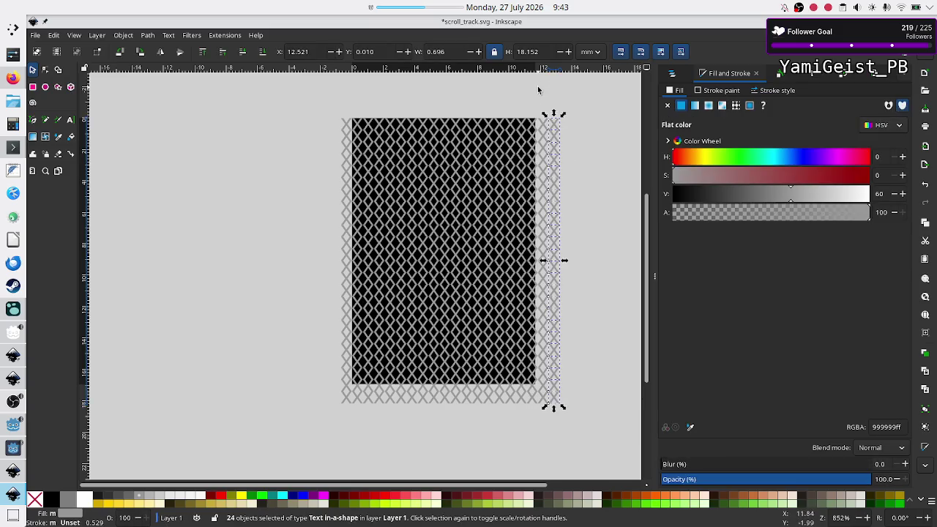
pyautogui.click(538, 89)
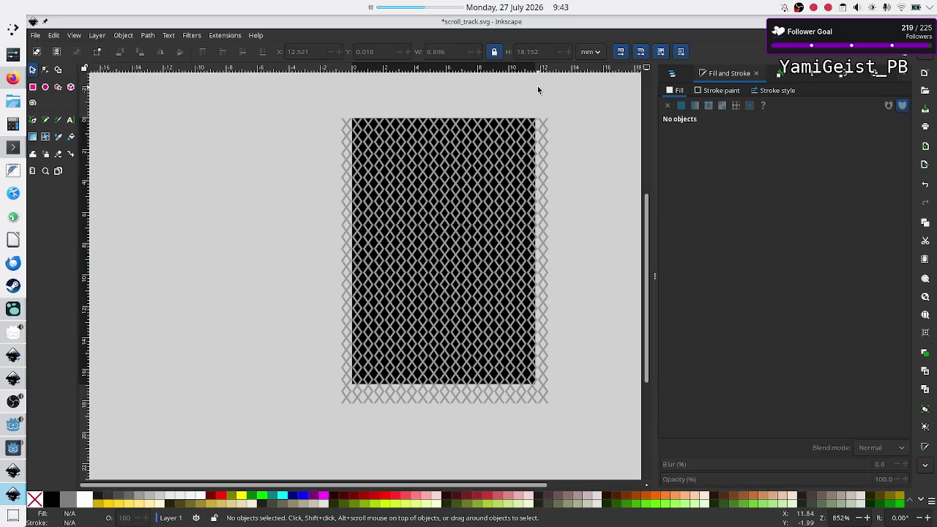
pyautogui.moveTo(576, 435); pyautogui.dragTo(535, 97)
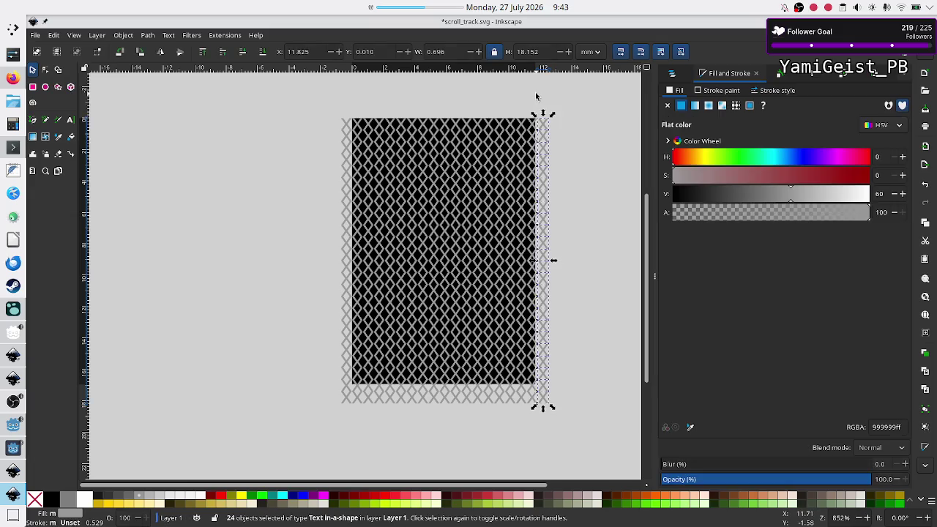
pyautogui.press('Delete')
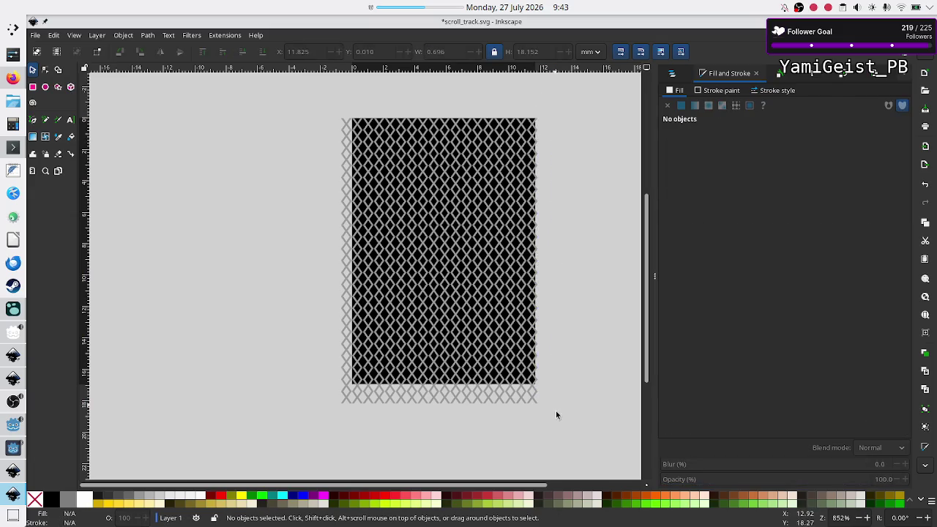
# - Delete the overhanging bottom row and thin left column, then group the remaining 375 tiles
pyautogui.moveTo(562, 433)
pyautogui.mouseDown()
pyautogui.moveTo(418, 394)
pyautogui.moveTo(306, 384)
pyautogui.moveTo(299, 396)
pyautogui.moveTo(294, 379)
pyautogui.mouseUp()
pyautogui.press('Delete')
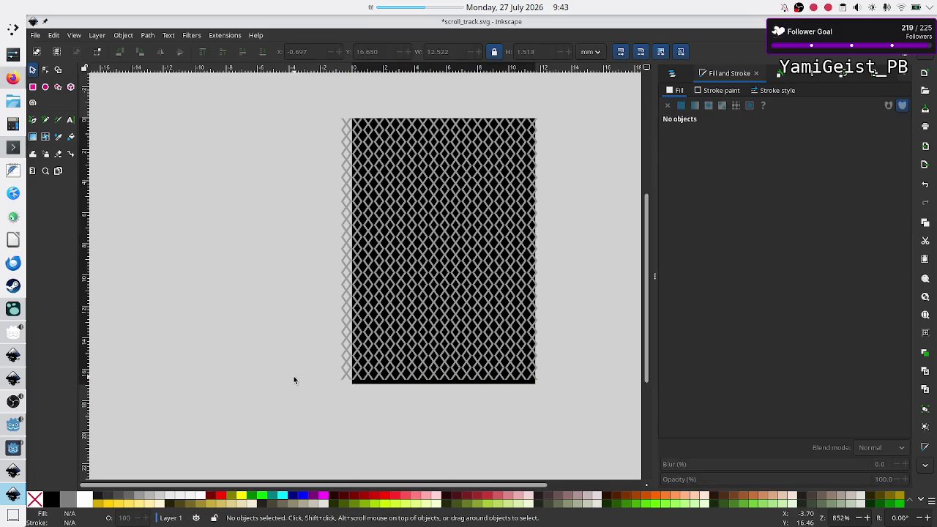
pyautogui.moveTo(319, 105)
pyautogui.mouseDown()
pyautogui.moveTo(370, 268)
pyautogui.moveTo(371, 368)
pyautogui.moveTo(359, 405)
pyautogui.moveTo(353, 400)
pyautogui.mouseUp()
pyautogui.press('Delete')
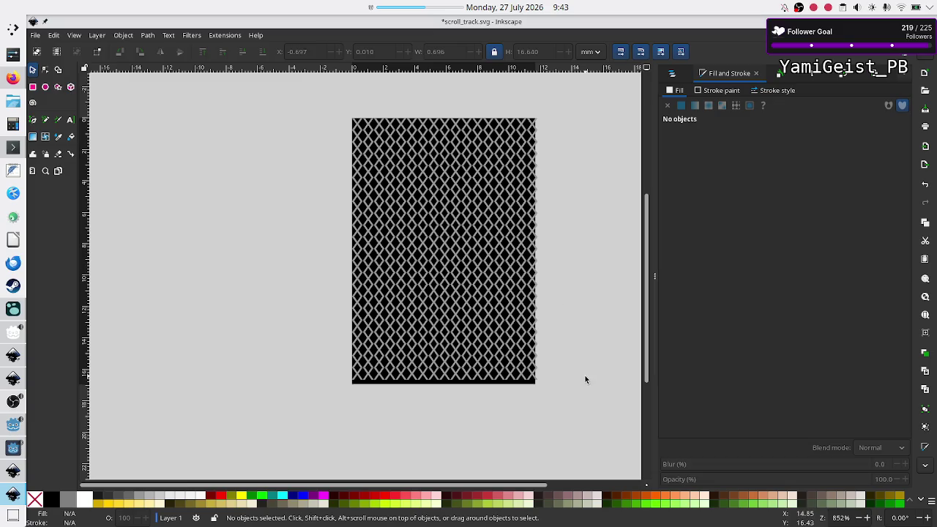
pyautogui.moveTo(585, 404)
pyautogui.mouseDown()
pyautogui.moveTo(394, 312)
pyautogui.moveTo(350, 207)
pyautogui.moveTo(346, 113)
pyautogui.mouseUp()
pyautogui.hotkey('ctrl', 'g')
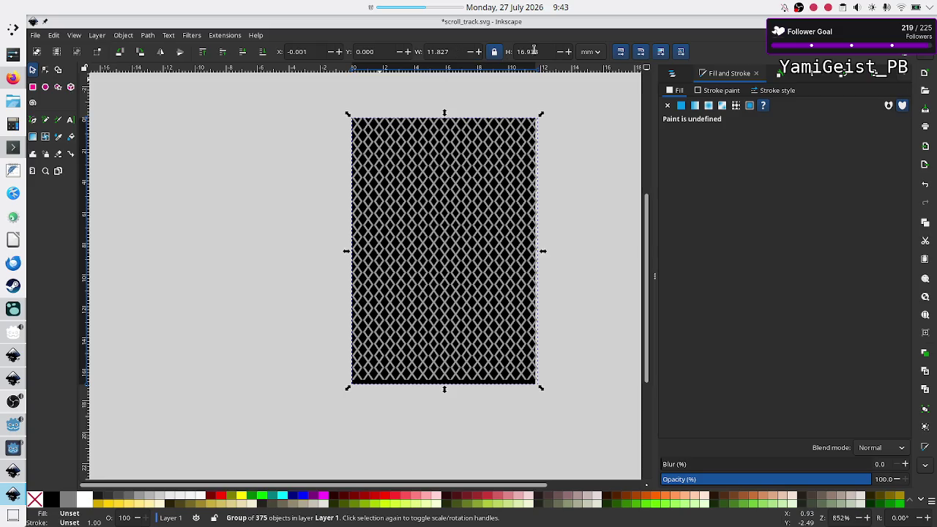
# - Show the lattice group's size in px (44.699 × 64), move it left off the page, and copy its width
pyautogui.click(592, 54)
pyautogui.click(593, 71)
pyautogui.moveTo(440, 223); pyautogui.dragTo(218, 225)
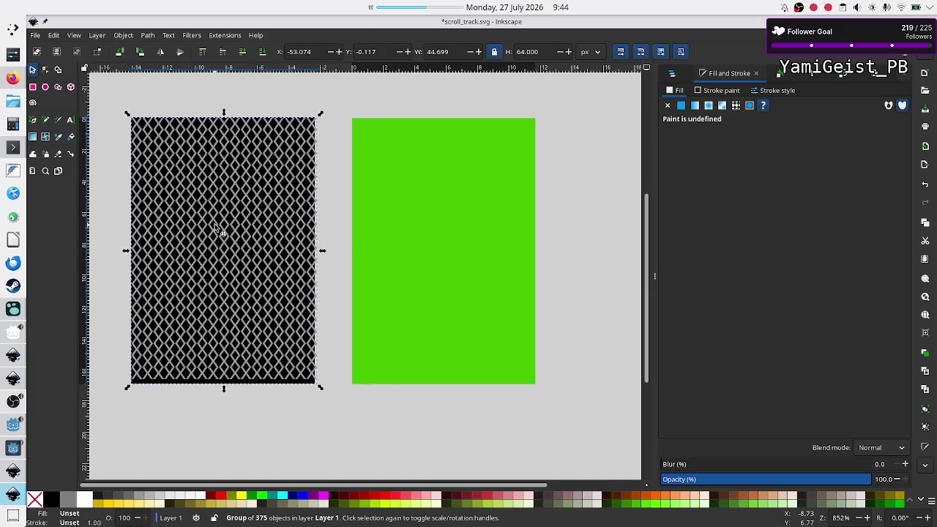
pyautogui.doubleClick(450, 52)
pyautogui.hotkey('ctrl', 'c')
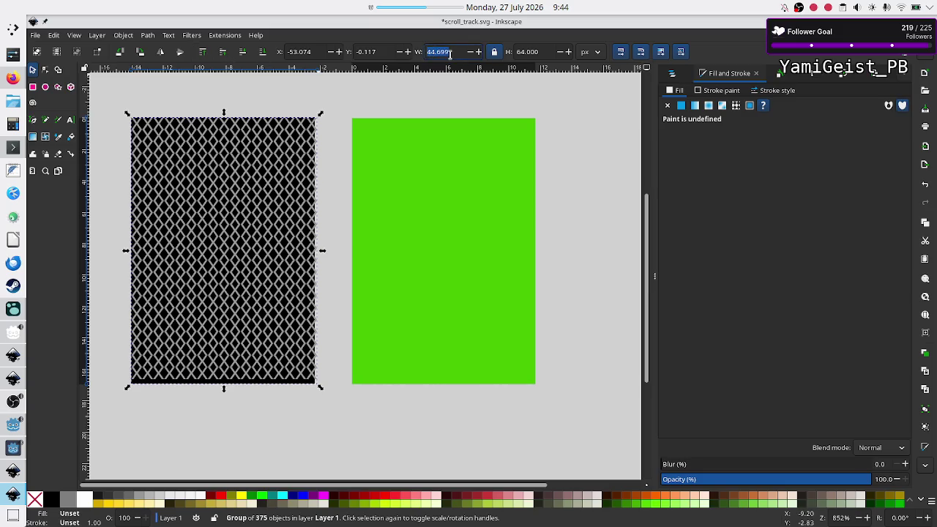
pyautogui.click(52, 37)
# - In Document Properties, set the page size to 44.699 × 64.001 px
pyautogui.moveTo(35, 36)
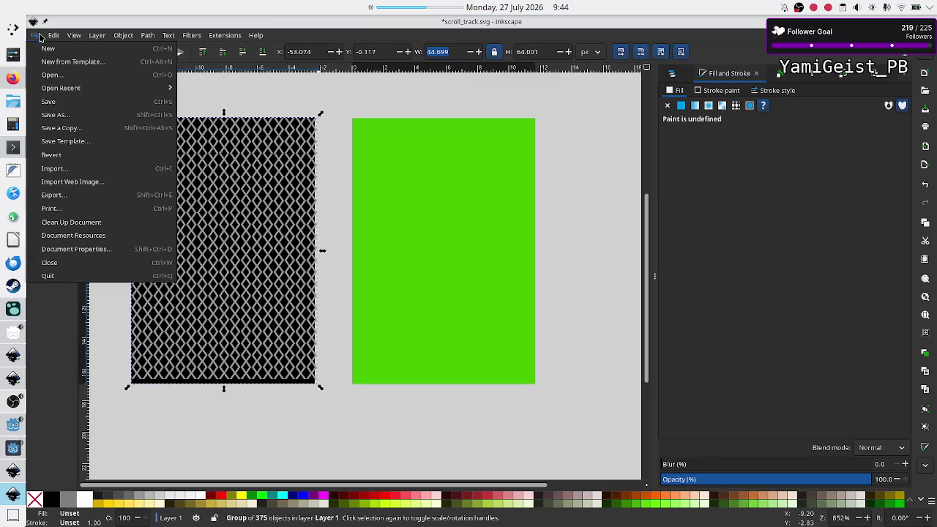
pyautogui.click(73, 252)
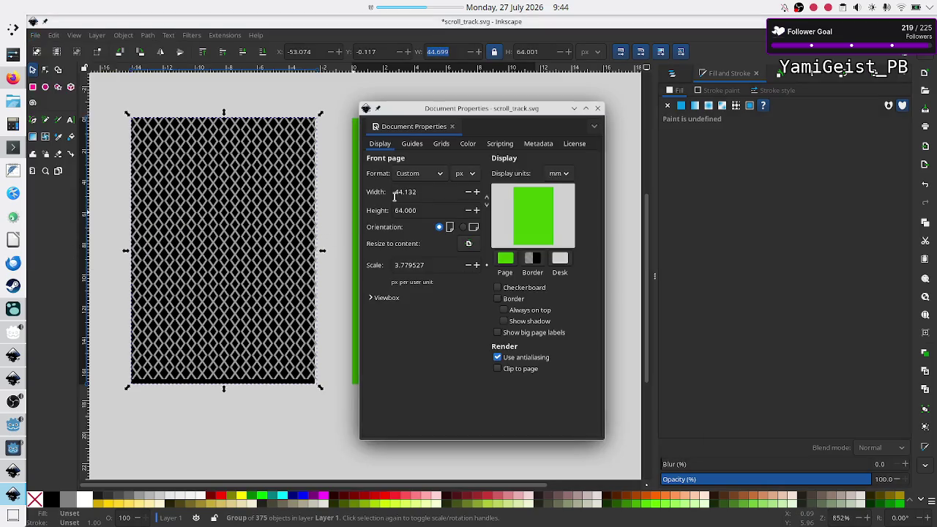
pyautogui.click(426, 192)
pyautogui.press('BackSpace')
pyautogui.press('BackSpace')
pyautogui.press('BackSpace')
pyautogui.hotkey('ctrl', 'v')
pyautogui.click(429, 210)
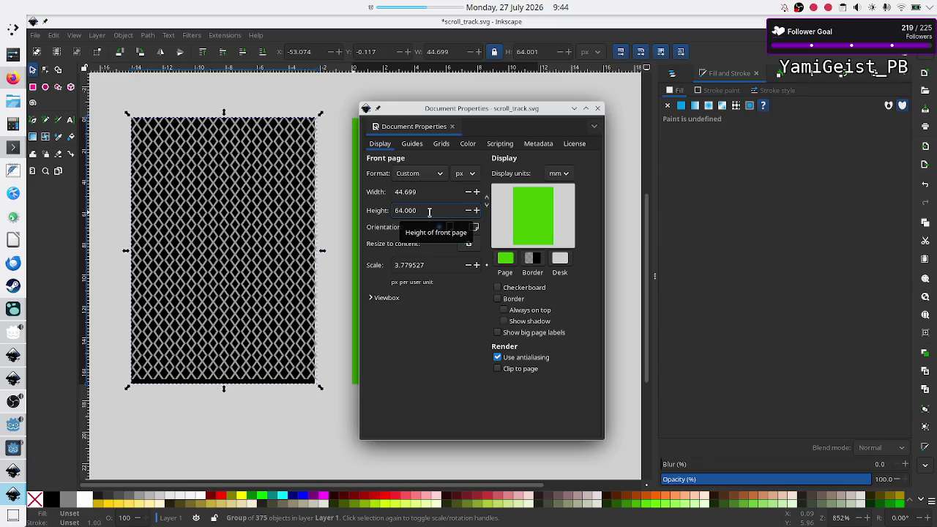
pyautogui.press('BackSpace')
pyautogui.write('1')
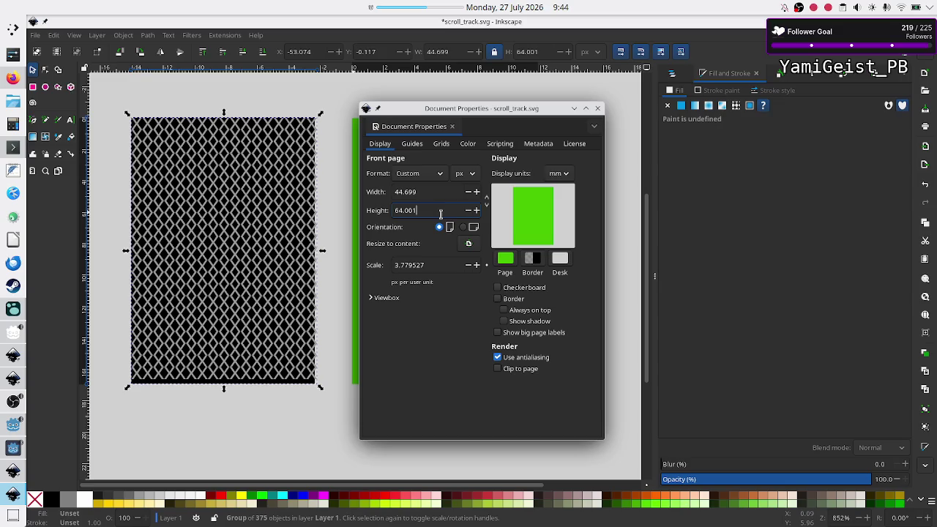
pyautogui.click(597, 108)
# - Move the lattice group onto the page, snapping it to X 0, Y 0
pyautogui.moveTo(224, 220)
pyautogui.mouseDown()
pyautogui.moveTo(389, 222)
pyautogui.moveTo(384, 238)
pyautogui.mouseUp()
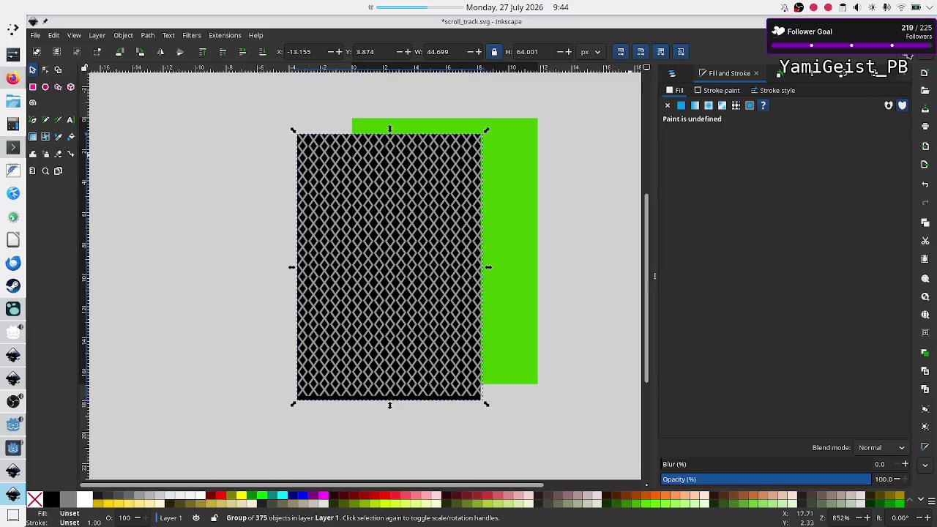
pyautogui.moveTo(418, 206)
pyautogui.mouseDown()
pyautogui.moveTo(464, 182)
pyautogui.moveTo(465, 194)
pyautogui.moveTo(469, 183)
pyautogui.moveTo(460, 184)
pyautogui.mouseUp()
pyautogui.click(560, 203)
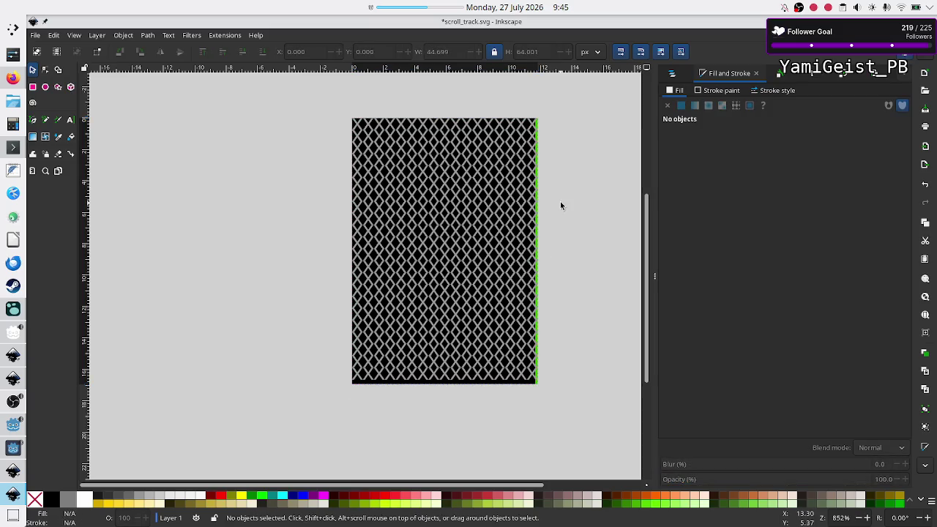
# - Undo an accidental move so the lattice group sits back on the page
pyautogui.moveTo(489, 206)
pyautogui.mouseDown()
pyautogui.moveTo(466, 221)
pyautogui.moveTo(483, 206)
pyautogui.moveTo(539, 204)
pyautogui.moveTo(489, 199)
pyautogui.moveTo(264, 222)
pyautogui.mouseUp()
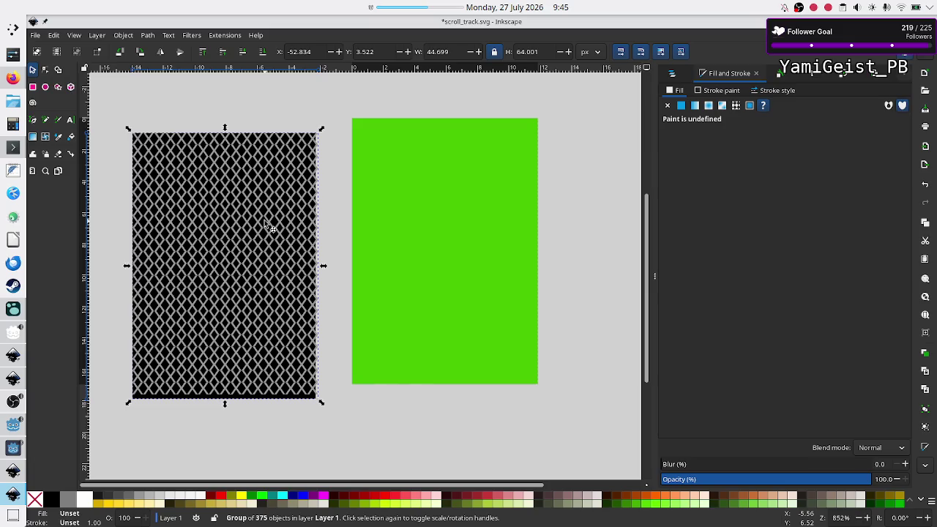
pyautogui.press('Right')
pyautogui.press('Right')
pyautogui.press('Right')
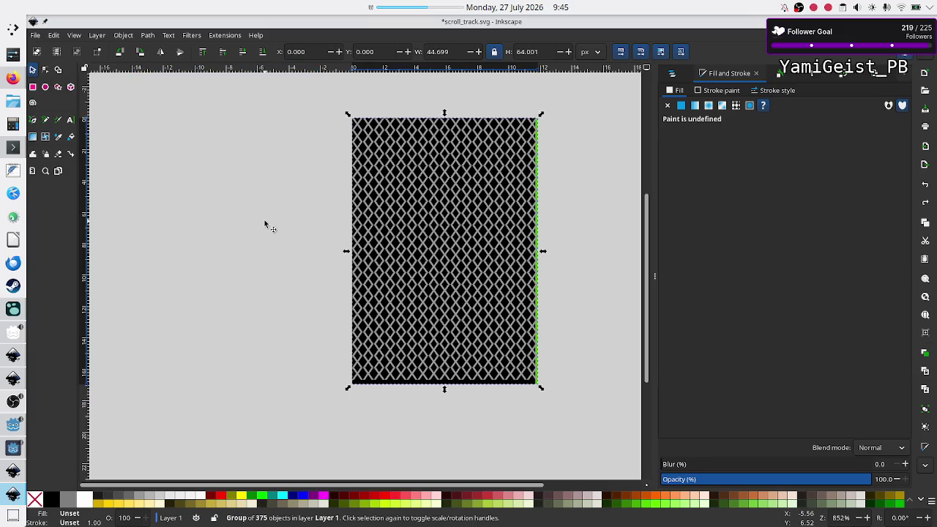
pyautogui.press('Left')
pyautogui.press('Left')
pyautogui.press('Left')
pyautogui.press('Left')
pyautogui.press('Left')
pyautogui.press('Left')
pyautogui.press('Up')
pyautogui.press('Up')
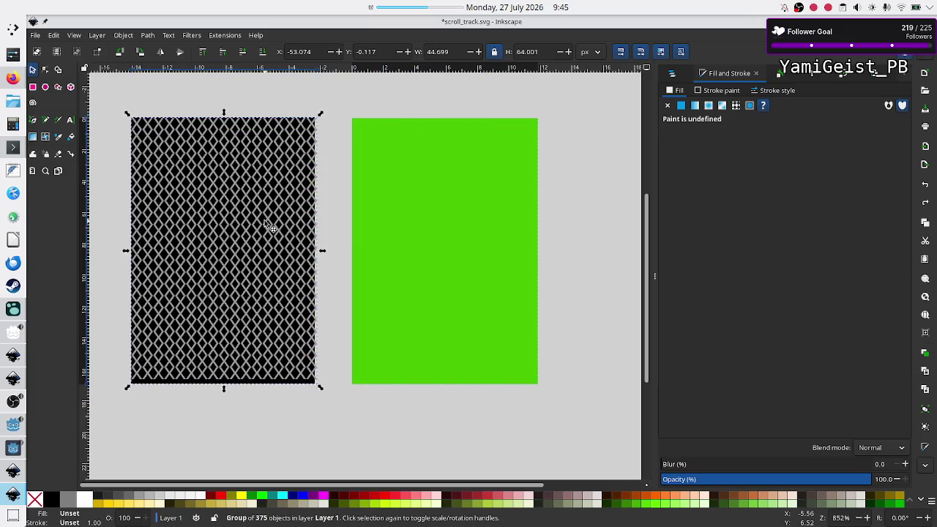
pyautogui.hotkey('ctrl', 'z')
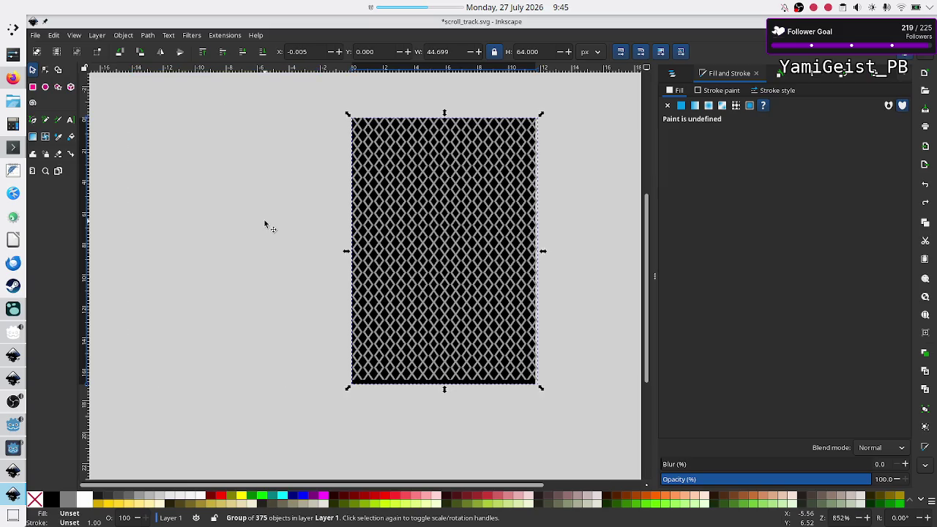
pyautogui.press('Escape')
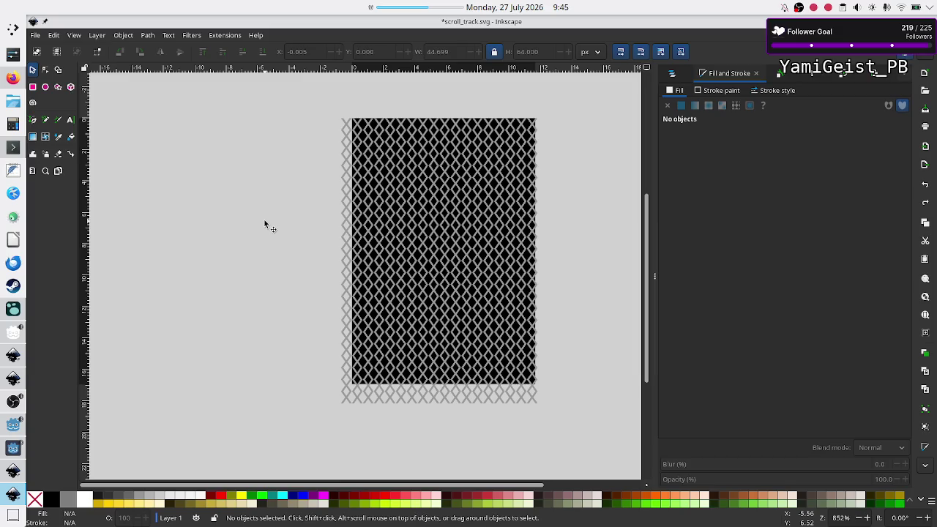
# - Redo the removal of the stray bottom row and left column of diamonds, then select the lattice
pyautogui.click(53, 35)
pyautogui.click(66, 62)
pyautogui.click(53, 35)
pyautogui.click(73, 61)
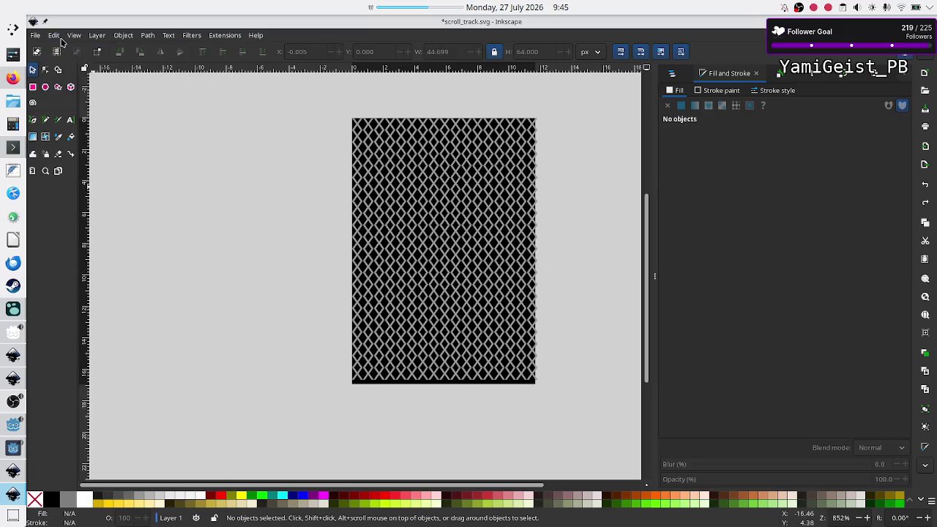
pyautogui.click(58, 38)
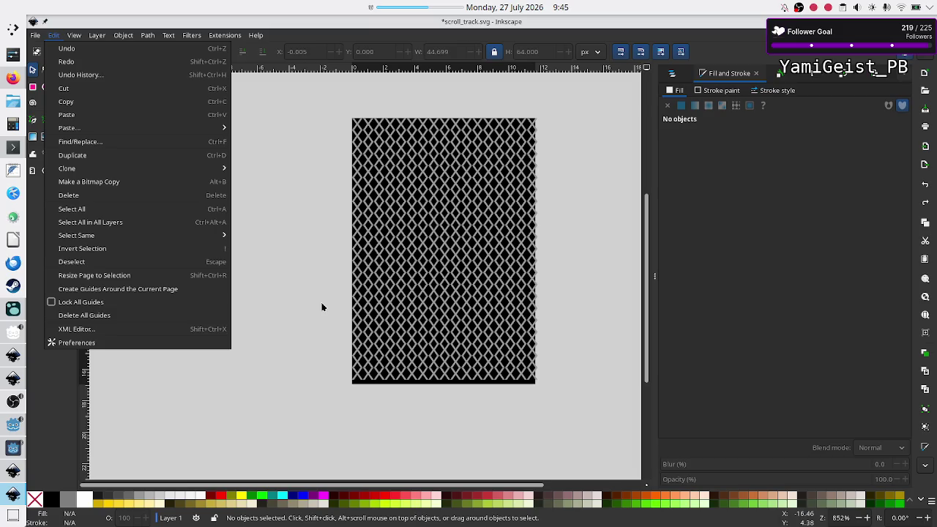
pyautogui.click(334, 364)
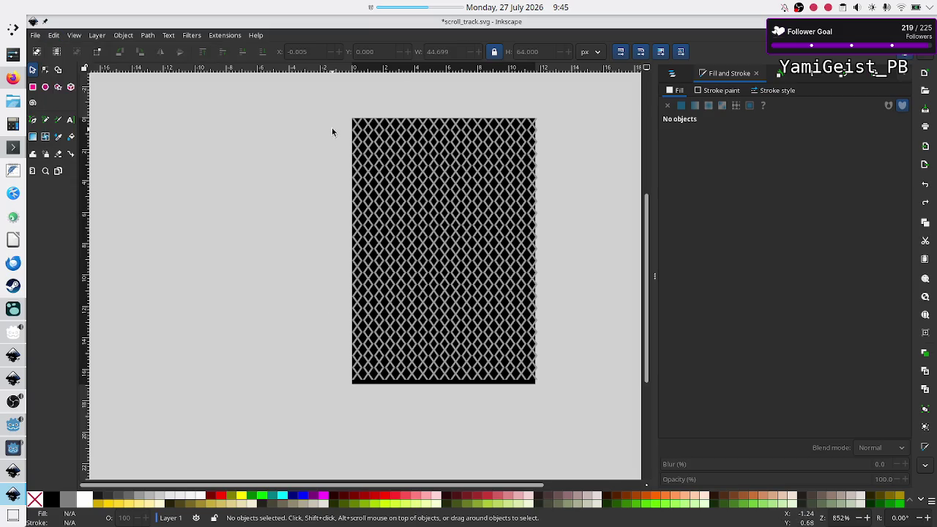
pyautogui.moveTo(323, 98)
pyautogui.mouseDown()
pyautogui.moveTo(425, 161)
pyautogui.moveTo(485, 222)
pyautogui.moveTo(575, 403)
pyautogui.mouseUp()
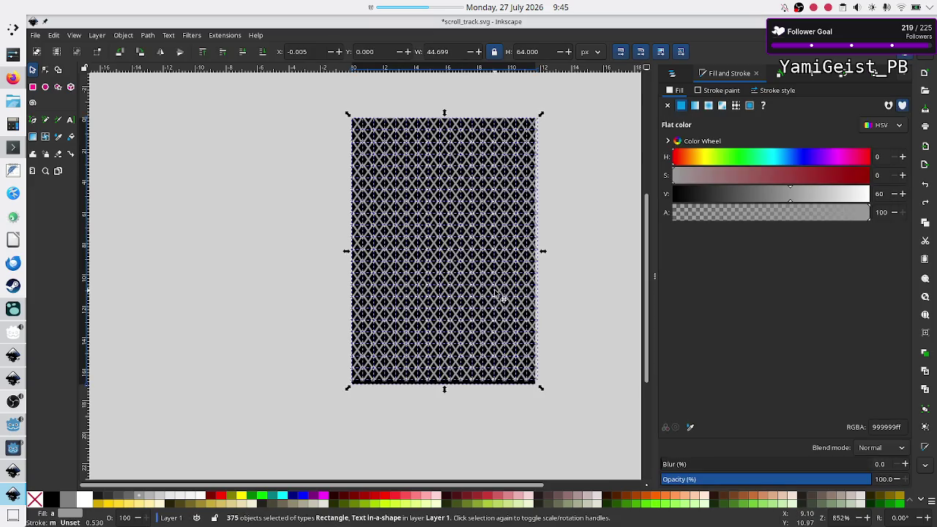
# - Move the lattice left off the green rectangle and set its fill to none
pyautogui.moveTo(498, 297)
pyautogui.mouseDown()
pyautogui.moveTo(443, 313)
pyautogui.moveTo(291, 302)
pyautogui.mouseUp()
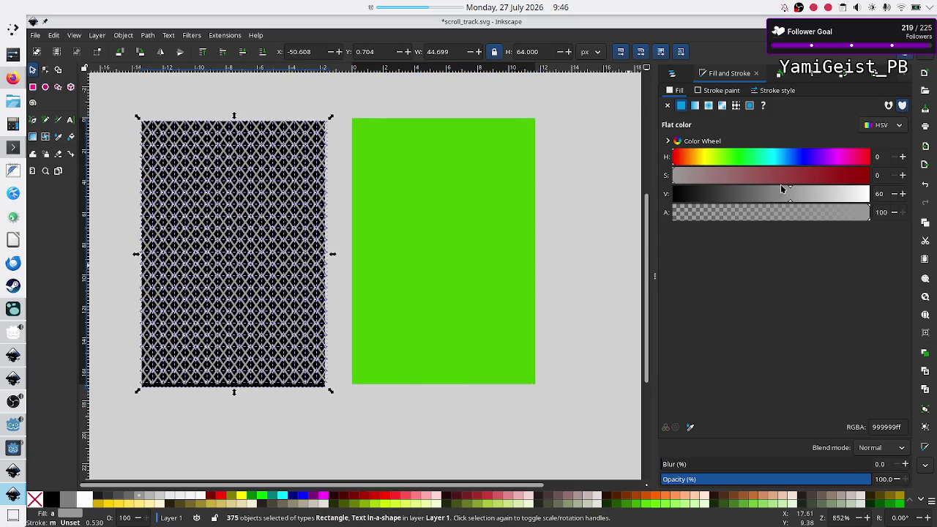
pyautogui.click(667, 106)
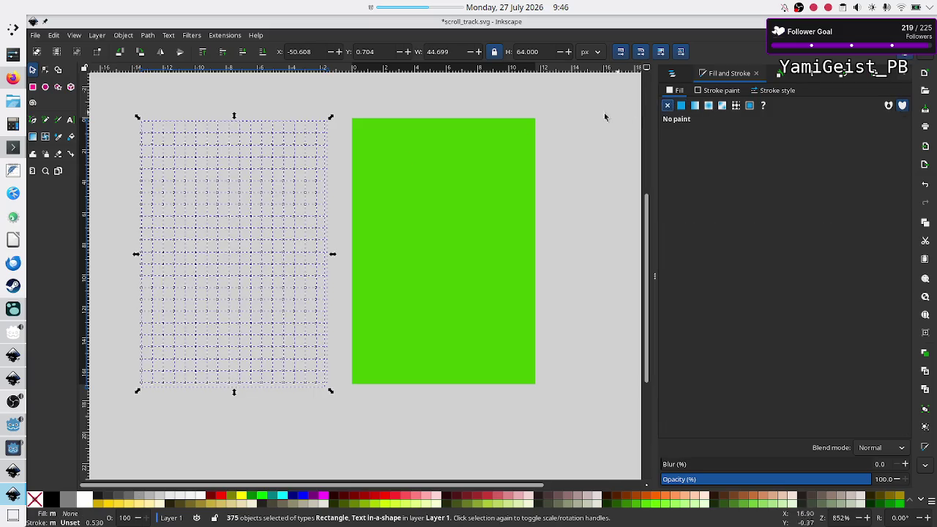
pyautogui.moveTo(240, 191); pyautogui.dragTo(412, 198)
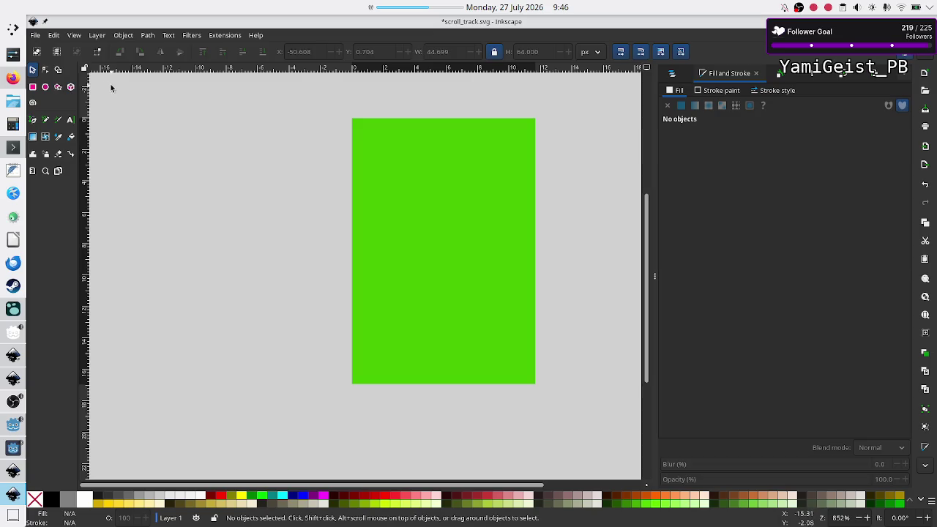
pyautogui.moveTo(101, 80)
pyautogui.mouseDown()
pyautogui.moveTo(224, 173)
pyautogui.moveTo(324, 386)
pyautogui.moveTo(350, 466)
pyautogui.mouseUp()
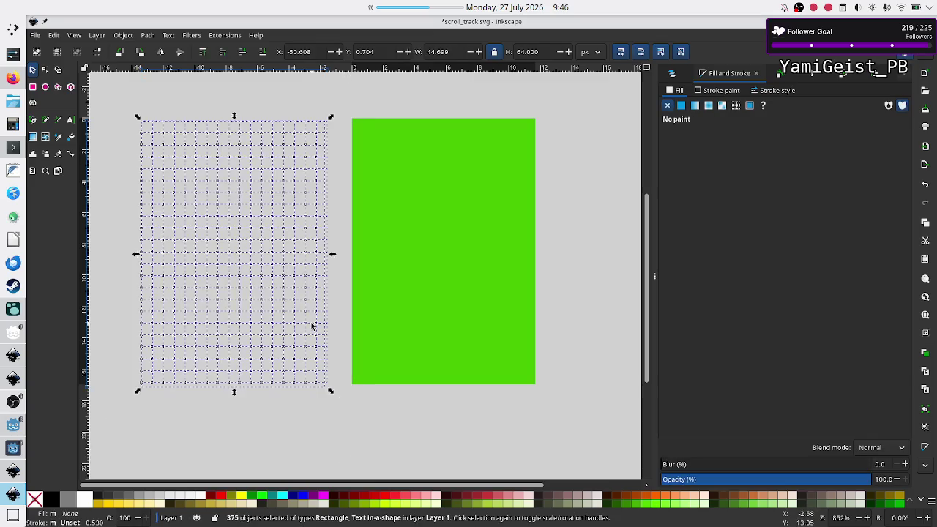
pyautogui.moveTo(295, 325); pyautogui.dragTo(383, 322)
pyautogui.press('Delete')
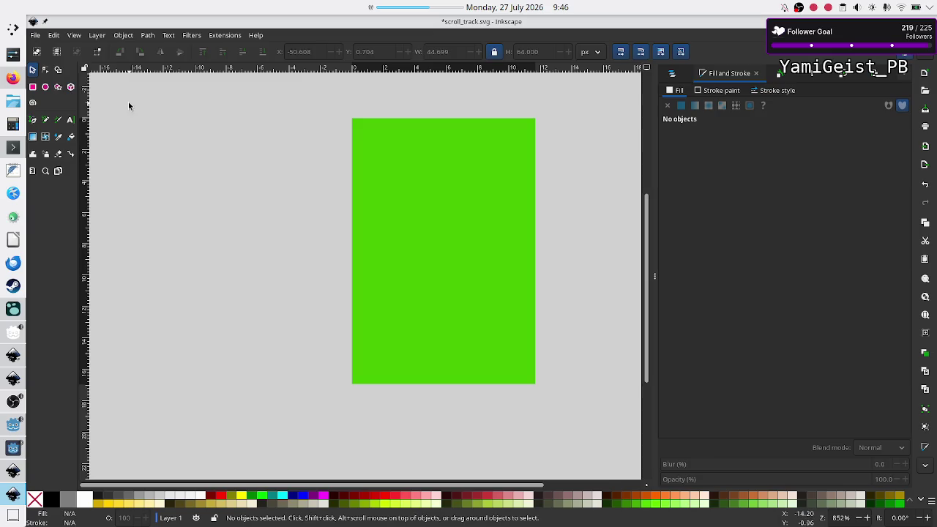
# - Nudge the lattice back over the green rectangle and give it a flat 999999 grey fill
pyautogui.moveTo(128, 103)
pyautogui.mouseDown()
pyautogui.moveTo(296, 163)
pyautogui.moveTo(350, 314)
pyautogui.moveTo(348, 394)
pyautogui.moveTo(360, 436)
pyautogui.mouseUp()
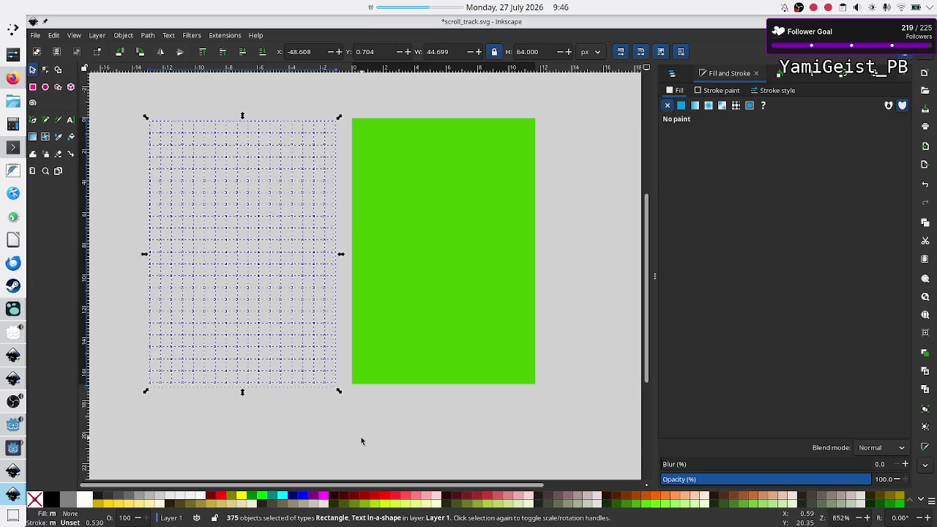
pyautogui.press('Right')
pyautogui.press('Right')
pyautogui.press('Right')
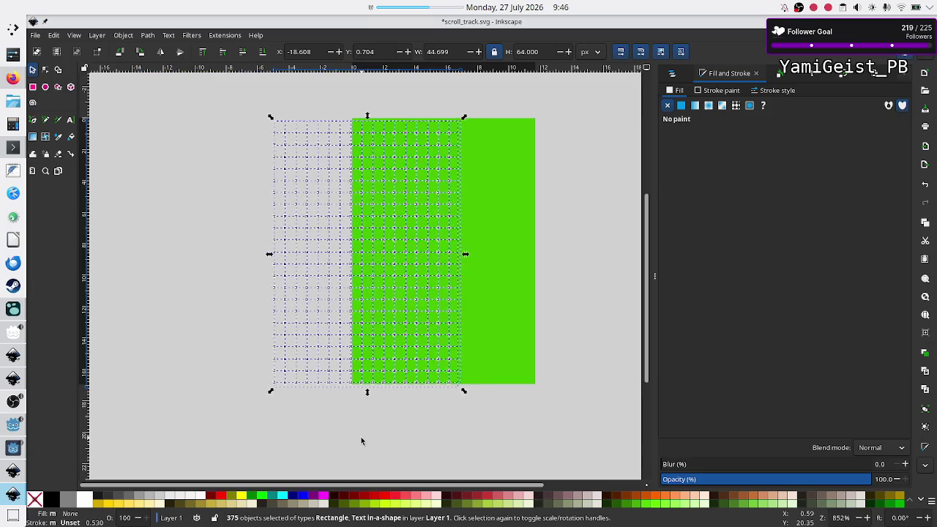
pyautogui.press('Right')
pyautogui.press('Right')
pyautogui.press('Right')
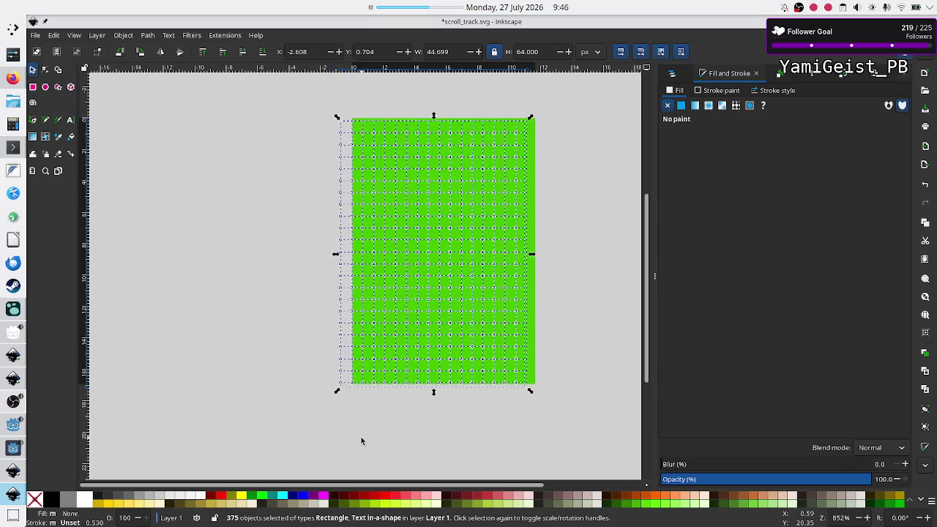
pyautogui.click(277, 378)
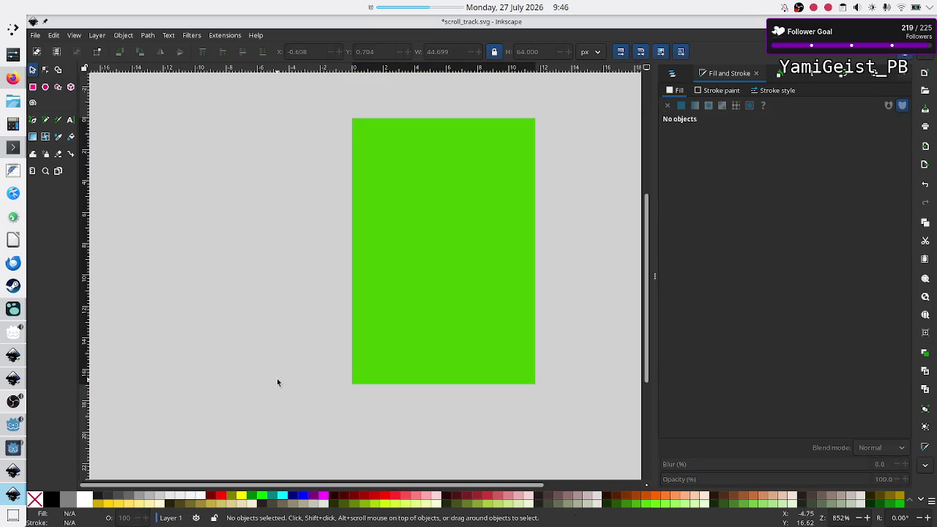
pyautogui.moveTo(335, 93)
pyautogui.mouseDown()
pyautogui.moveTo(450, 212)
pyautogui.moveTo(579, 420)
pyautogui.mouseUp()
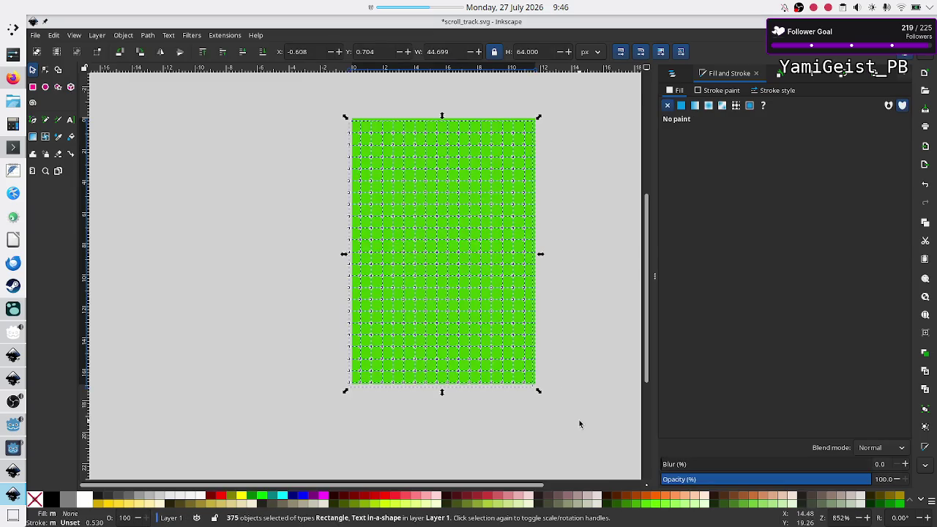
pyautogui.click(684, 107)
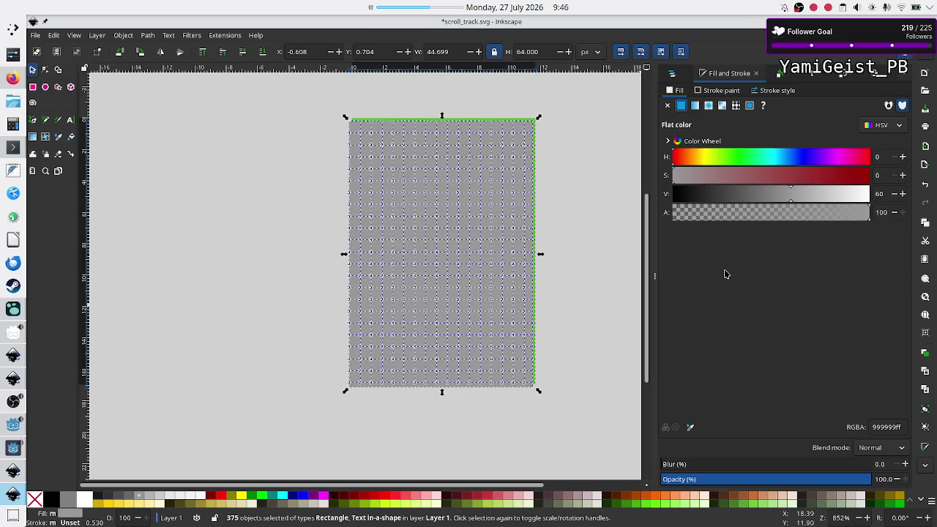
pyautogui.click(591, 267)
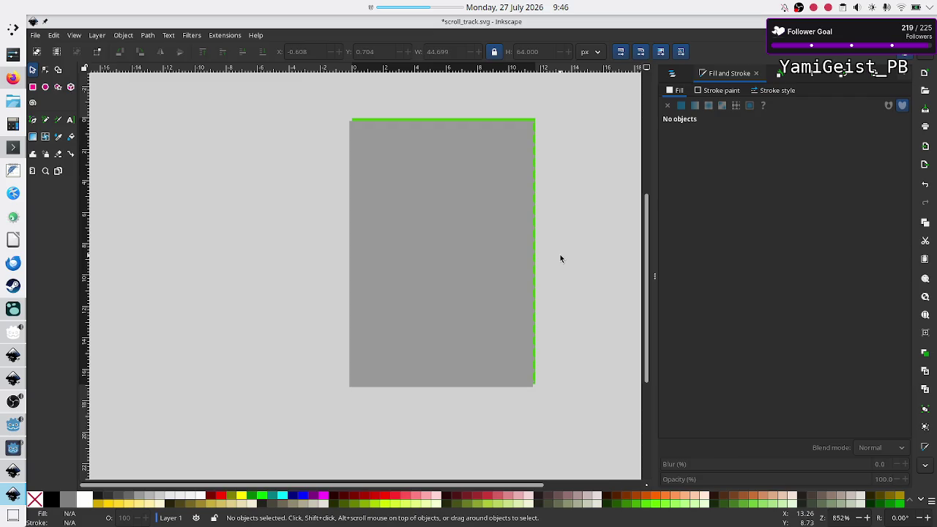
# - Set the whole lattice's fill to none and its stroke to flat black 000000
pyautogui.click(462, 248)
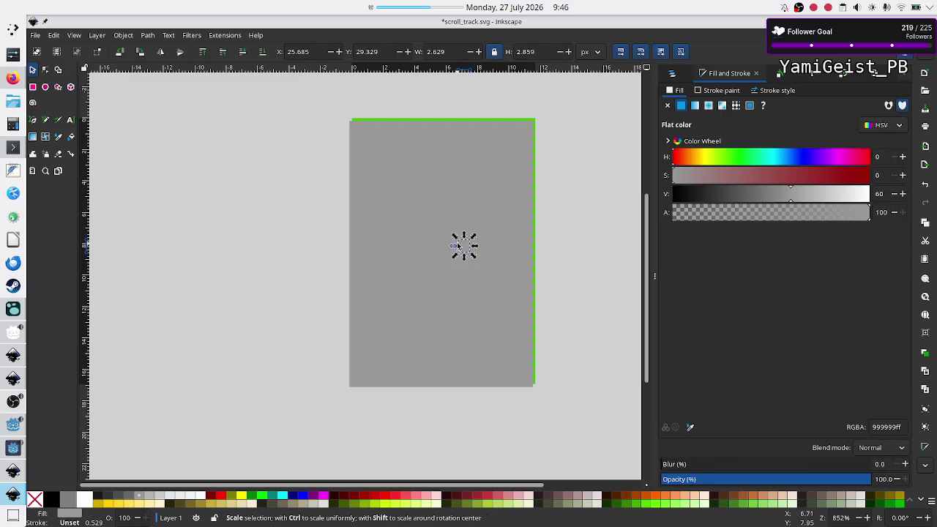
pyautogui.press('Escape')
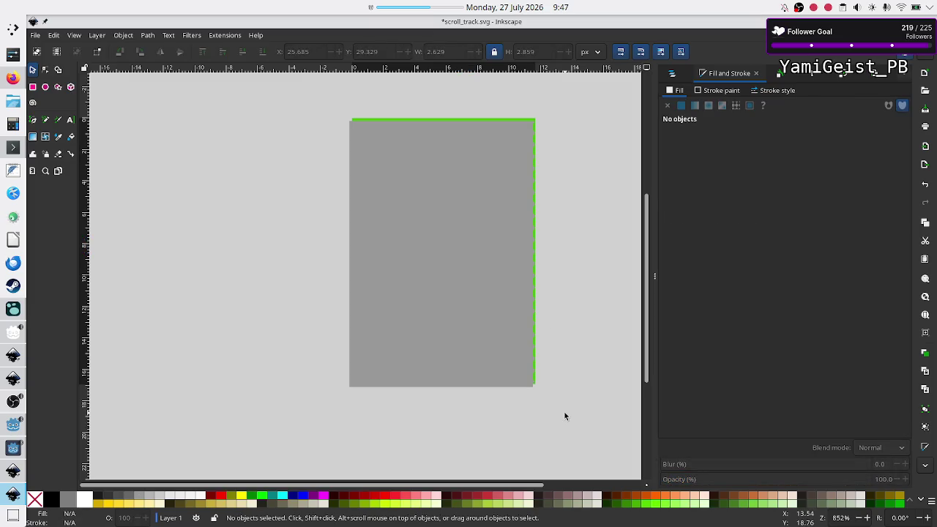
pyautogui.moveTo(565, 413)
pyautogui.mouseDown()
pyautogui.moveTo(374, 292)
pyautogui.moveTo(332, 188)
pyautogui.moveTo(327, 95)
pyautogui.mouseUp()
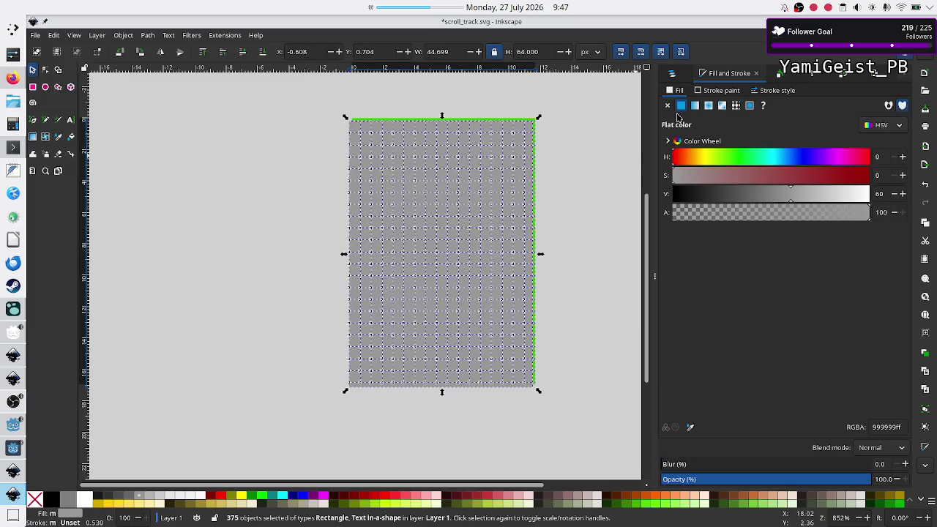
pyautogui.click(667, 106)
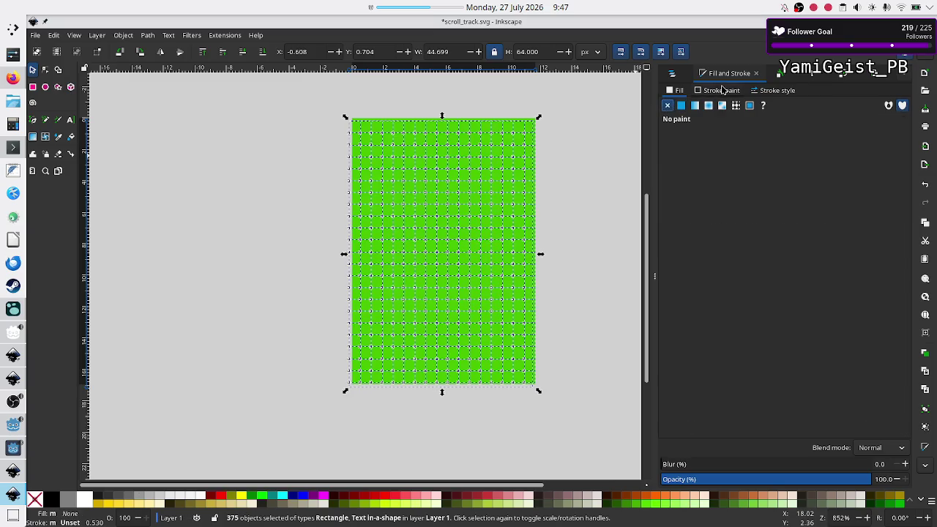
pyautogui.click(722, 90)
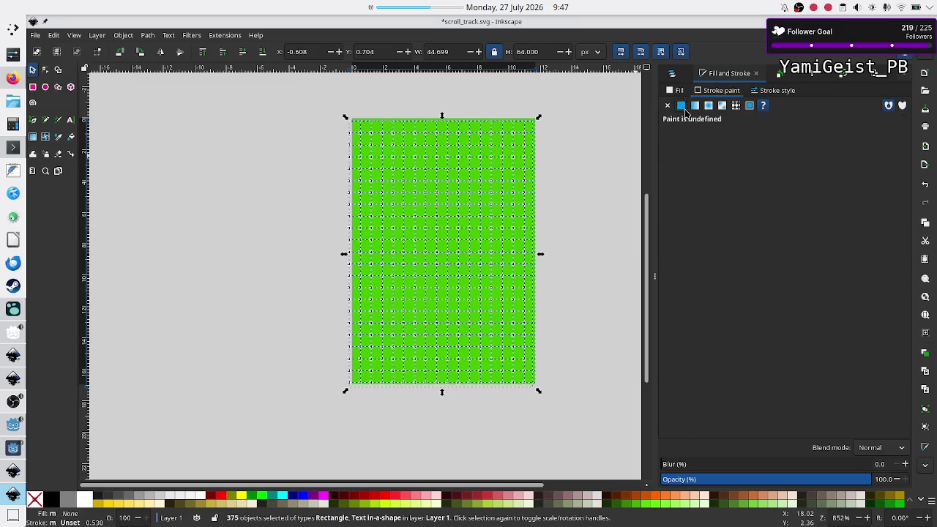
pyautogui.click(682, 106)
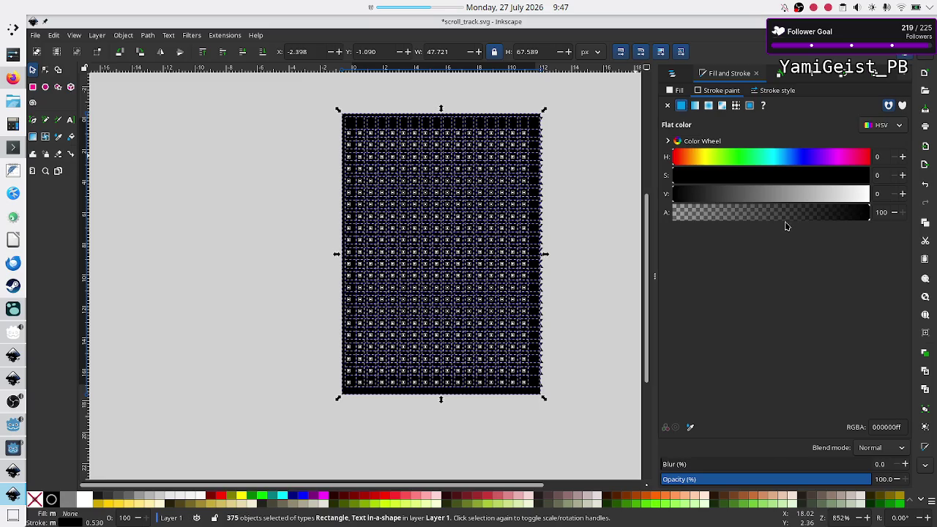
pyautogui.click(608, 337)
pyautogui.click(500, 282)
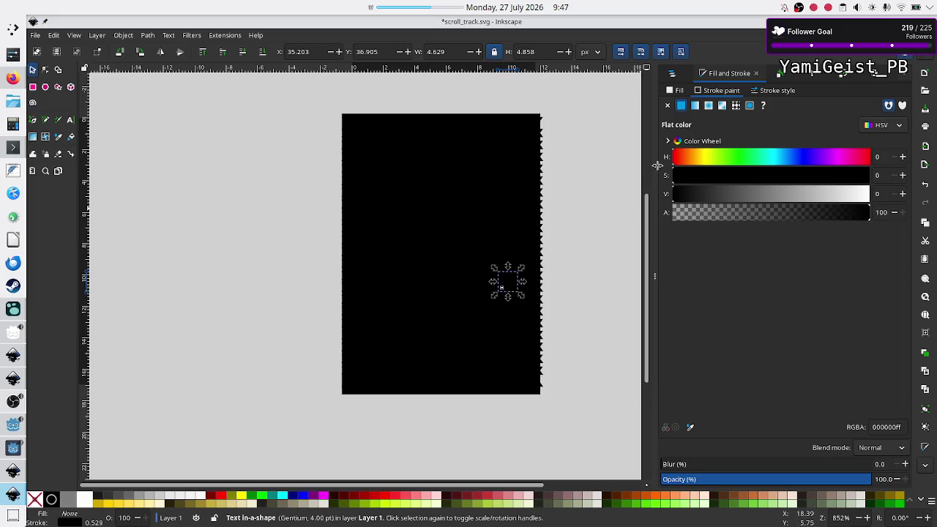
# - Switch the small piece's stroke width unit from mm to px (1.999)
pyautogui.click(671, 90)
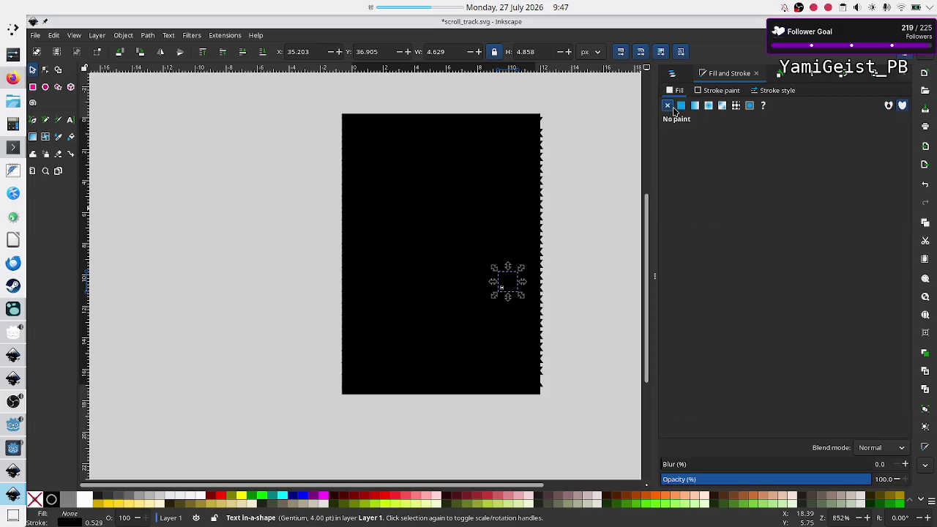
pyautogui.click(722, 90)
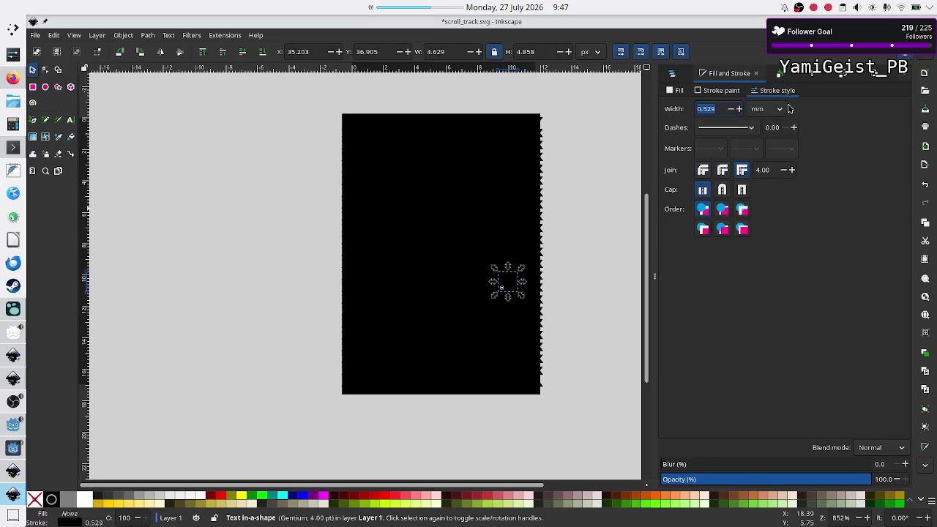
pyautogui.click(775, 109)
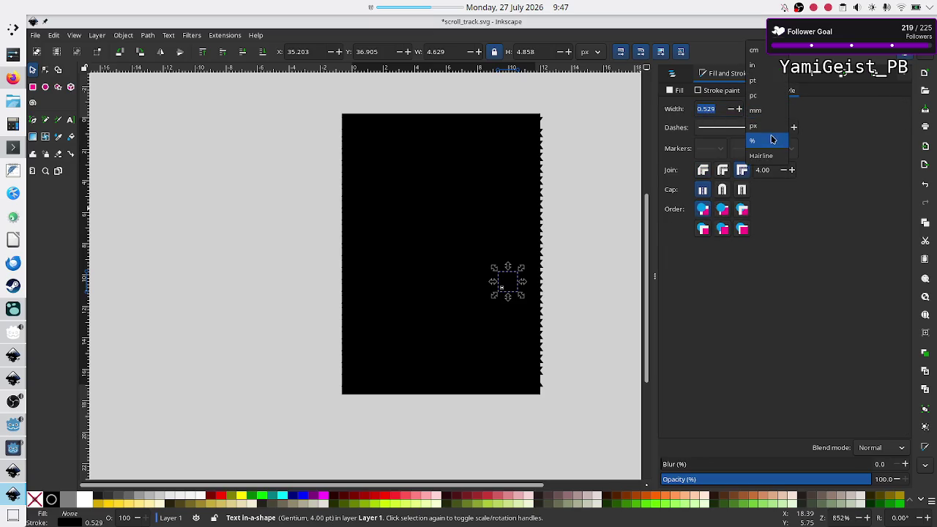
pyautogui.click(762, 126)
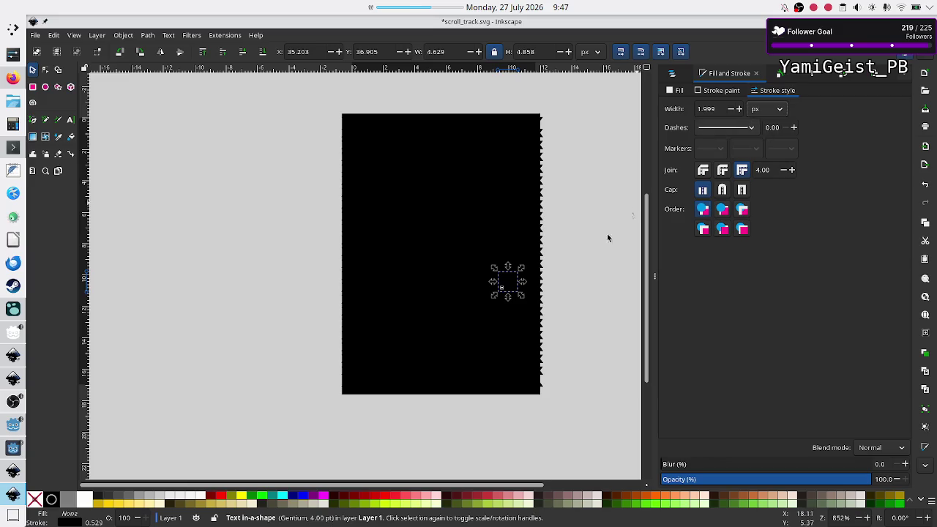
pyautogui.click(566, 283)
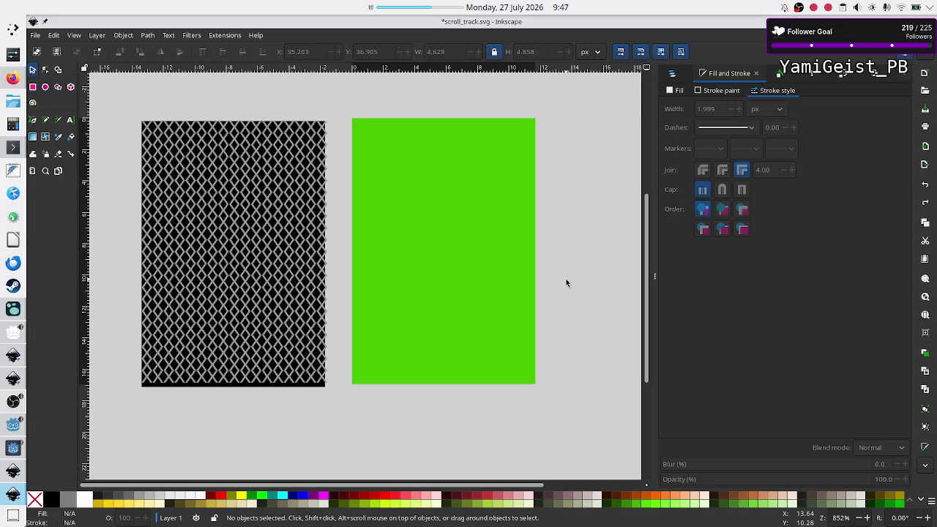
# - Drag the lone small X text-in-shape object down below the green rectangle
pyautogui.click(323, 382)
pyautogui.moveTo(323, 382); pyautogui.dragTo(337, 405)
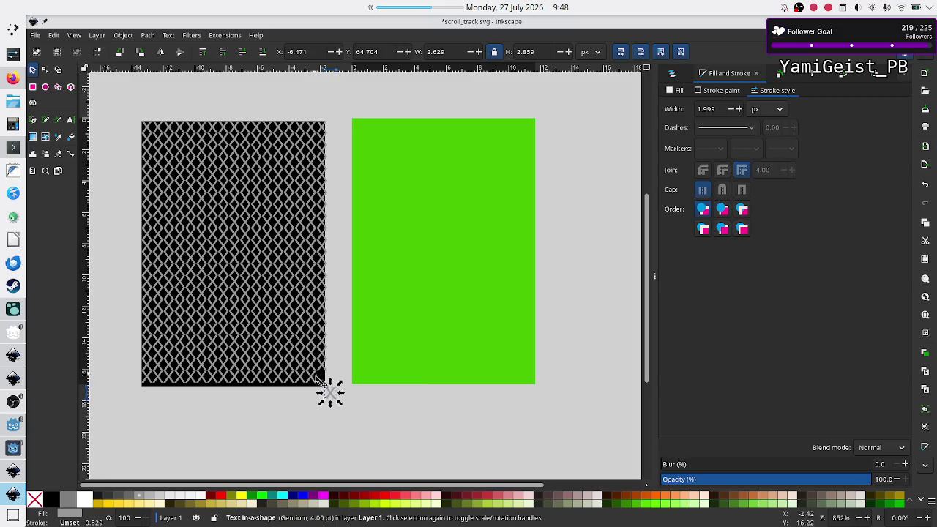
pyautogui.moveTo(338, 402); pyautogui.dragTo(379, 413)
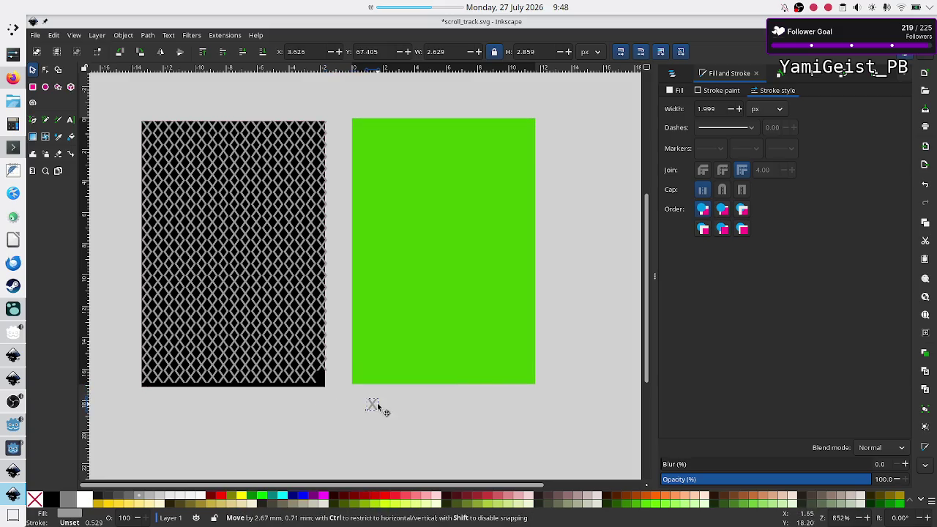
# - Undo the accidental rectangle deletion, then select all 374 lattice pieces and group them with Ctrl+G
pyautogui.click(321, 381)
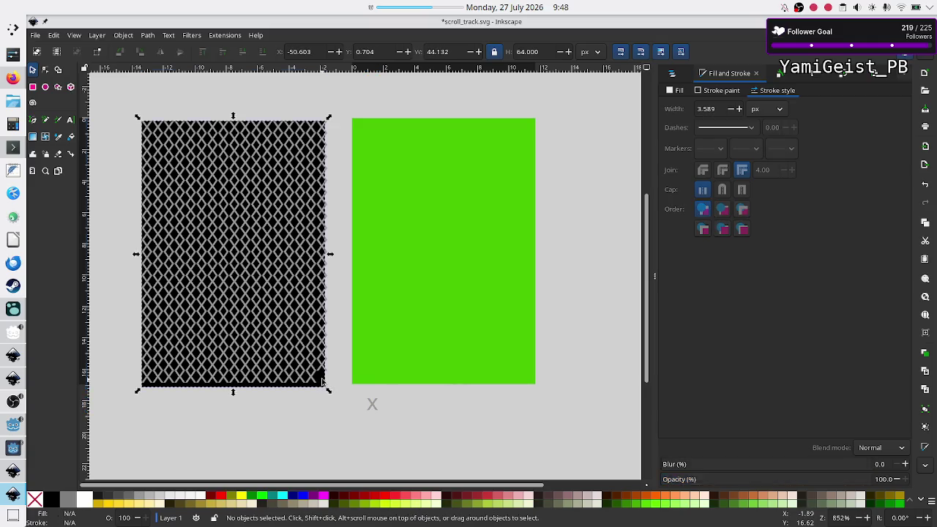
pyautogui.press('Delete')
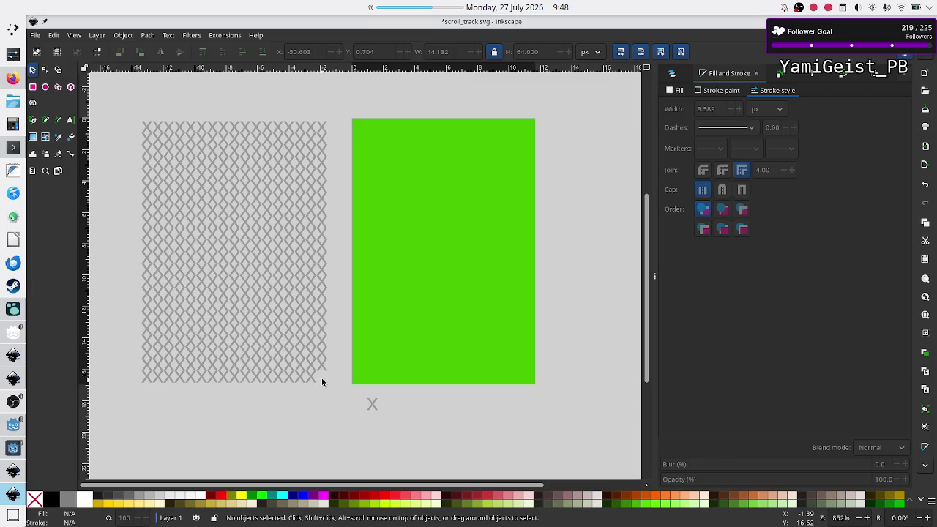
pyautogui.hotkey('ctrl', 'z')
pyautogui.hotkey('ctrl', 'z')
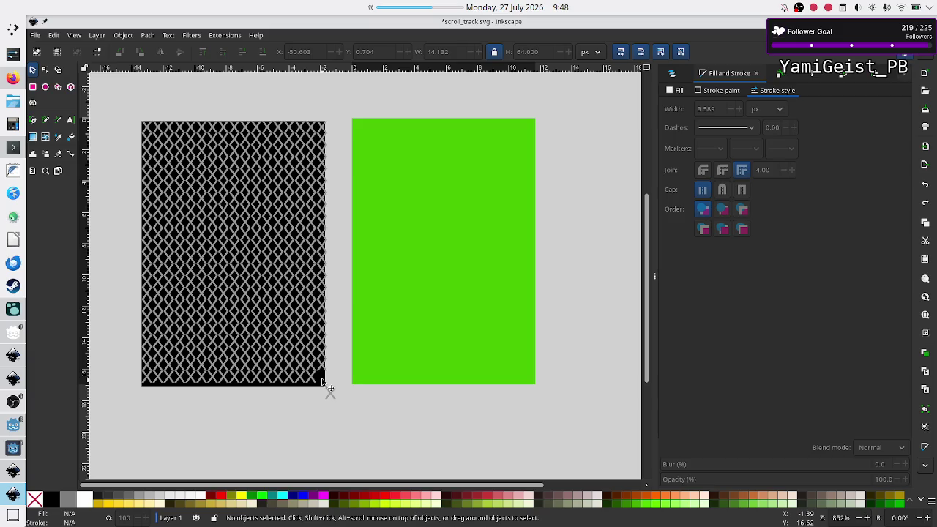
pyautogui.hotkey('ctrl', 'z')
pyautogui.click(323, 386)
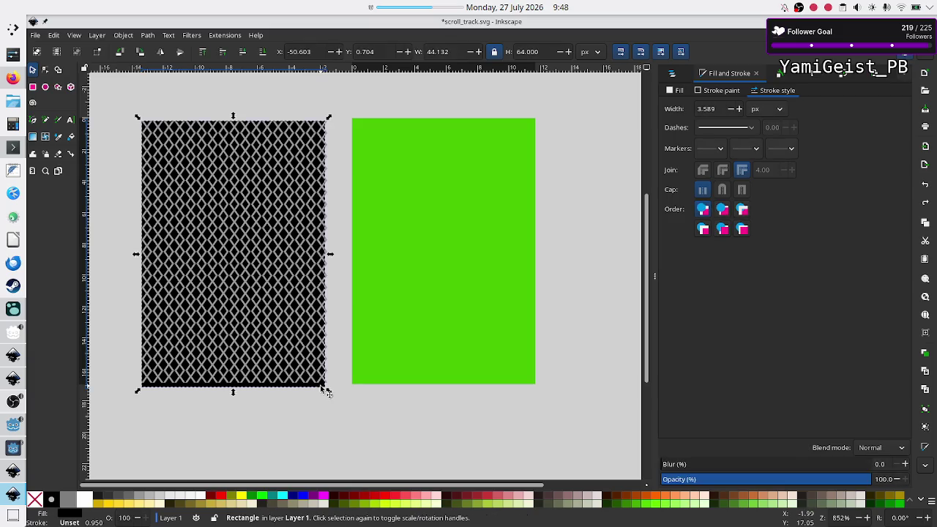
pyautogui.click(336, 435)
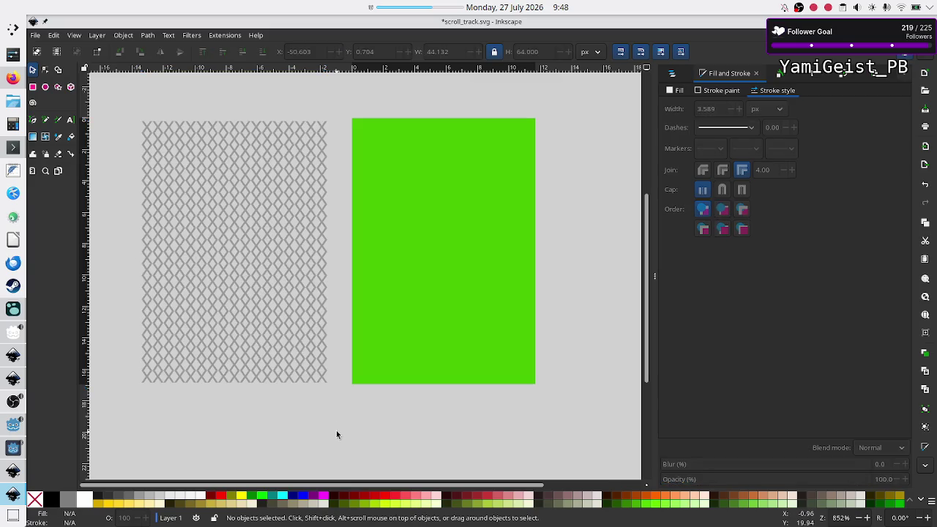
pyautogui.moveTo(125, 105)
pyautogui.mouseDown()
pyautogui.moveTo(230, 211)
pyautogui.moveTo(346, 402)
pyautogui.mouseUp()
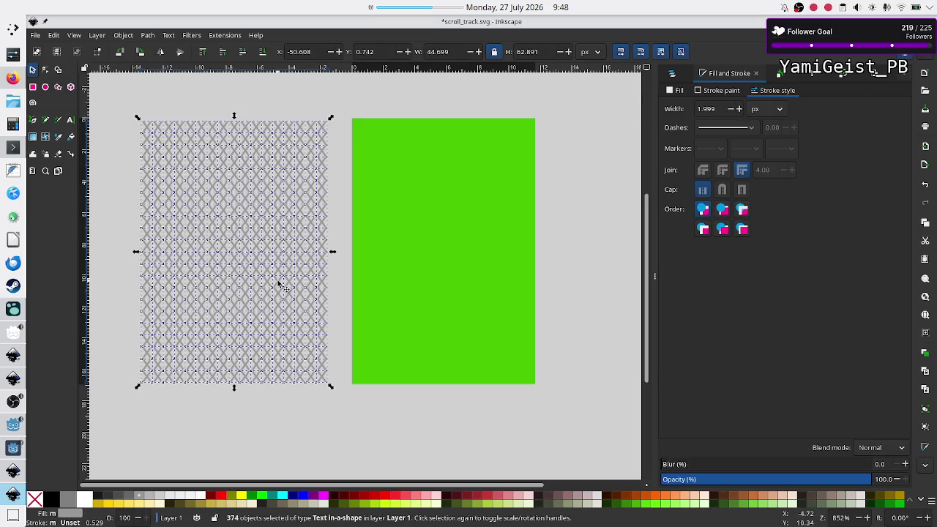
pyautogui.moveTo(279, 286)
pyautogui.mouseDown()
pyautogui.moveTo(481, 271)
pyautogui.moveTo(496, 278)
pyautogui.moveTo(257, 303)
pyautogui.moveTo(274, 291)
pyautogui.mouseUp()
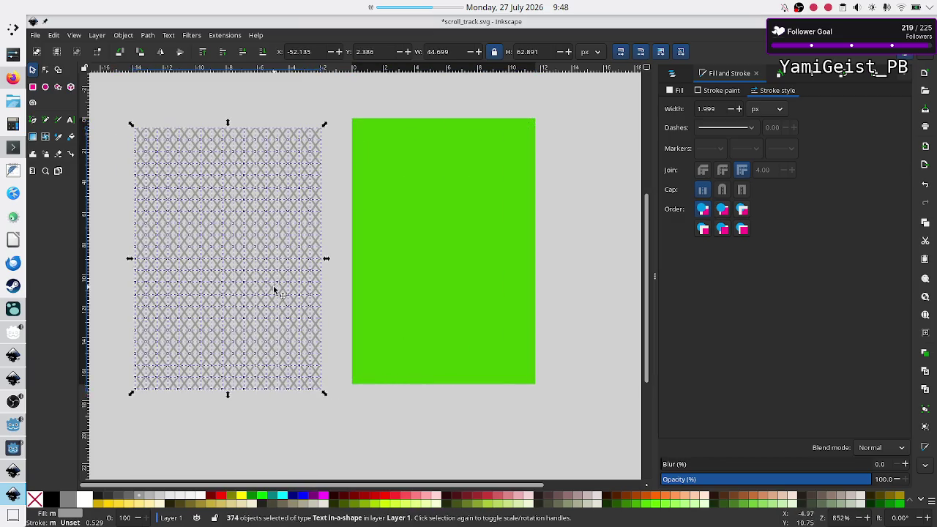
pyautogui.hotkey('ctrl', 'g')
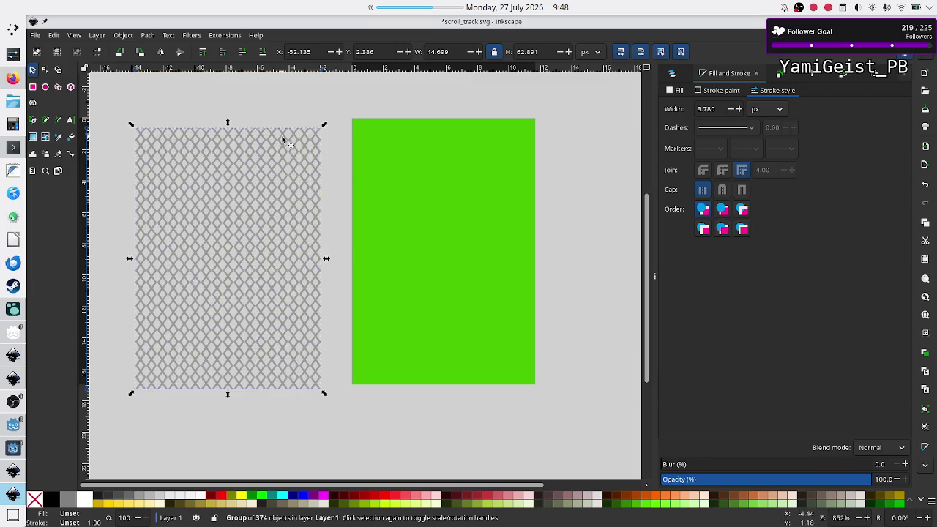
pyautogui.click(295, 99)
# - Check the Document Resources overview from the document menu, then close it
pyautogui.click(270, 203)
pyautogui.click(35, 37)
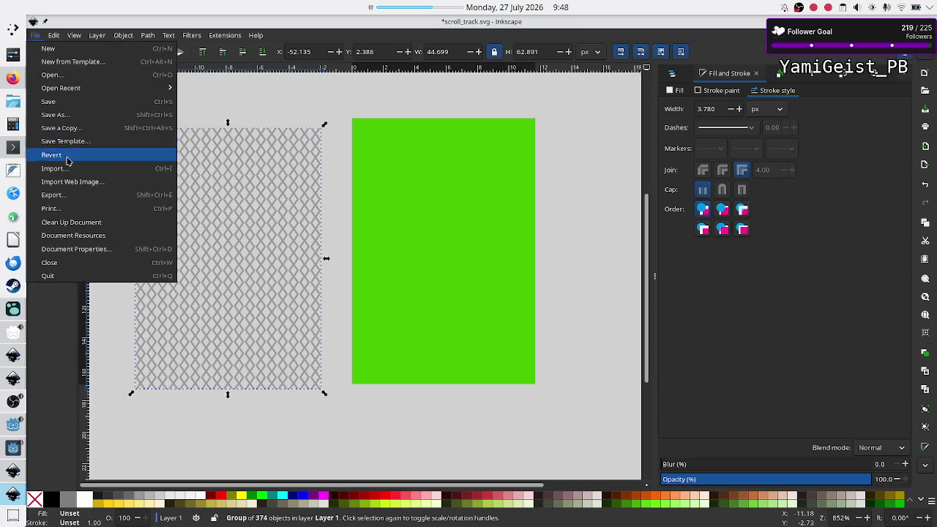
pyautogui.click(79, 236)
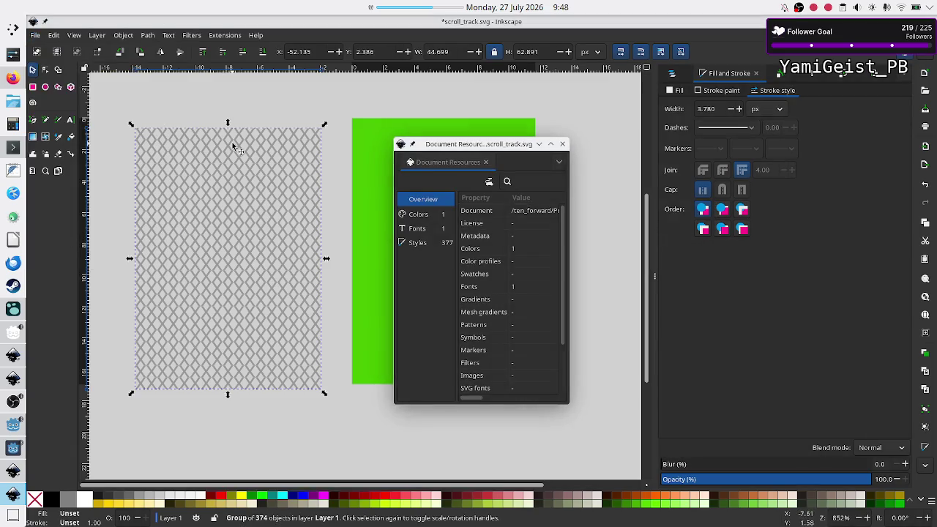
pyautogui.click(563, 145)
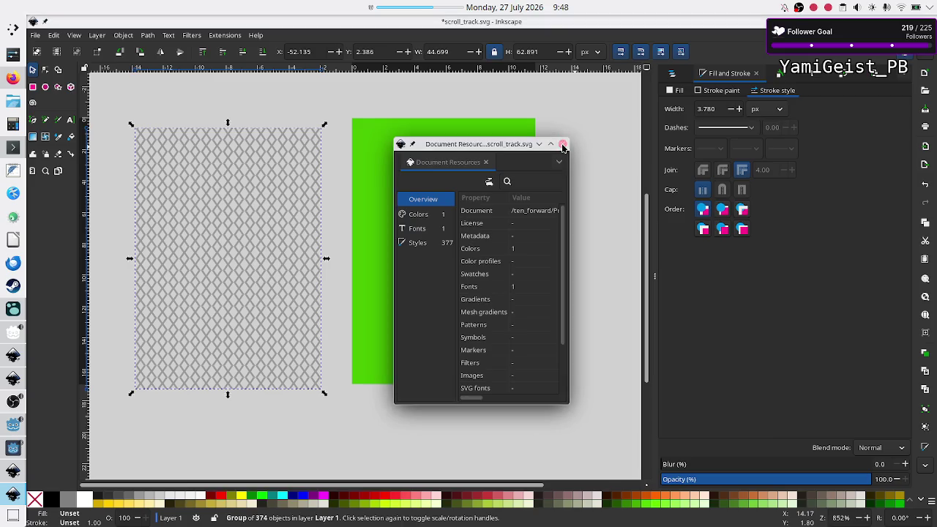
# - In Document Properties, set the page Width to 44.699 and Height to 62.891 px
pyautogui.click(37, 38)
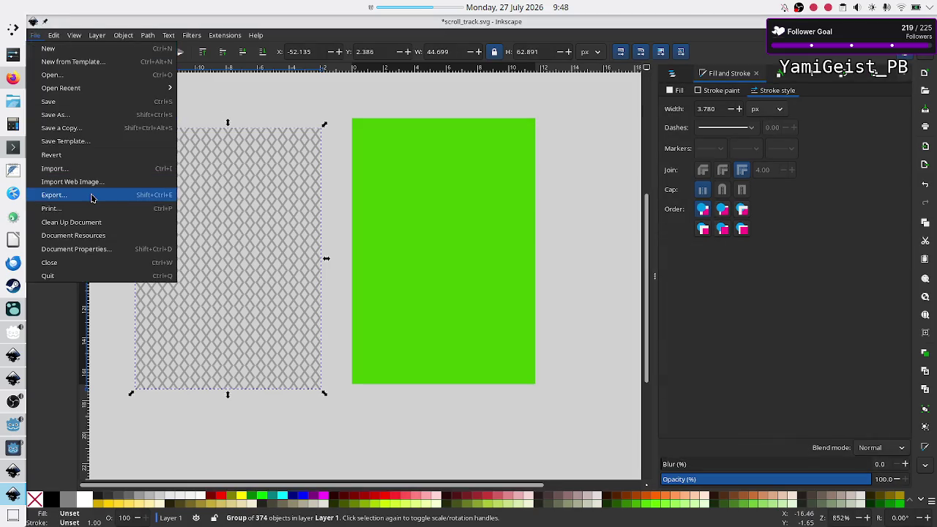
pyautogui.click(88, 251)
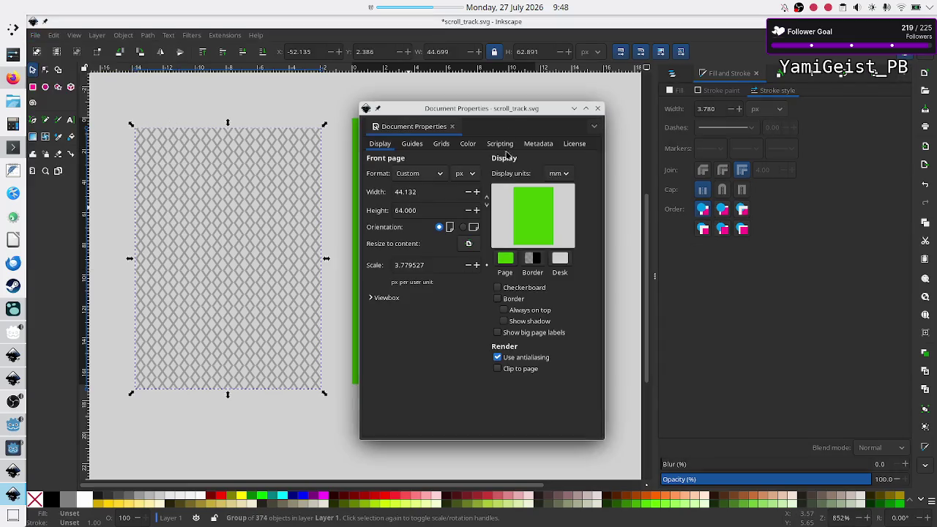
pyautogui.moveTo(518, 113); pyautogui.dragTo(520, 117)
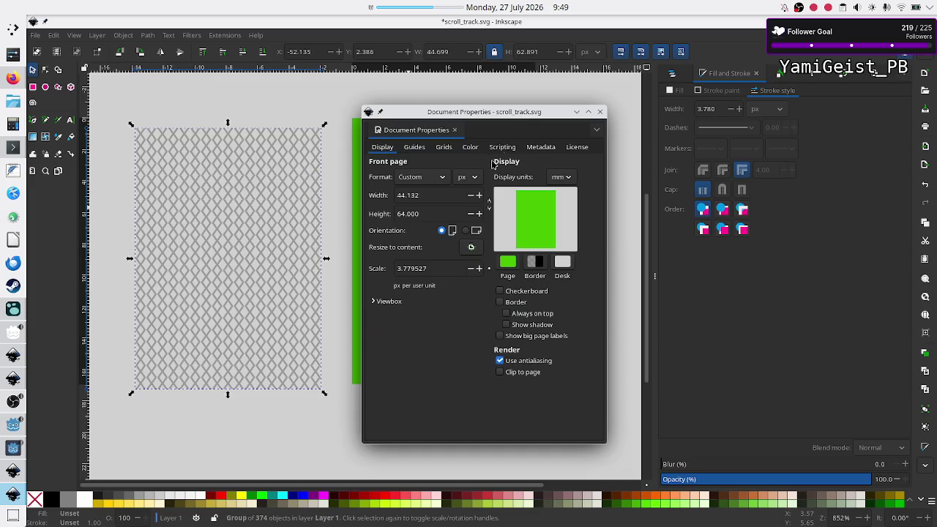
pyautogui.doubleClick(427, 198)
pyautogui.press('BackSpace')
pyautogui.doubleClick(432, 215)
pyautogui.press('BackSpace')
pyautogui.write('62.891')
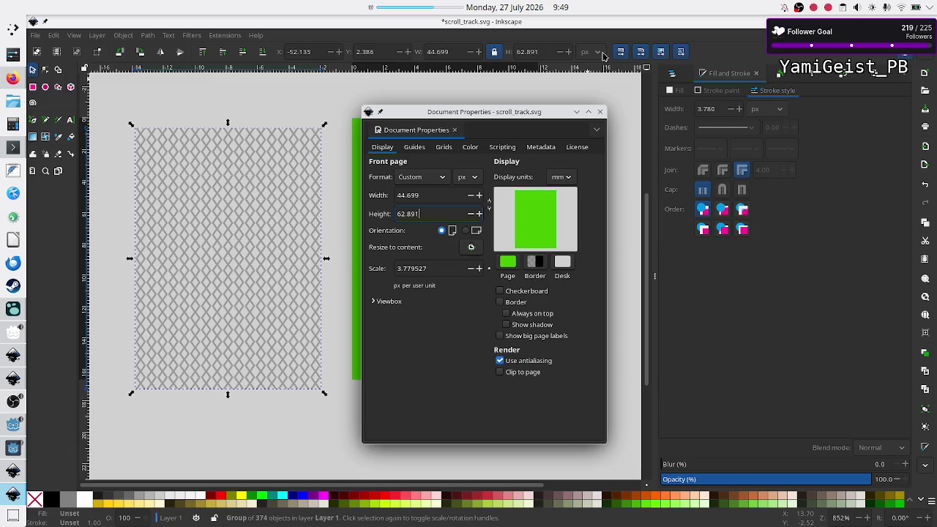
pyautogui.click(601, 113)
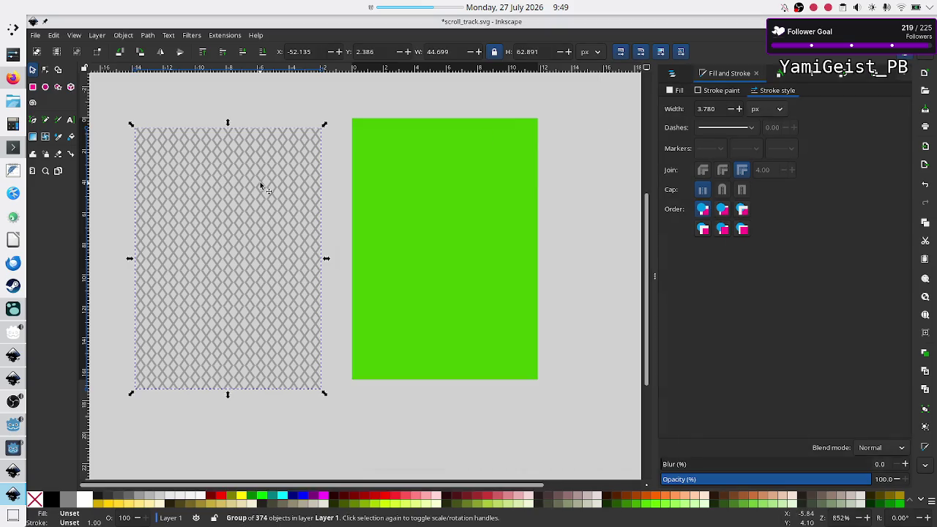
# - Place the lattice group at X 0, Y 0 over the page, save scroll_track.svg, and bring up the game
pyautogui.moveTo(260, 183)
pyautogui.mouseDown()
pyautogui.moveTo(473, 180)
pyautogui.moveTo(463, 183)
pyautogui.mouseUp()
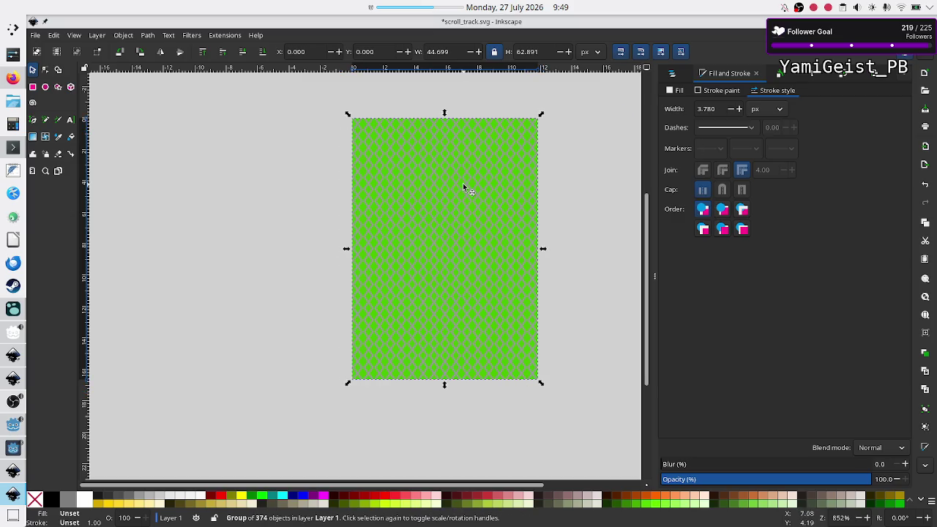
pyautogui.press('Escape')
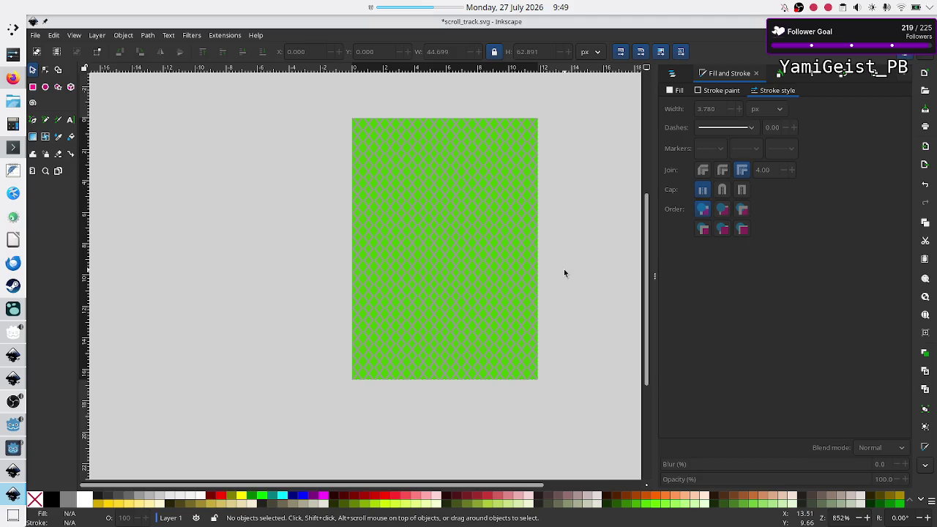
pyautogui.press('ctrl')
pyautogui.hotkey('ctrl', 's')
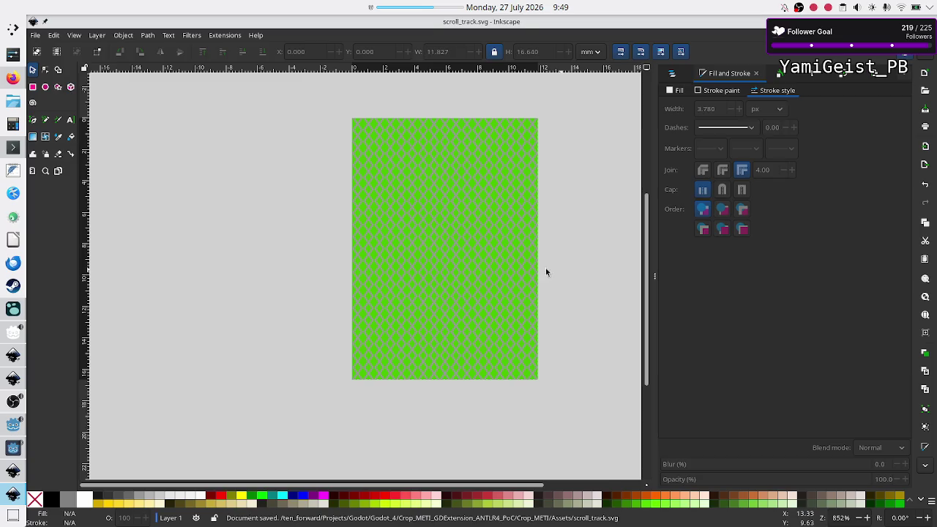
pyautogui.click(8, 461)
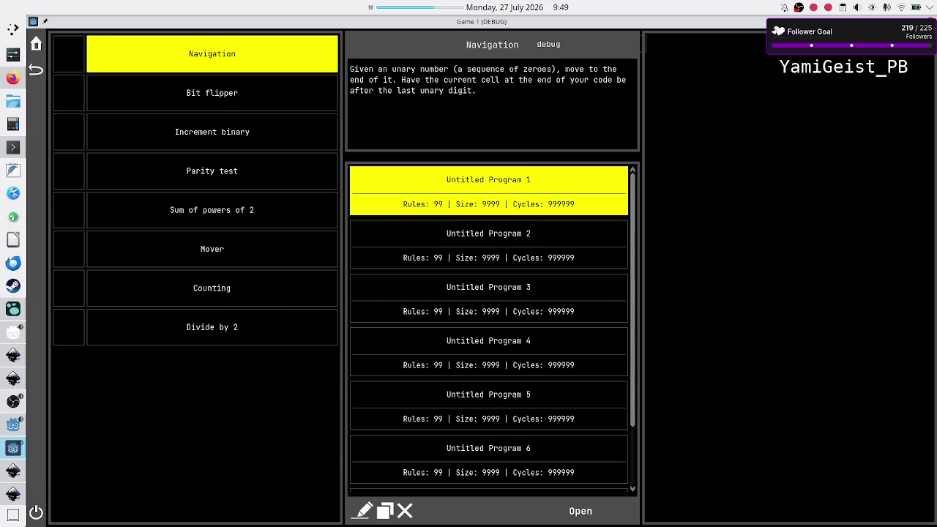
# - Close the running game, return to the Godot editor, and collapse the Output panel
pyautogui.hotkey('alt', 'Tab')
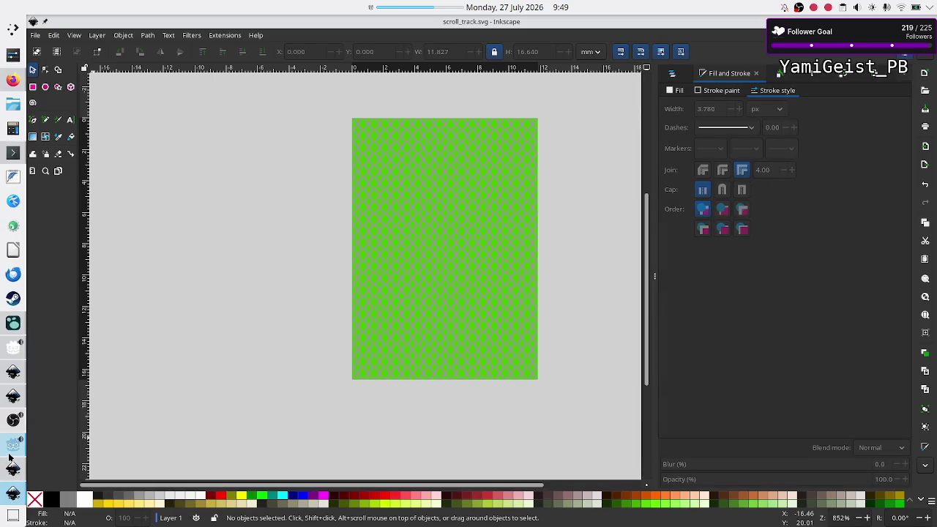
pyautogui.click(9, 457)
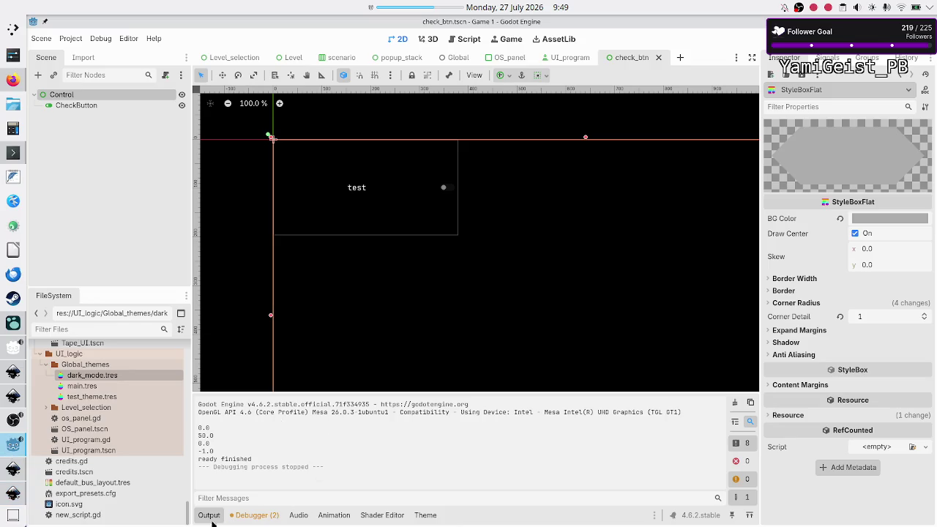
pyautogui.click(209, 516)
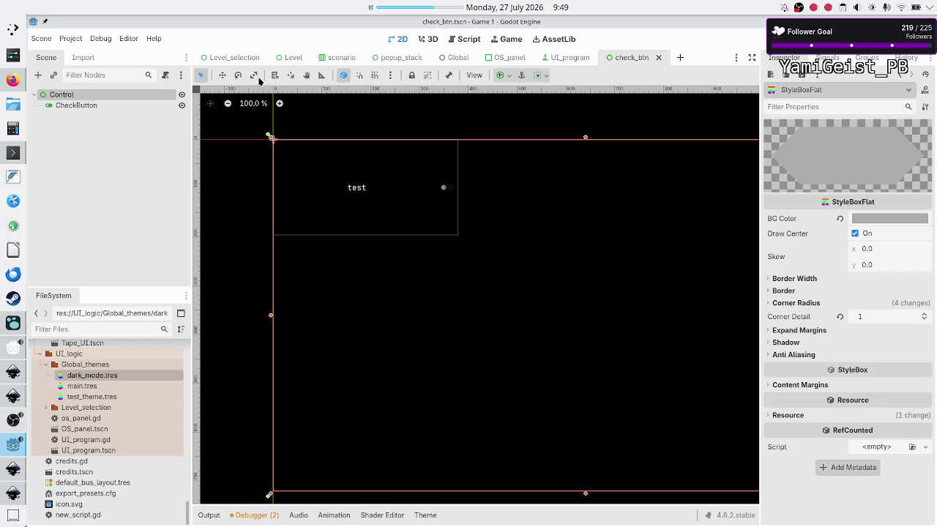
# - Go back to the check_btn scene and filter FileSystem by 'scroll'
pyautogui.click(236, 61)
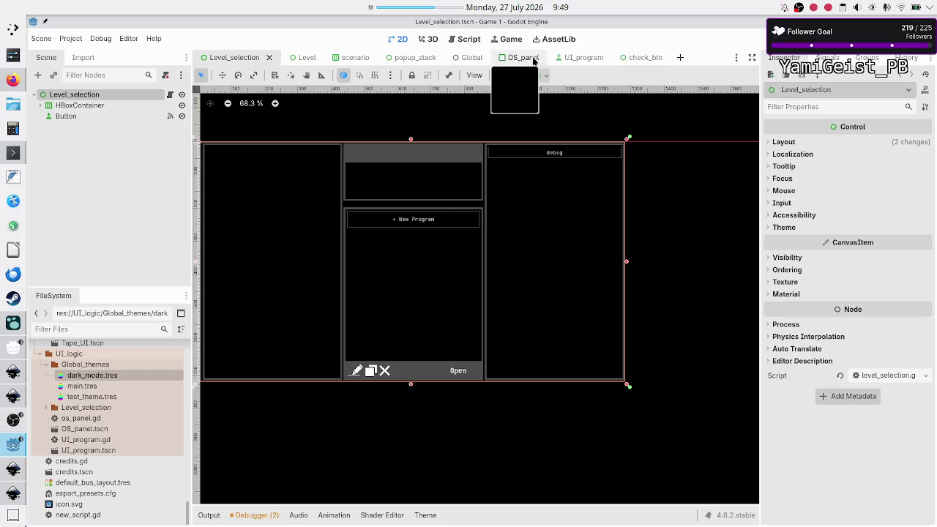
pyautogui.click(637, 58)
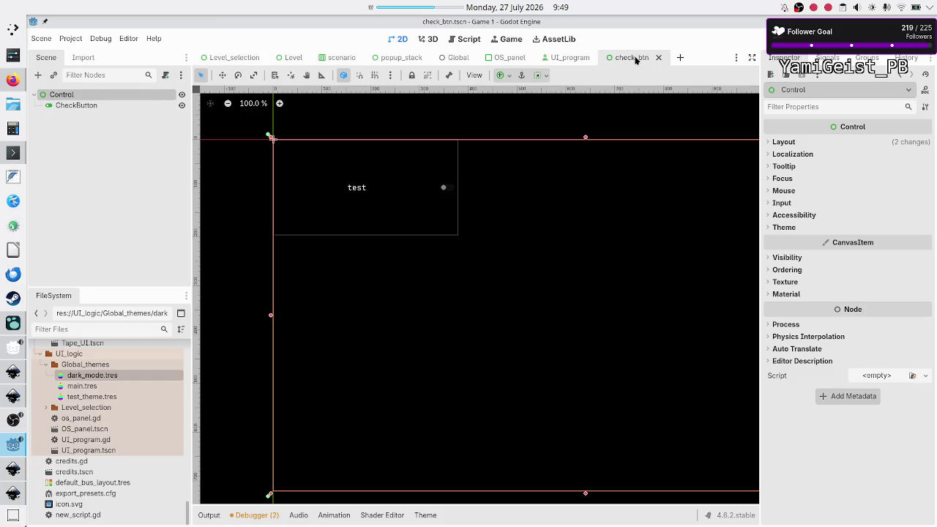
pyautogui.click(680, 59)
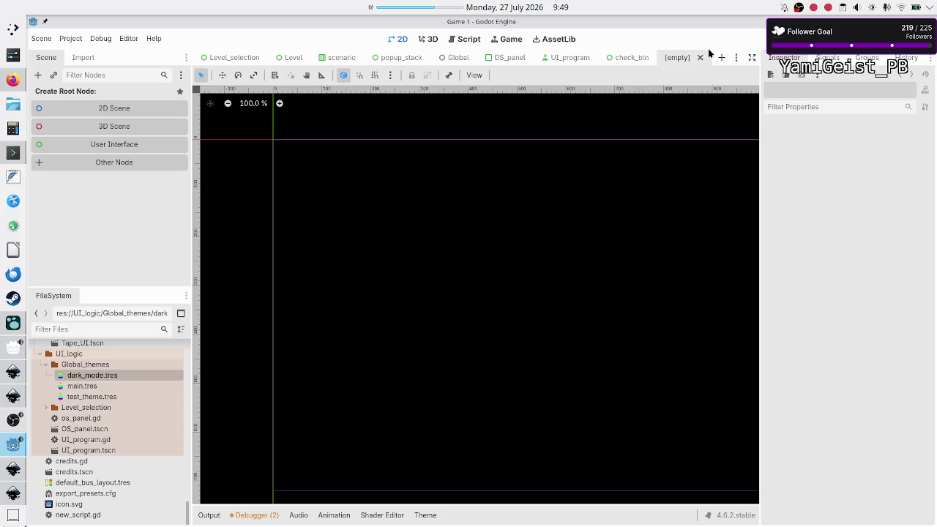
pyautogui.click(700, 58)
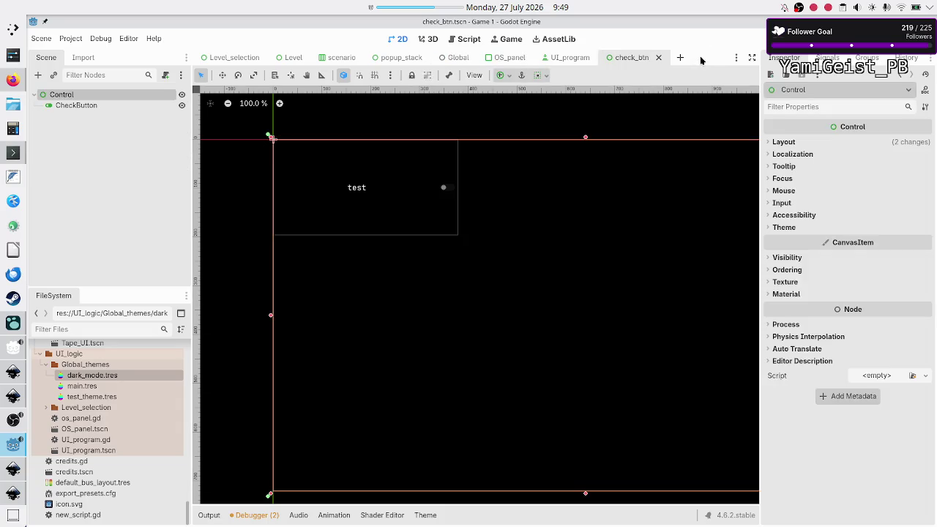
pyautogui.click(97, 331)
pyautogui.write('scroll')
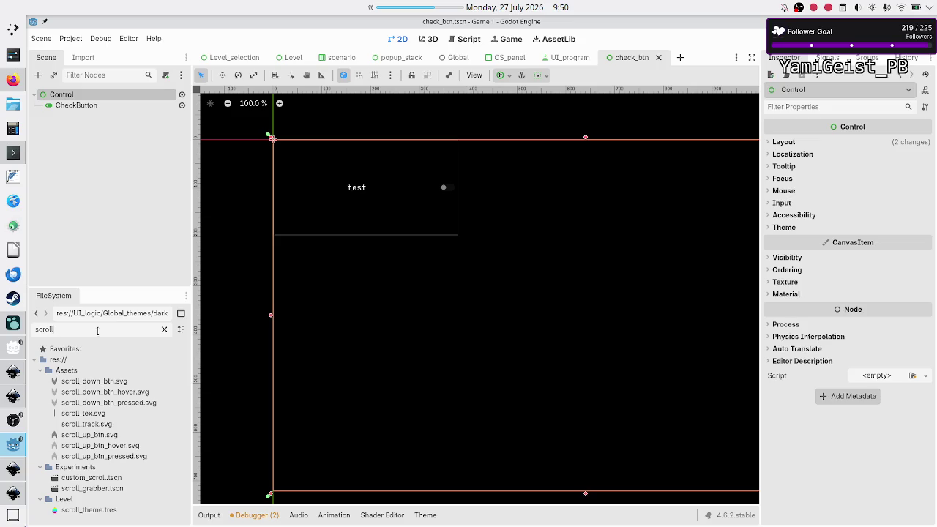
# - Open custom_scroll.tscn, then filter by 'test' and open test_theme.tres in the Theme editor
pyautogui.doubleClick(125, 479)
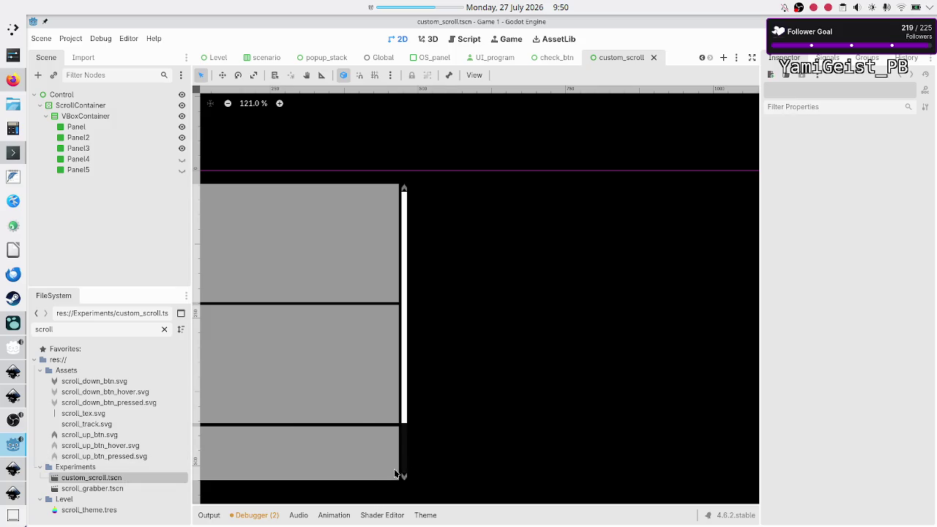
pyautogui.doubleClick(98, 329)
pyautogui.write('test')
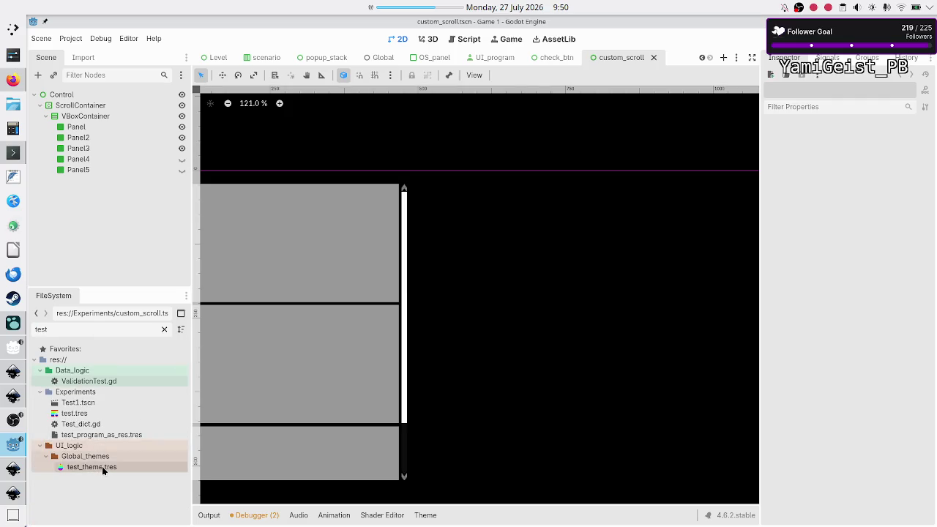
pyautogui.click(102, 466)
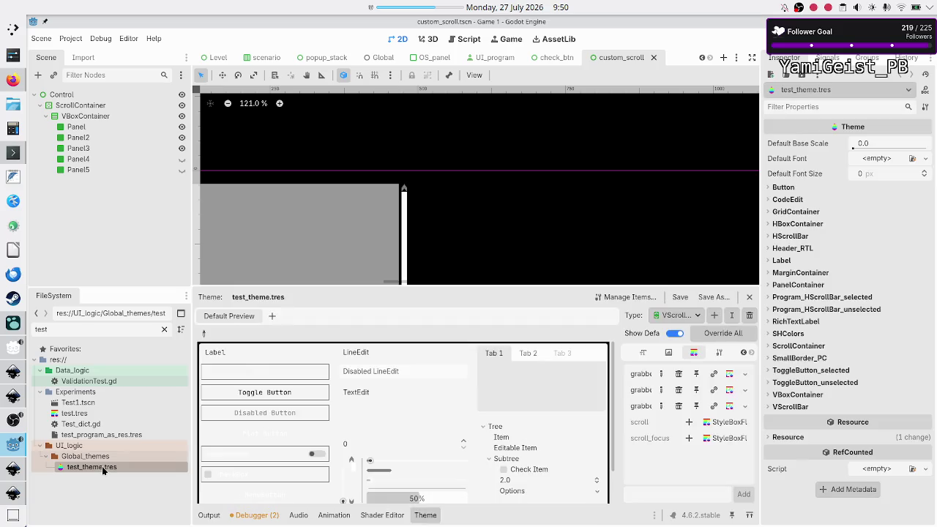
# - Add a VScrollBar scroll override holding a new StyleBoxTexture and open it for editing
pyautogui.click(688, 423)
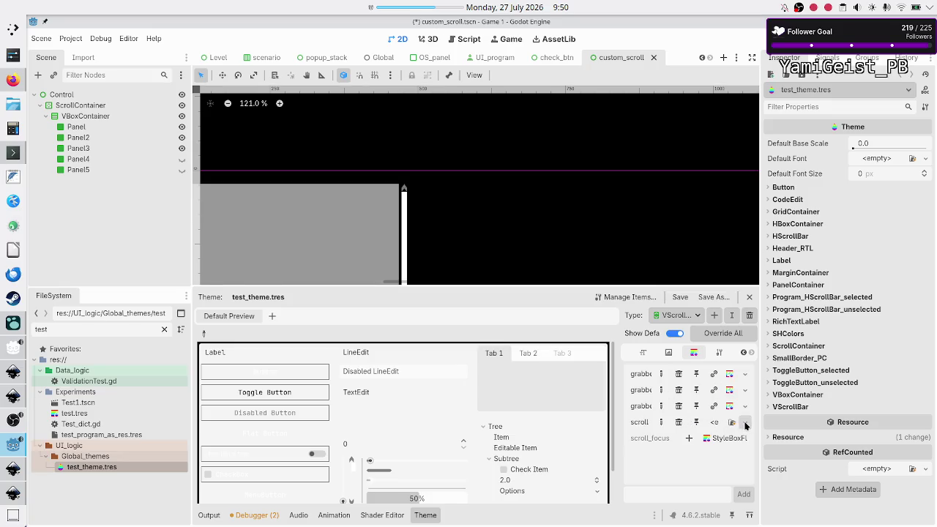
pyautogui.click(744, 423)
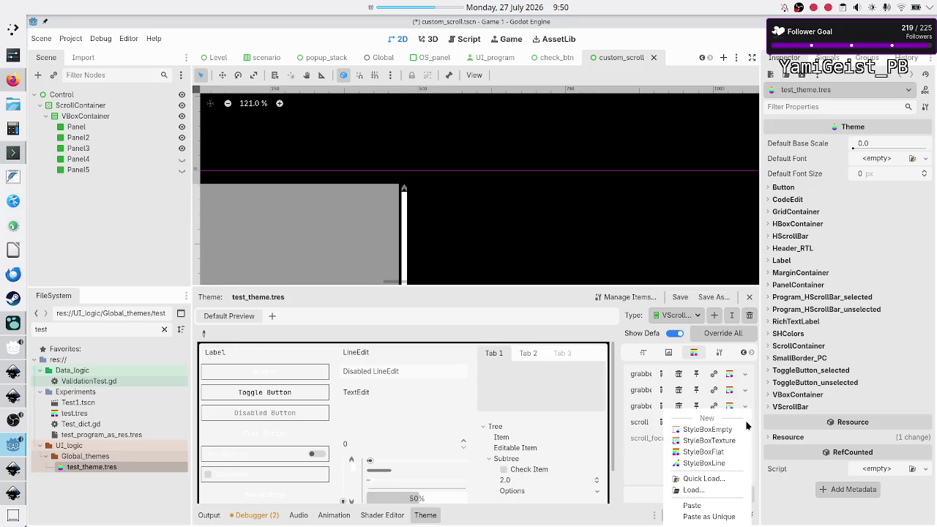
pyautogui.click(723, 452)
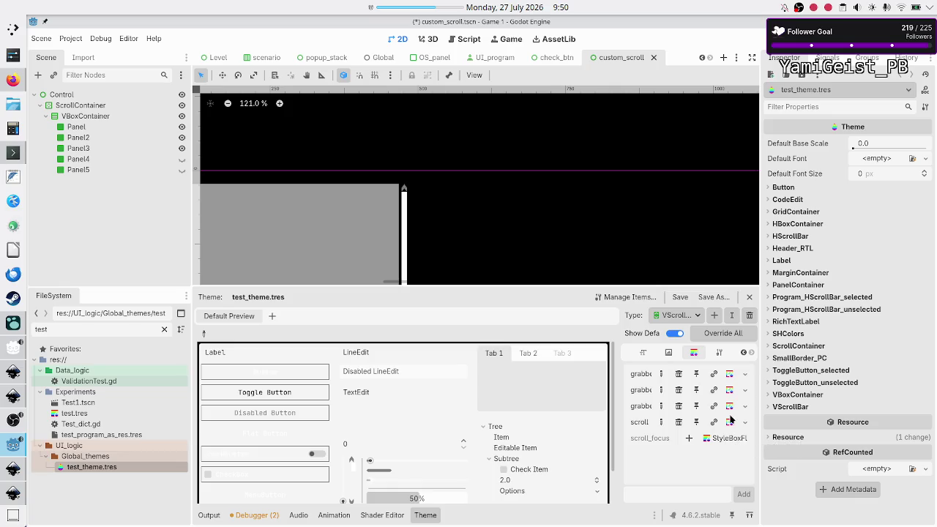
pyautogui.click(729, 423)
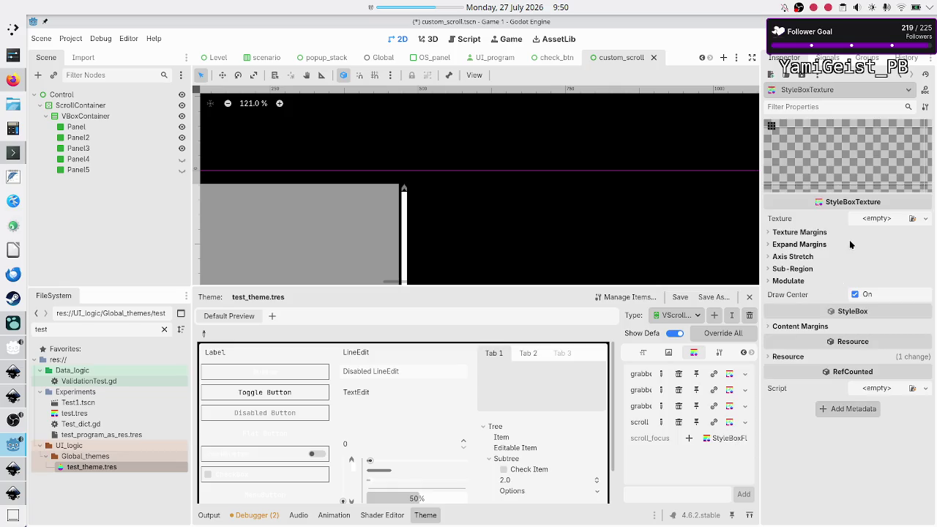
# - Give the stylebox a placeholder ImageTexture and filter FileSystem by 'scroll'
pyautogui.click(925, 219)
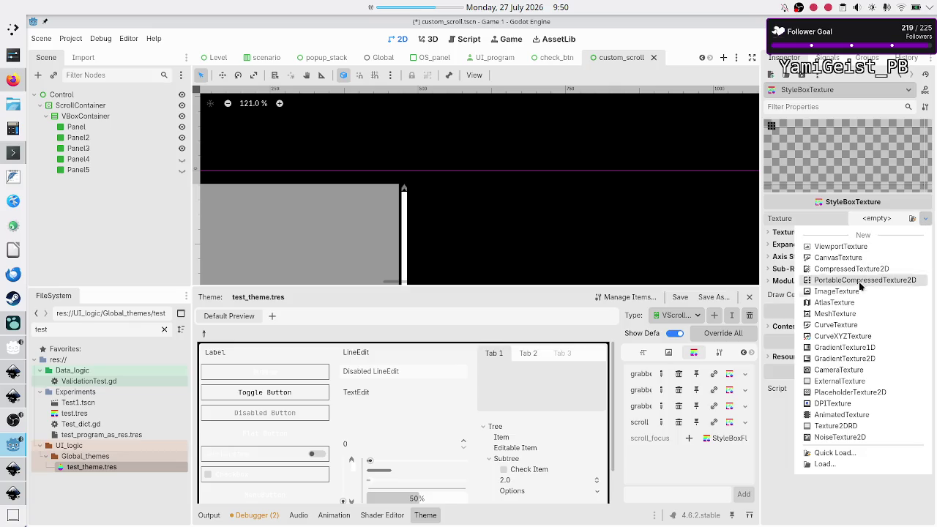
pyautogui.click(837, 291)
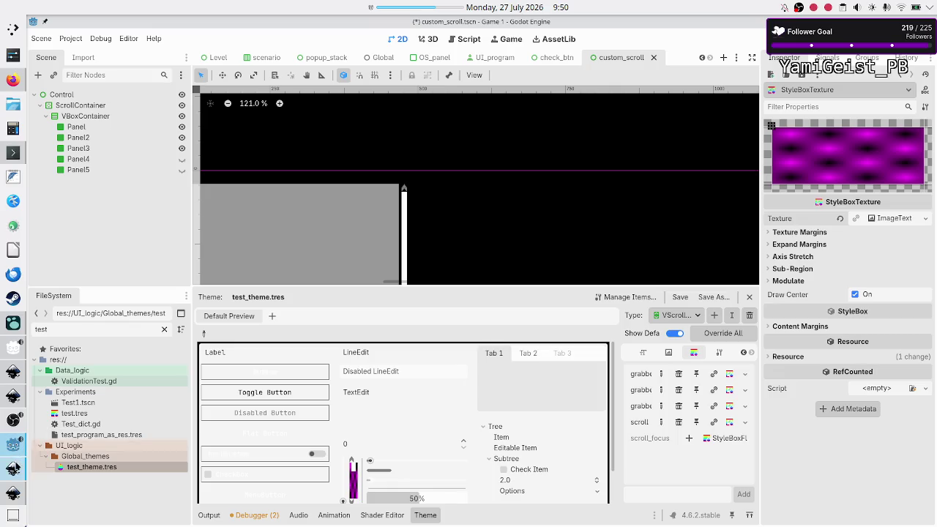
pyautogui.press('BackSpace')
pyautogui.press('BackSpace')
pyautogui.press('BackSpace')
pyautogui.write('scroll')
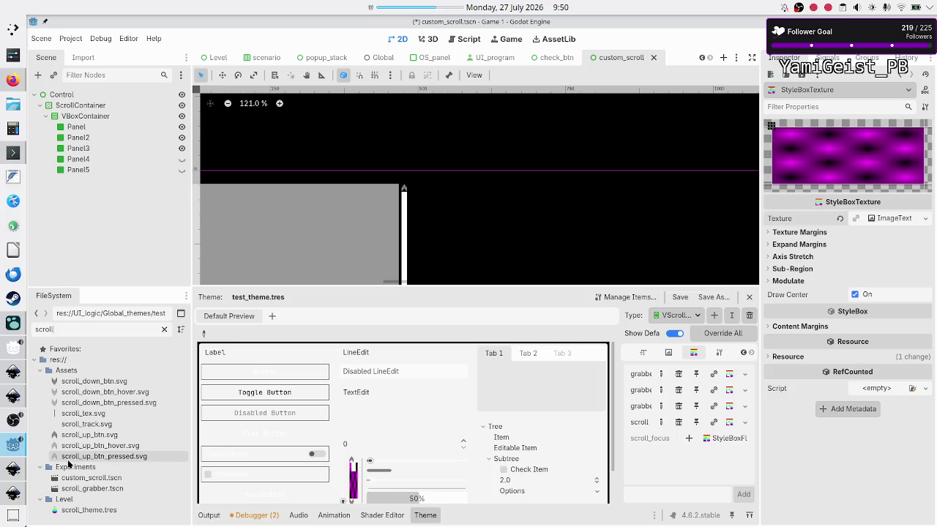
# - Drop scroll_track.svg onto the Texture property and expand it to confirm the 45×63 image
pyautogui.click(92, 428)
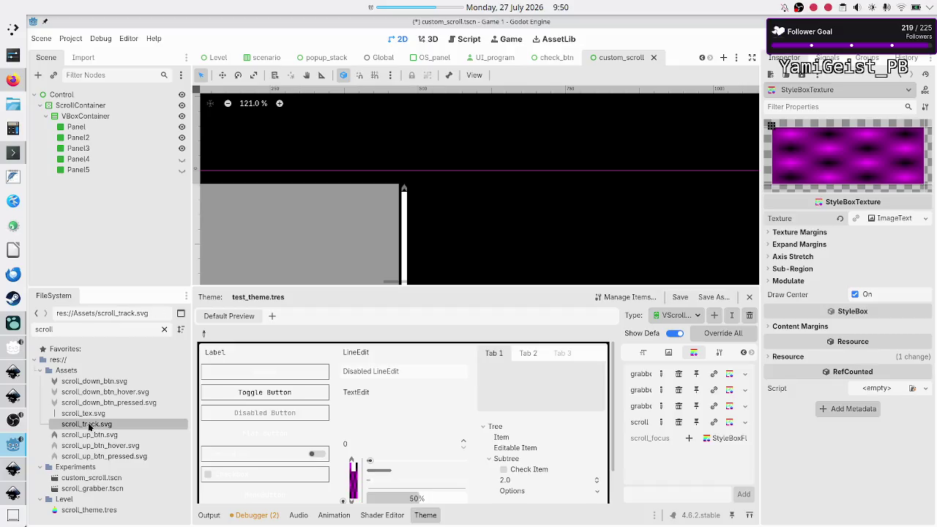
pyautogui.moveTo(88, 427)
pyautogui.mouseDown()
pyautogui.moveTo(713, 197)
pyautogui.moveTo(777, 192)
pyautogui.moveTo(800, 162)
pyautogui.mouseUp()
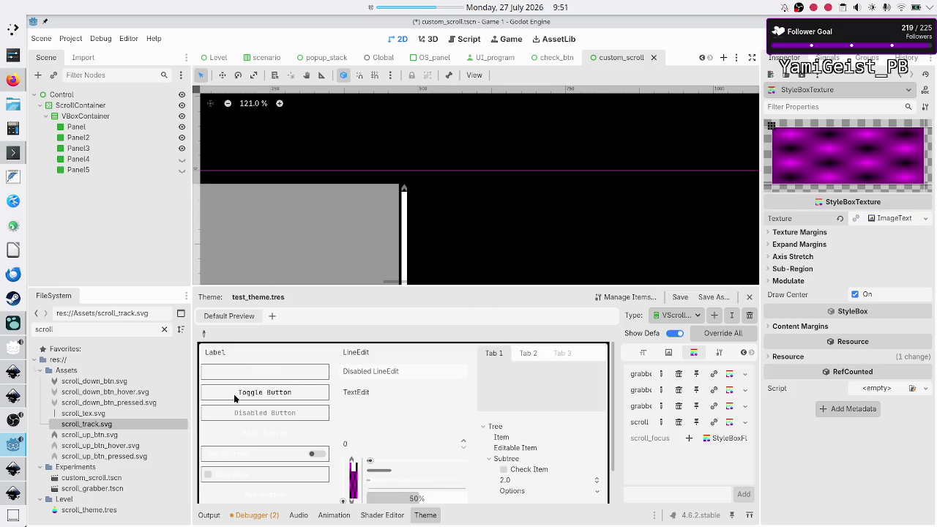
pyautogui.moveTo(94, 430)
pyautogui.mouseDown()
pyautogui.moveTo(512, 313)
pyautogui.moveTo(703, 274)
pyautogui.moveTo(858, 220)
pyautogui.moveTo(889, 222)
pyautogui.mouseUp()
pyautogui.moveTo(889, 220); pyautogui.dragTo(888, 215)
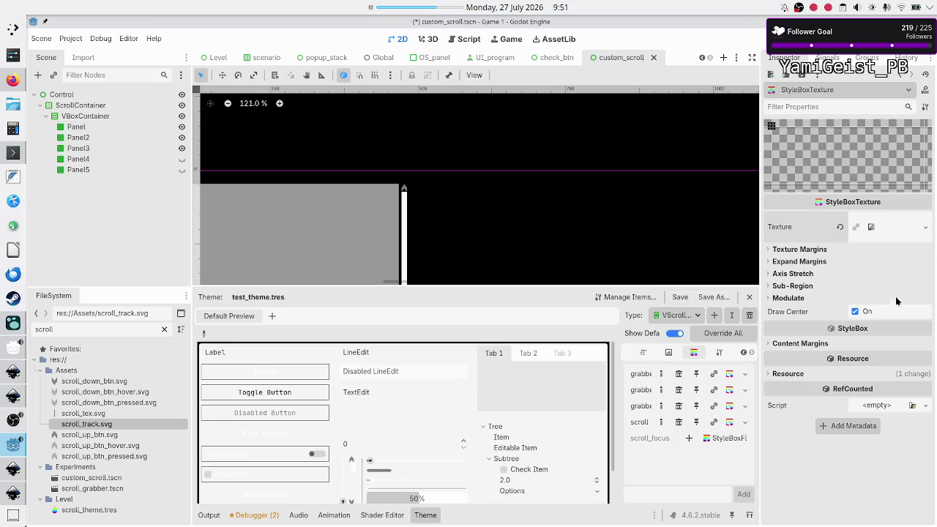
pyautogui.click(891, 233)
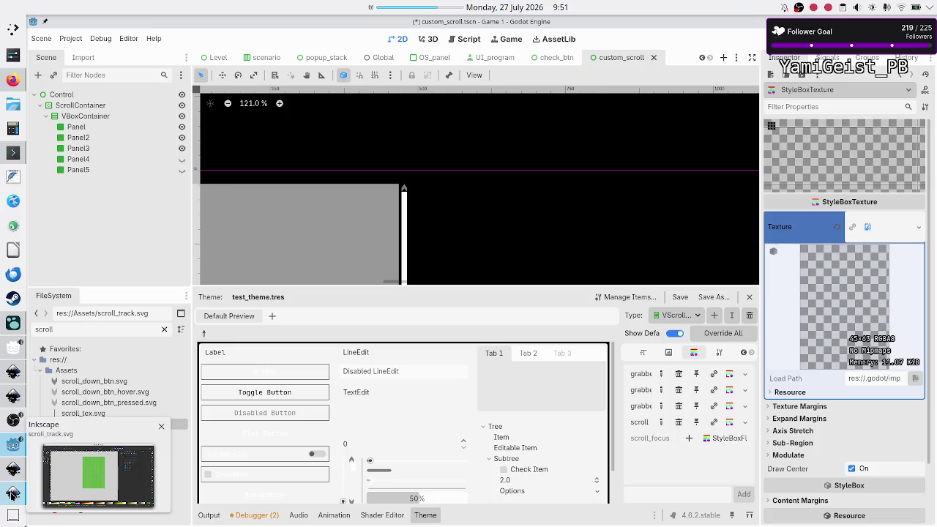
pyautogui.click(12, 472)
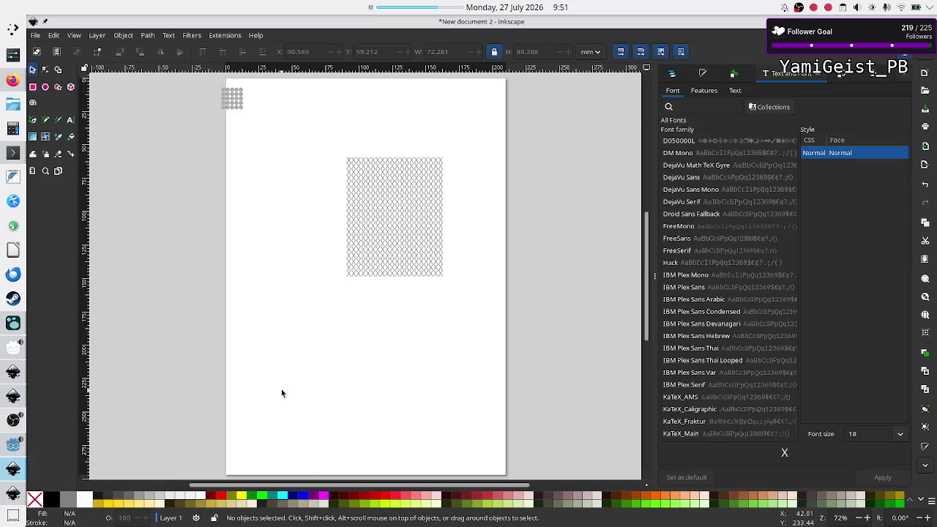
pyautogui.click(13, 494)
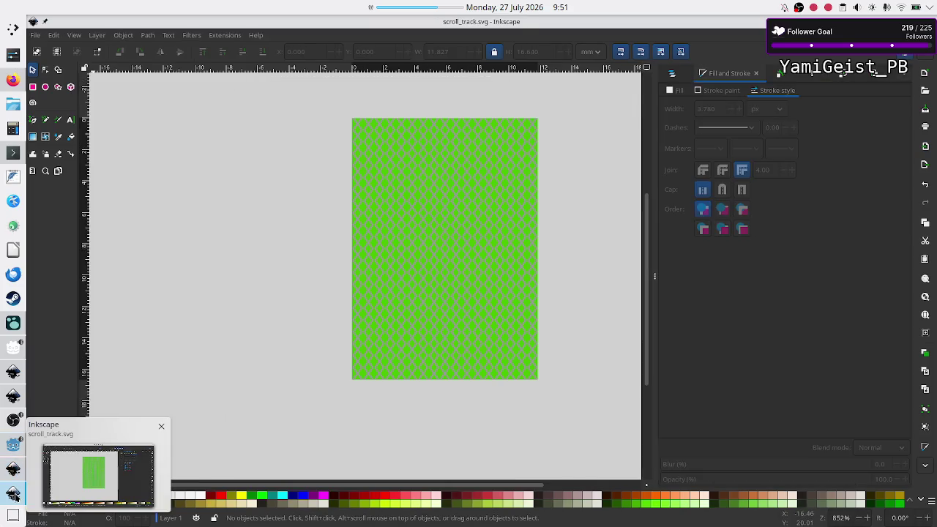
pyautogui.click(430, 267)
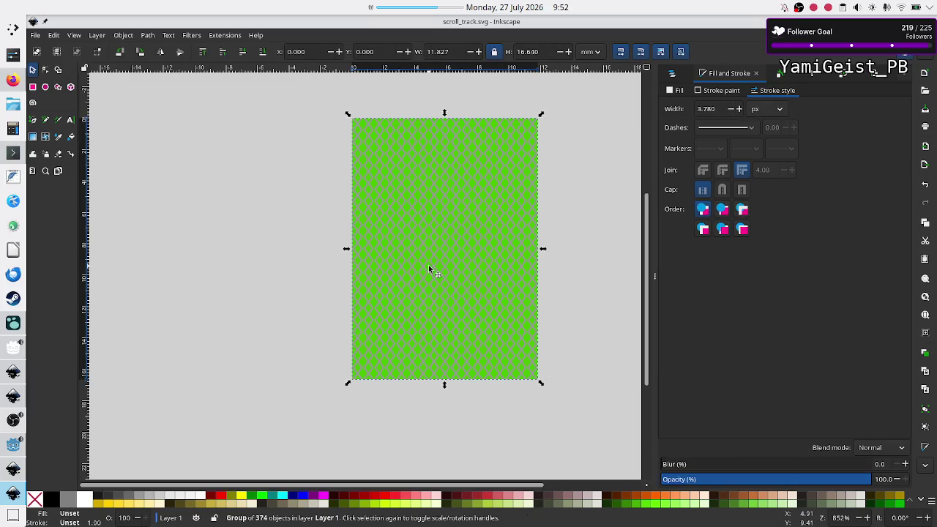
pyautogui.click(13, 445)
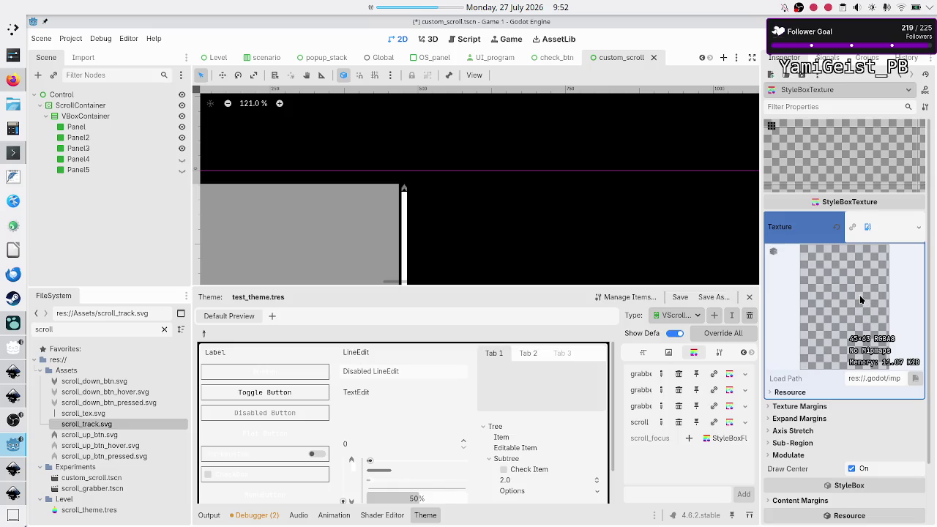
# - Move the lattice group left of the green page, to about X −13.358 mm, and ungroup it
pyautogui.click(13, 494)
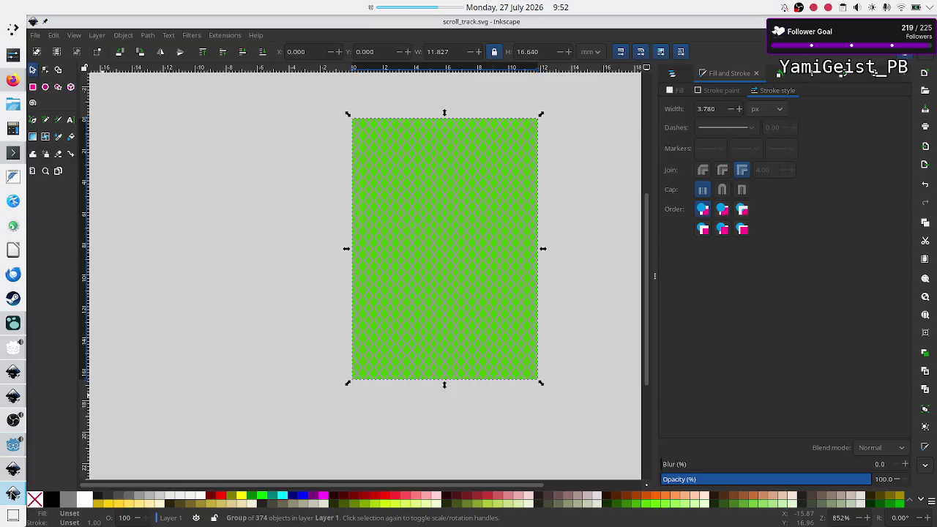
pyautogui.click(466, 259)
pyautogui.moveTo(466, 259)
pyautogui.mouseDown()
pyautogui.moveTo(150, 322)
pyautogui.moveTo(229, 294)
pyautogui.mouseUp()
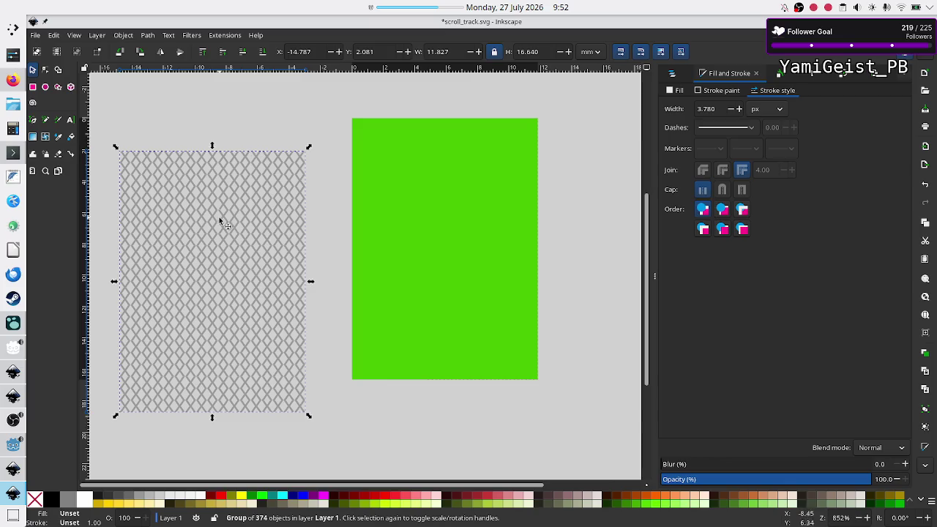
pyautogui.moveTo(224, 214)
pyautogui.mouseDown()
pyautogui.moveTo(252, 188)
pyautogui.moveTo(247, 176)
pyautogui.moveTo(244, 183)
pyautogui.mouseUp()
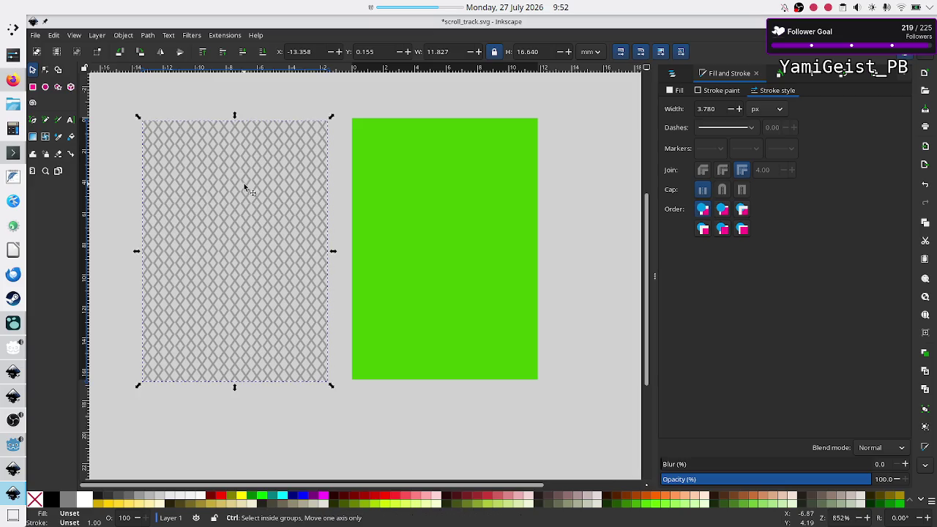
pyautogui.hotkey('ctrl', 'shift', 'g')
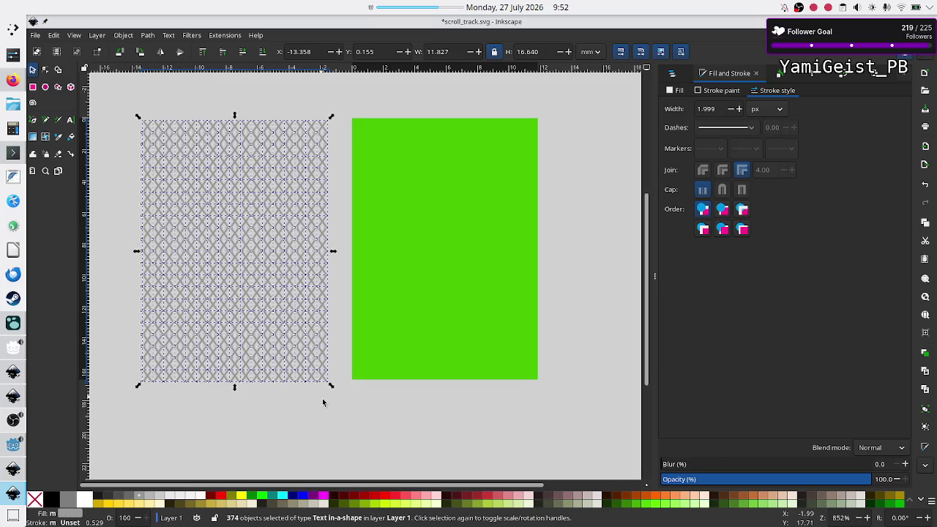
# - Select a single lattice piece and inspect it with the Text tool
pyautogui.click(322, 399)
pyautogui.click(322, 377)
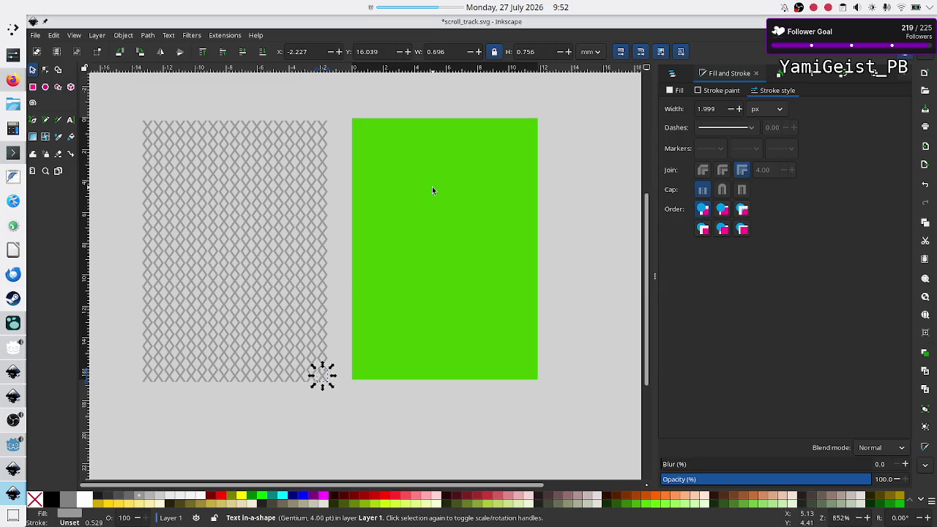
pyautogui.click(70, 121)
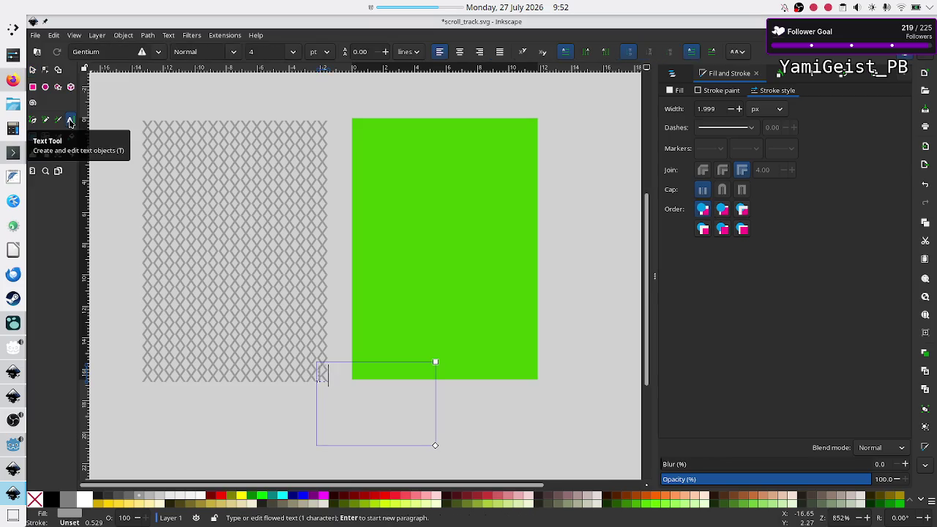
pyautogui.press('F1')
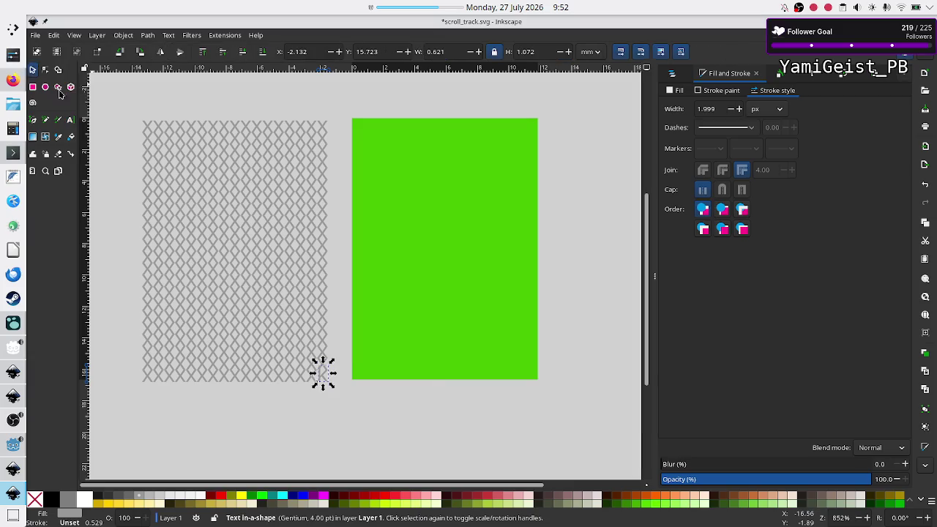
# - Rubber-band select all 374 lattice pieces, briefly check Godot, then deselect them
pyautogui.click(259, 450)
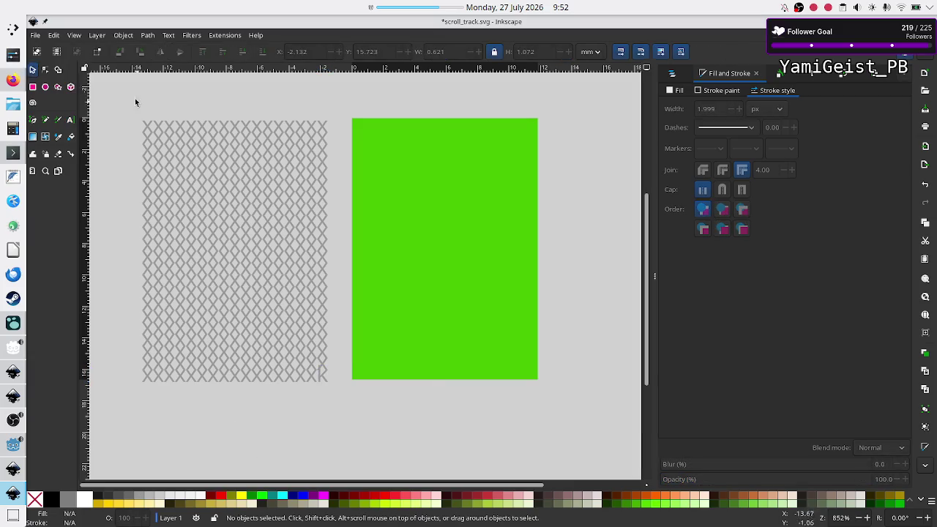
pyautogui.moveTo(130, 106)
pyautogui.mouseDown()
pyautogui.moveTo(237, 188)
pyautogui.moveTo(337, 323)
pyautogui.moveTo(347, 385)
pyautogui.moveTo(337, 398)
pyautogui.mouseUp()
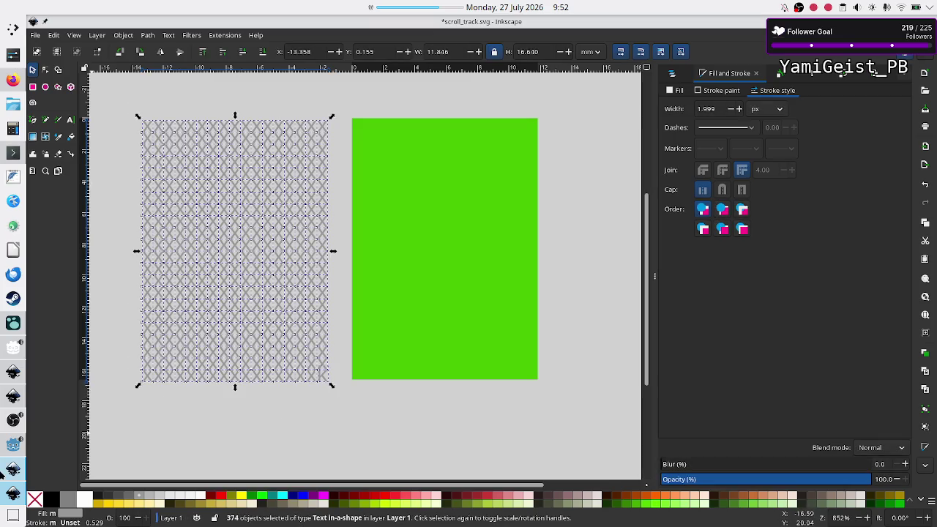
pyautogui.click(13, 445)
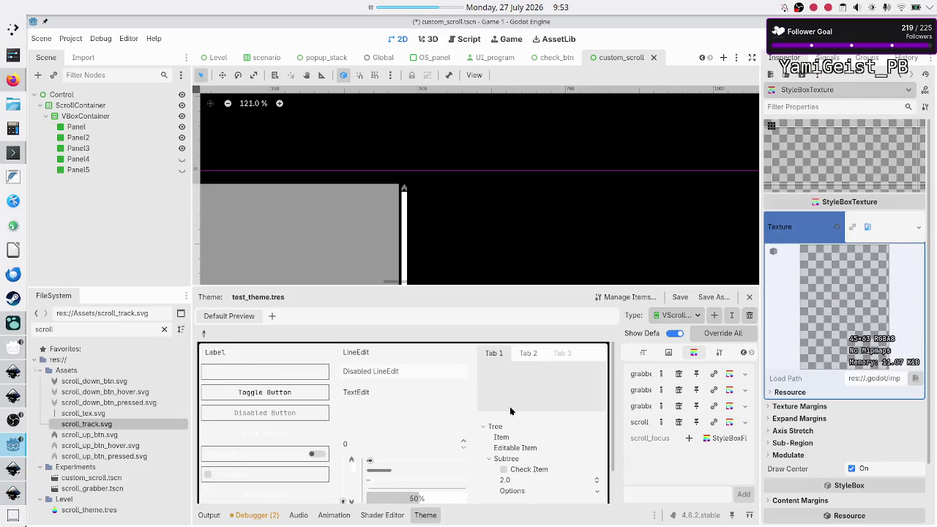
pyautogui.click(13, 468)
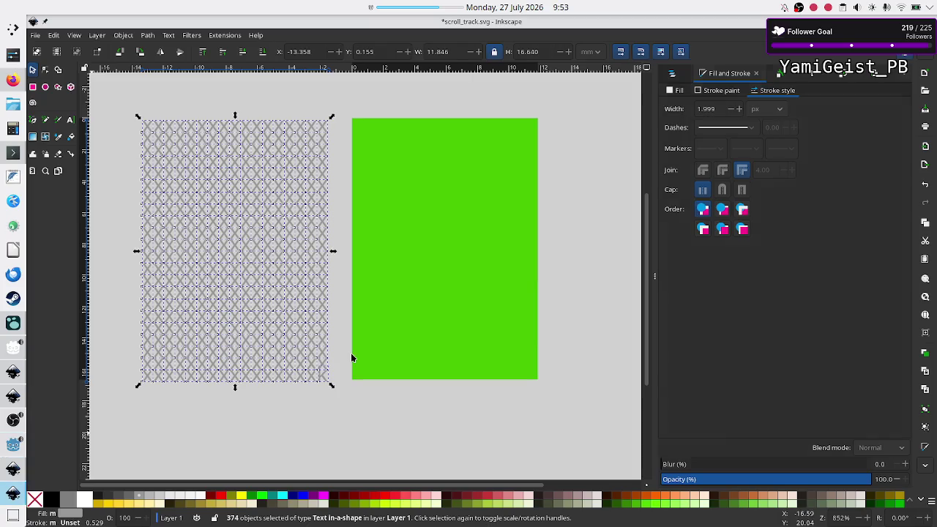
pyautogui.press('Escape')
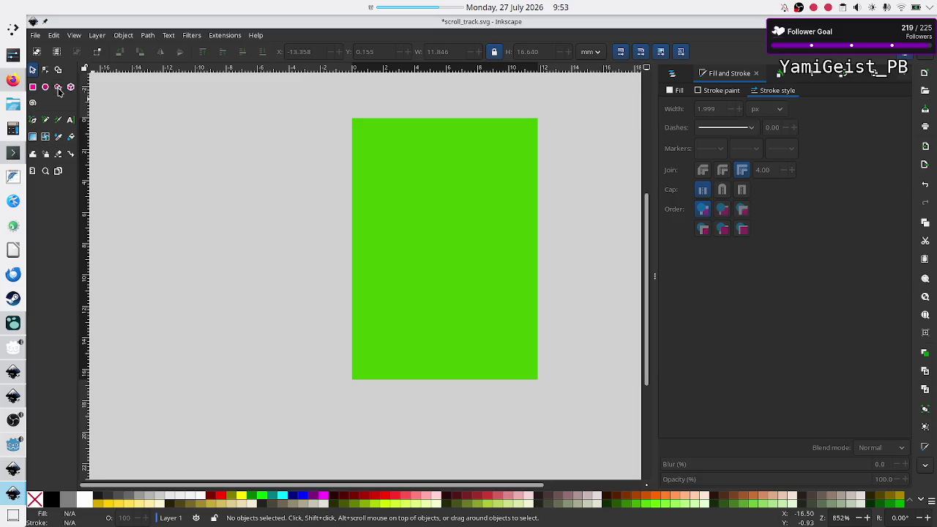
# - Draw a tall thin rectangle with a flat grey fill and no outline
pyautogui.click(32, 87)
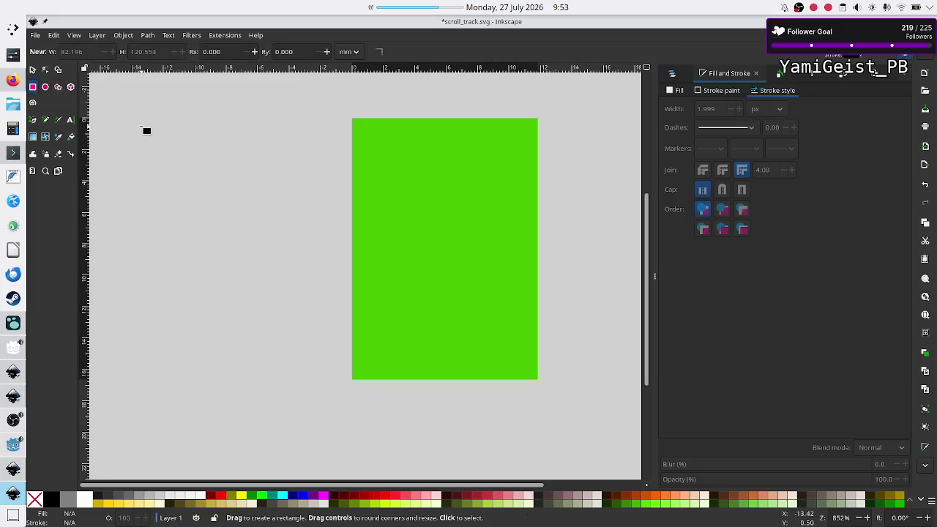
pyautogui.moveTo(167, 130)
pyautogui.mouseDown()
pyautogui.moveTo(199, 199)
pyautogui.moveTo(206, 192)
pyautogui.moveTo(198, 221)
pyautogui.mouseUp()
pyautogui.click(678, 90)
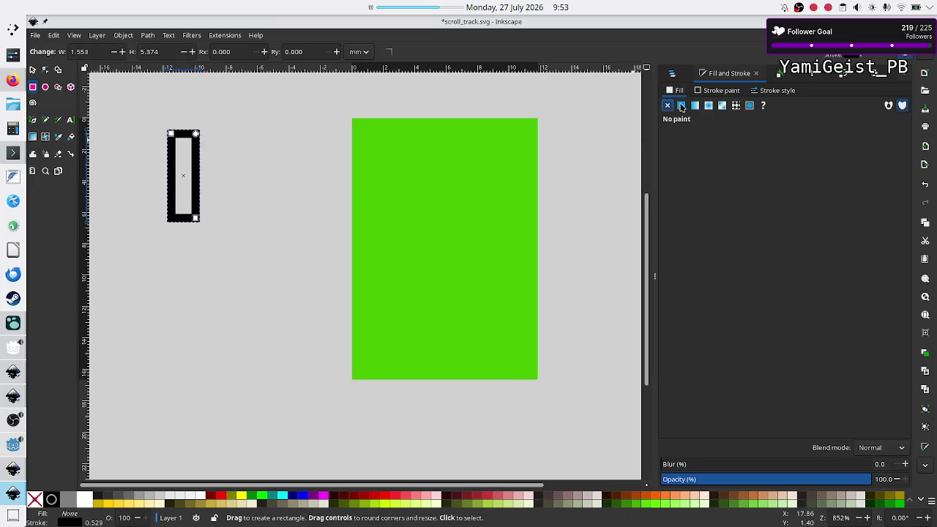
pyautogui.click(680, 108)
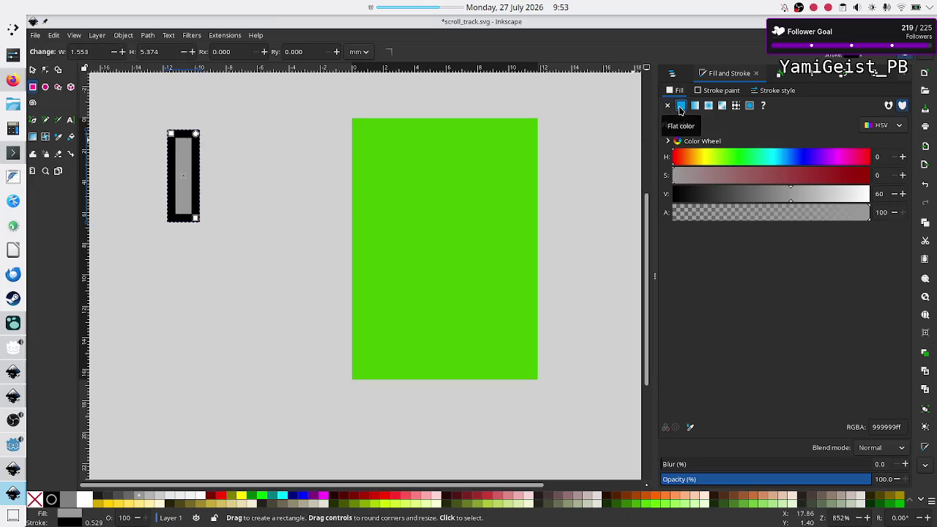
pyautogui.click(715, 94)
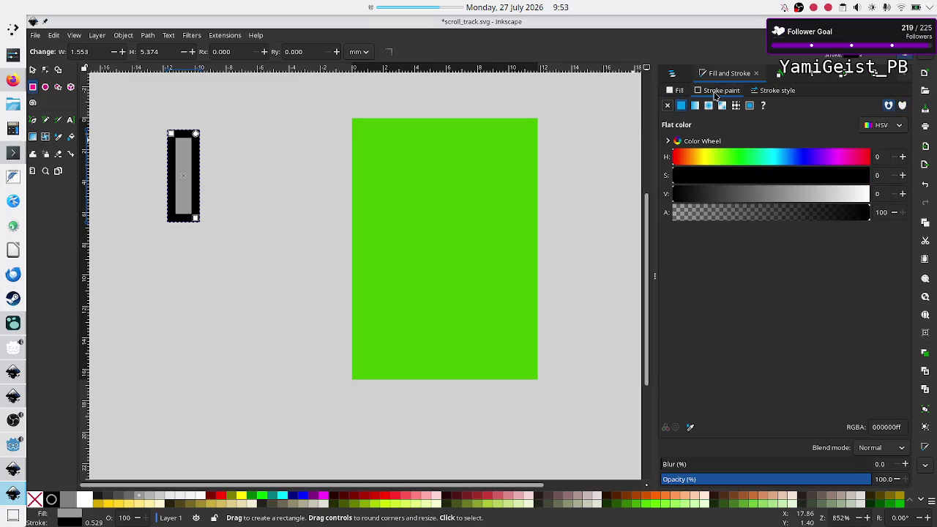
pyautogui.click(670, 108)
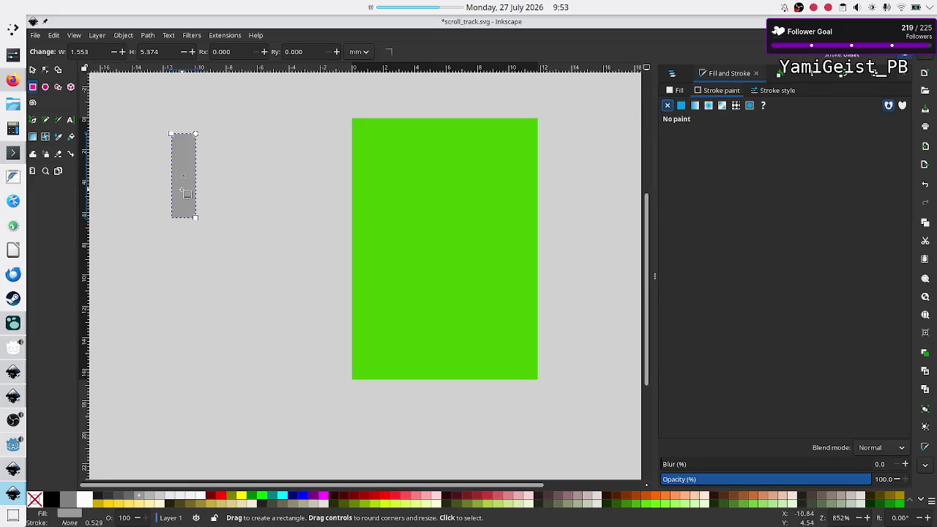
# - Unlock the W/H ratio and resize the rectangle to 0.435 × 1.584 mm
pyautogui.click(33, 71)
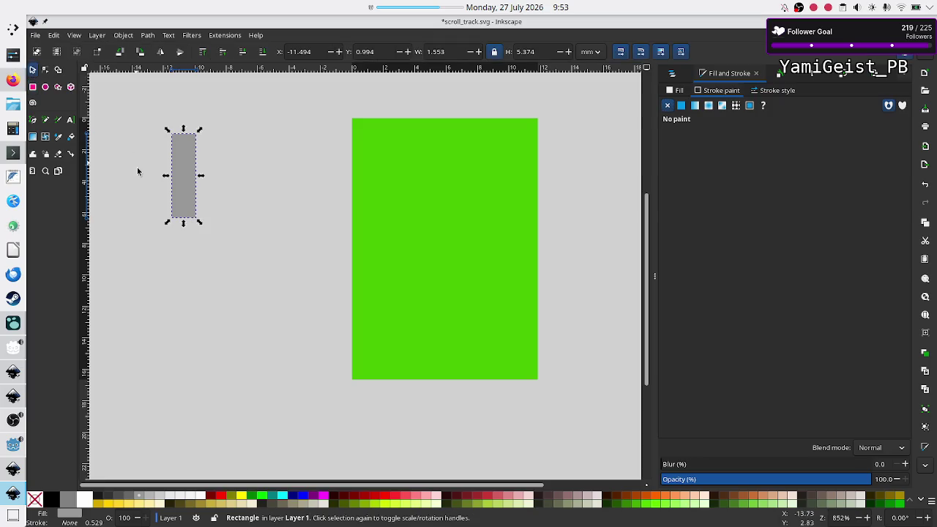
pyautogui.click(199, 224)
pyautogui.click(495, 52)
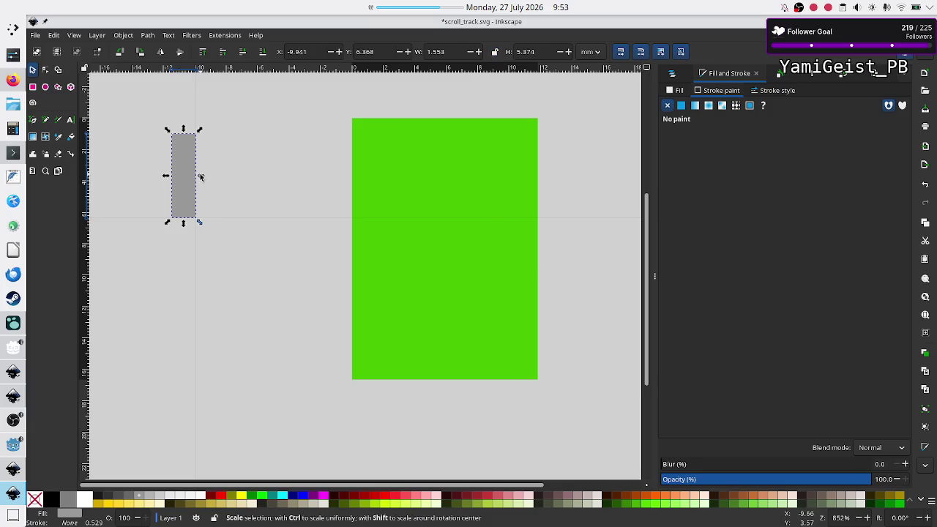
pyautogui.moveTo(196, 177); pyautogui.dragTo(180, 175)
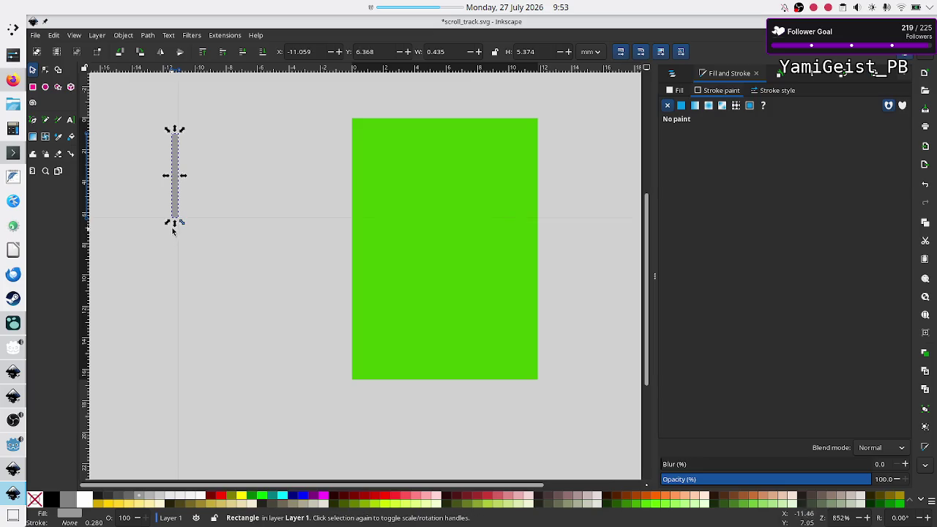
pyautogui.moveTo(172, 226)
pyautogui.mouseDown()
pyautogui.moveTo(173, 156)
pyautogui.moveTo(173, 168)
pyautogui.mouseUp()
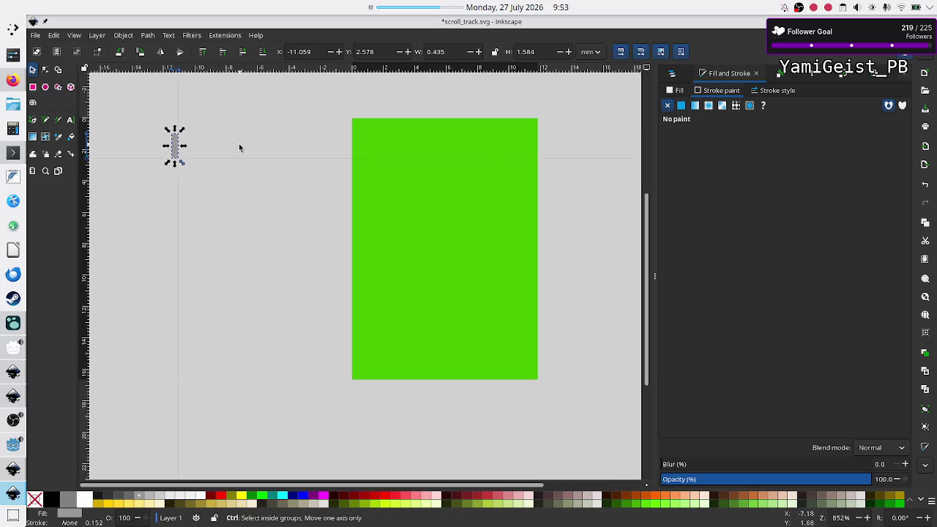
# - Paste a second copy of the bar and rotate the original by 45° in Transform
pyautogui.hotkey('ctrl', 'v')
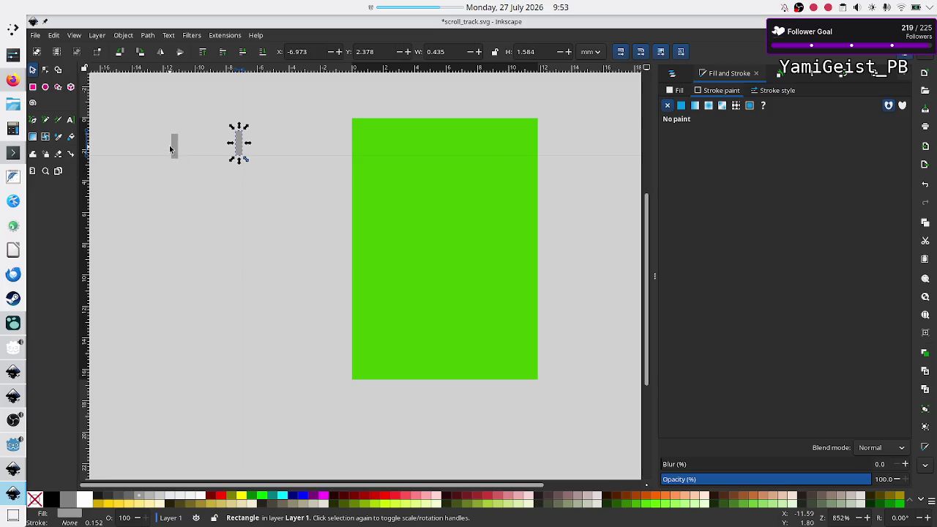
pyautogui.click(173, 149)
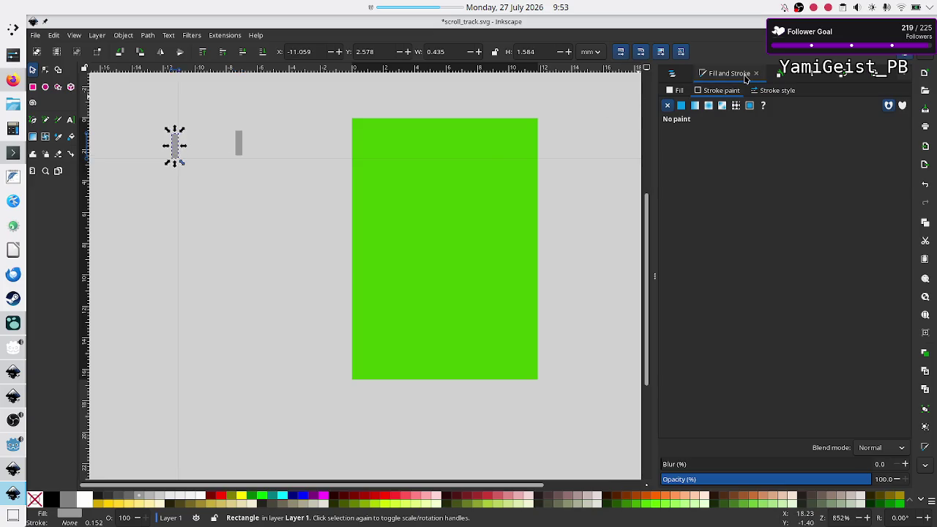
pyautogui.click(835, 75)
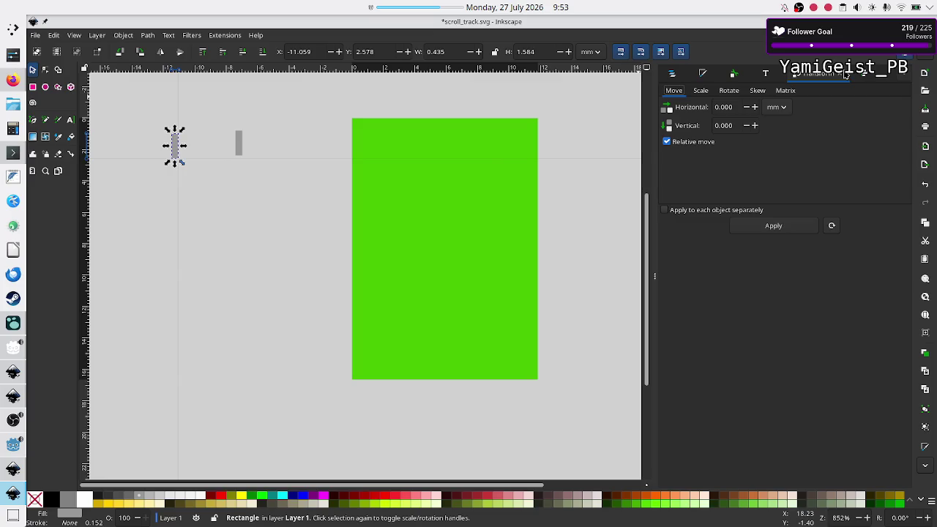
pyautogui.doubleClick(734, 107)
pyautogui.write('4')
pyautogui.press('BackSpace')
pyautogui.press('BackSpace')
pyautogui.click(728, 91)
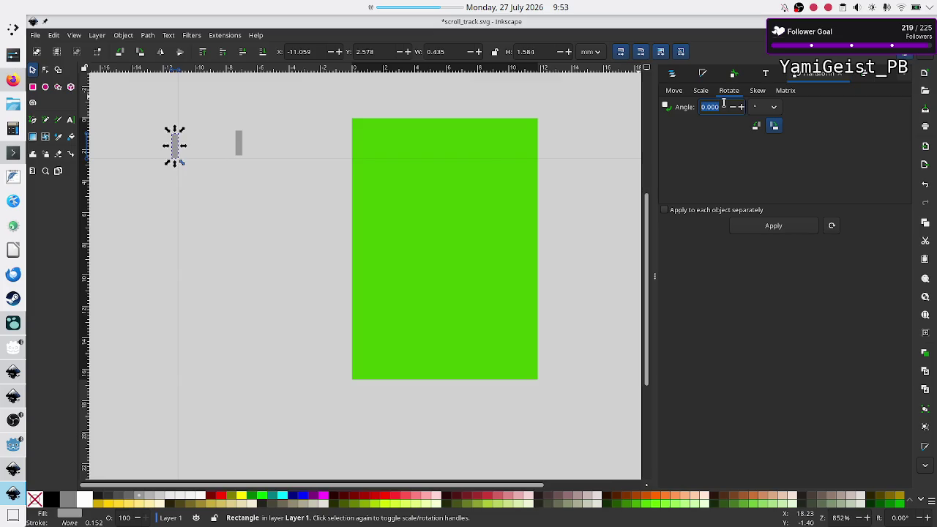
pyautogui.write('45')
pyautogui.press('Return')
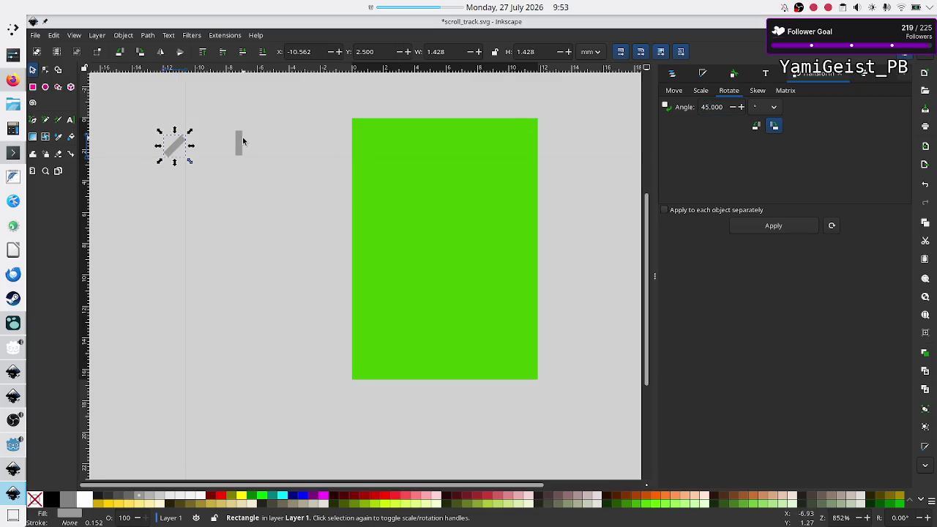
# - Rotate the other, upright bar by −45°
pyautogui.click(242, 137)
pyautogui.click(239, 140)
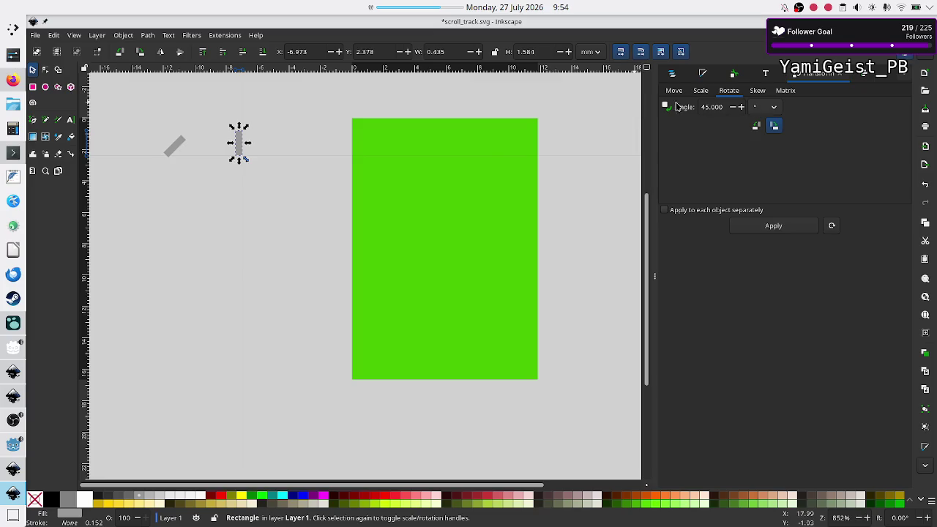
pyautogui.click(719, 108)
pyautogui.click(719, 108)
pyautogui.write('-')
pyautogui.press('Return')
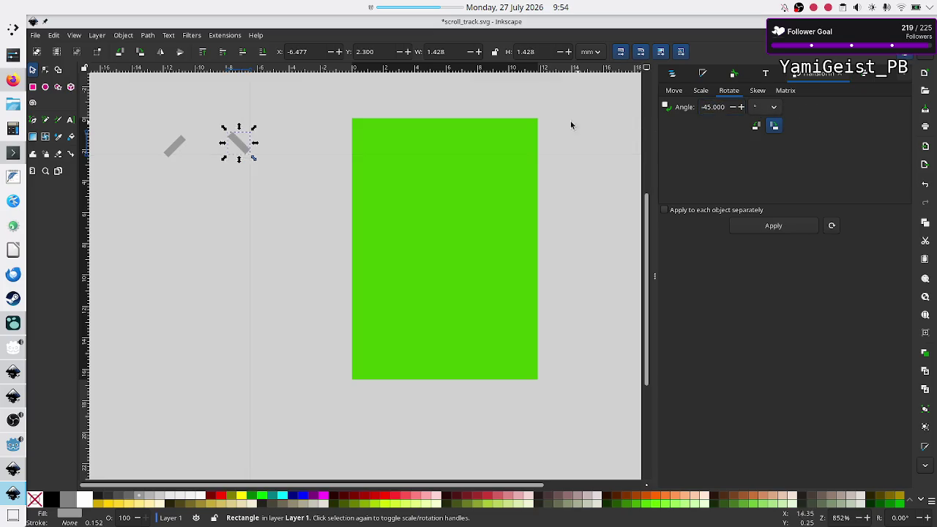
# - Centre both bars relative to the first selected and group them into one X
pyautogui.keyDown('shift'); pyautogui.click(177, 147); pyautogui.keyUp('shift')
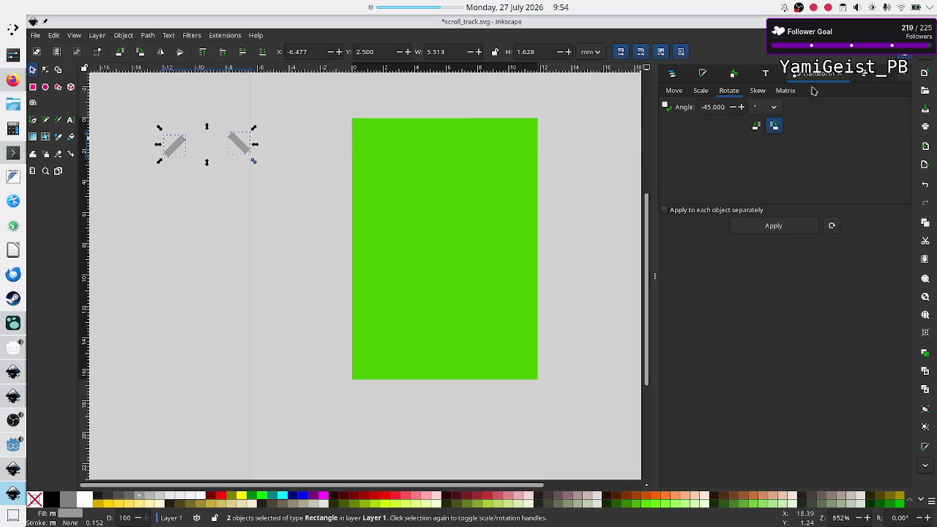
pyautogui.click(868, 77)
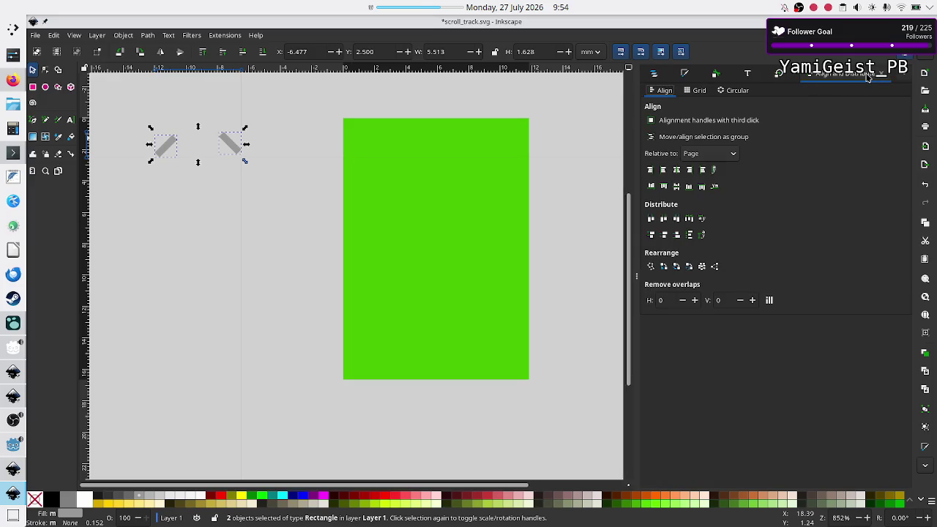
pyautogui.click(720, 152)
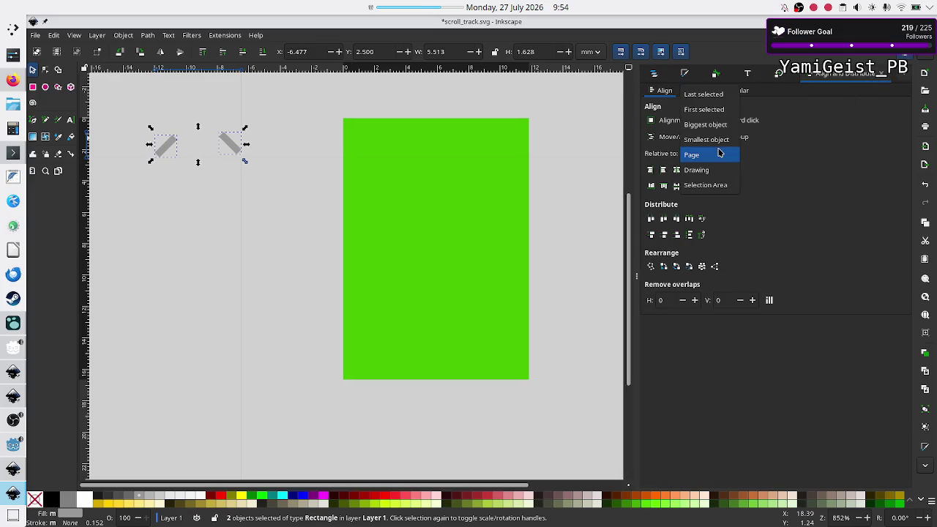
pyautogui.click(714, 110)
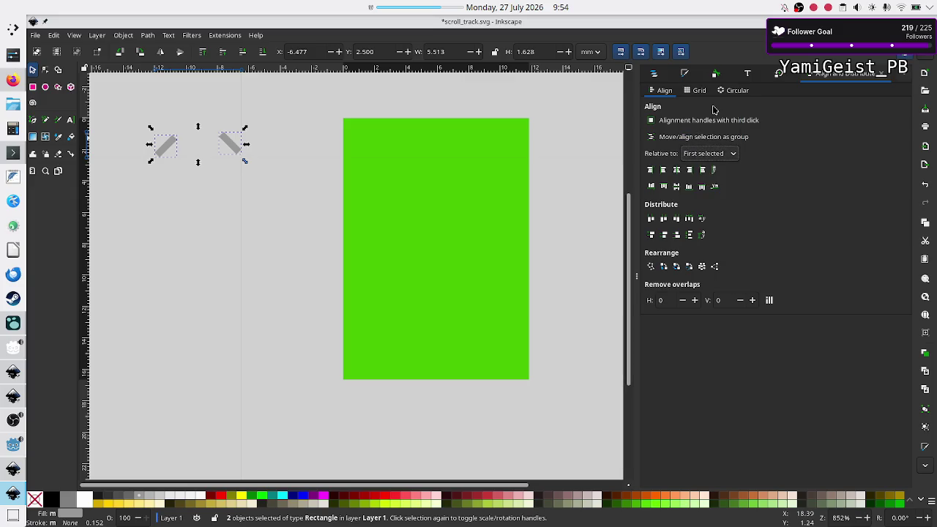
pyautogui.click(677, 188)
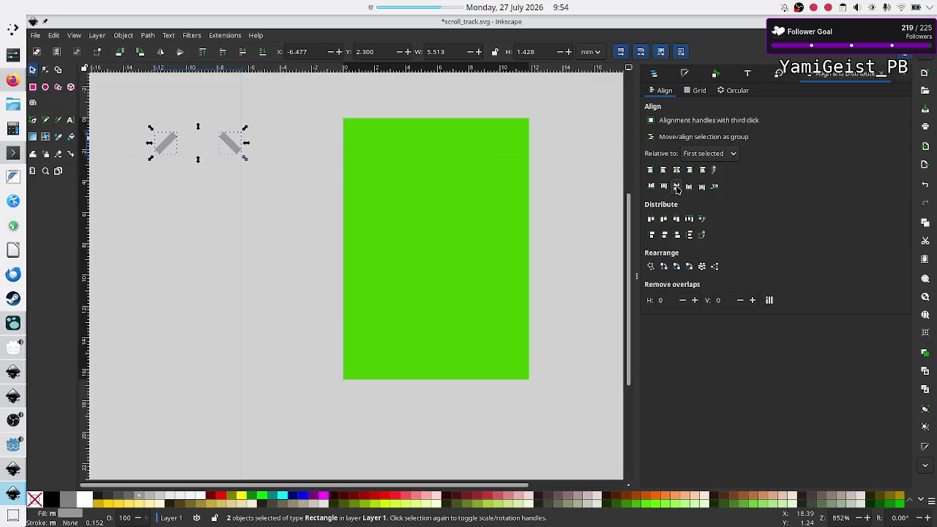
pyautogui.click(676, 169)
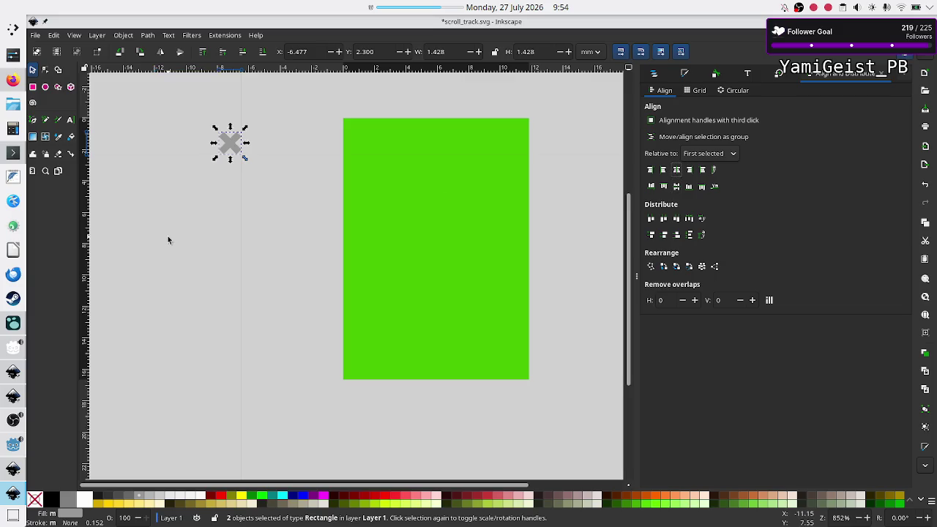
pyautogui.rightClick(230, 147)
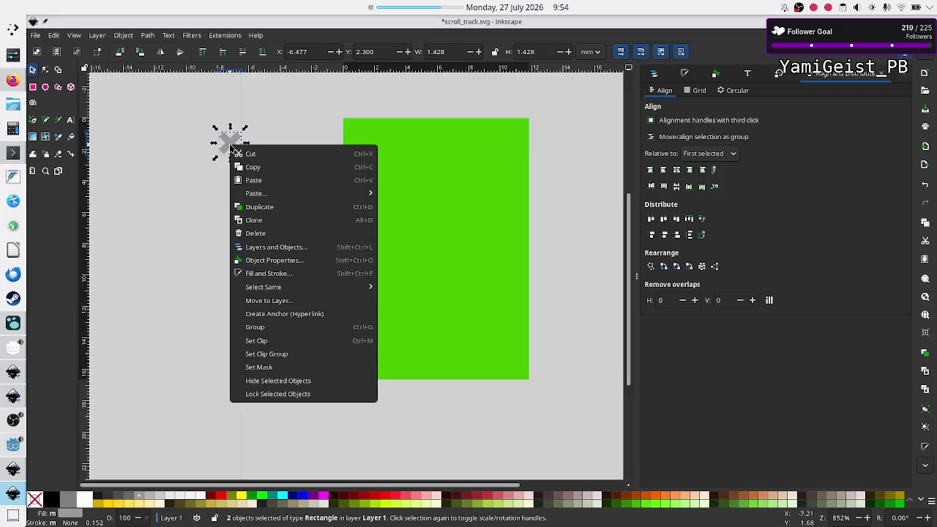
pyautogui.click(278, 331)
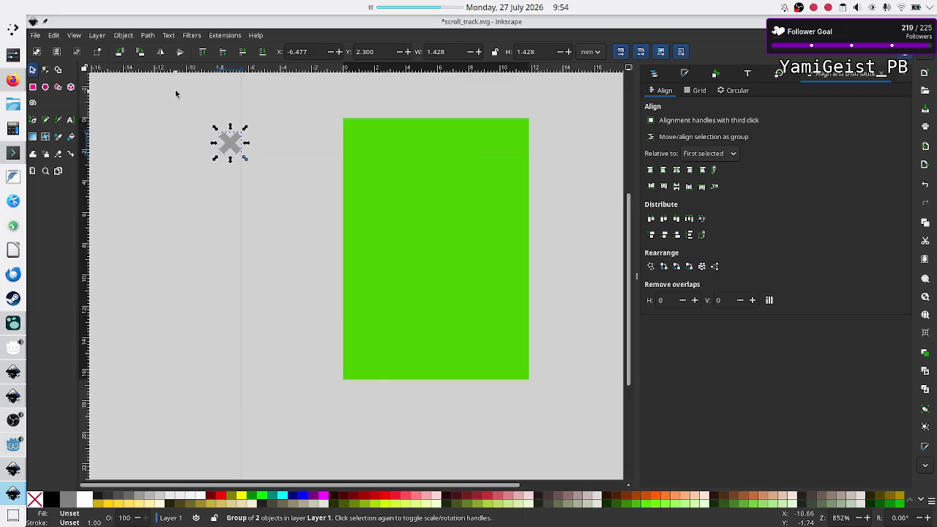
pyautogui.click(54, 35)
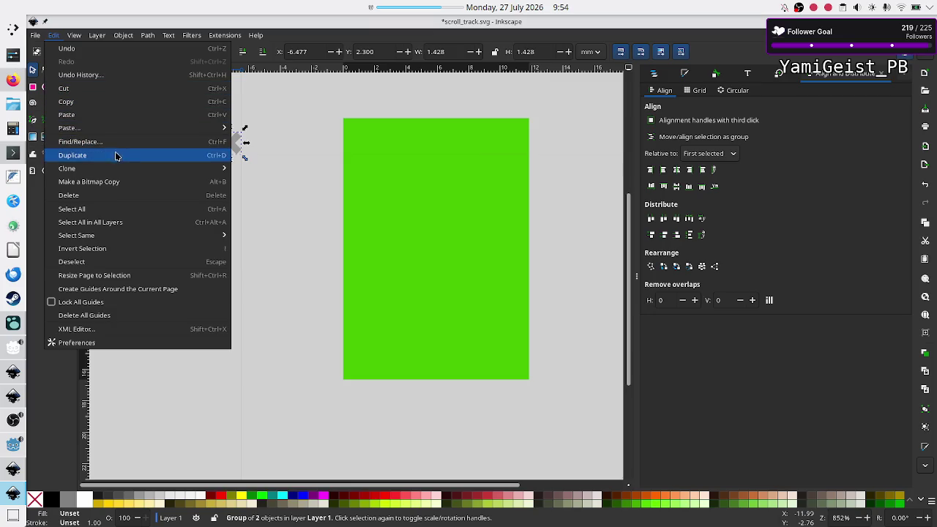
# - Create a 25 × 20 grid of tiled clones of the X
pyautogui.moveTo(119, 169)
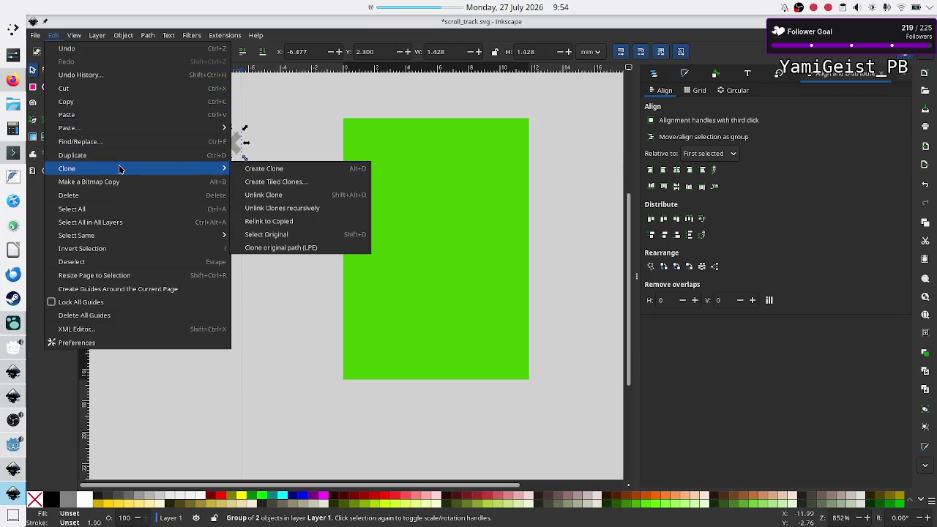
pyautogui.click(296, 189)
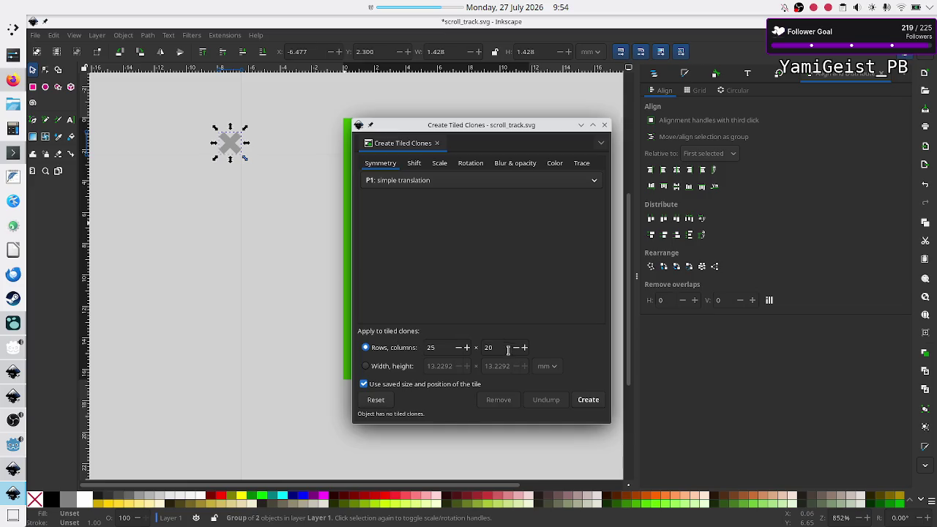
pyautogui.click(588, 401)
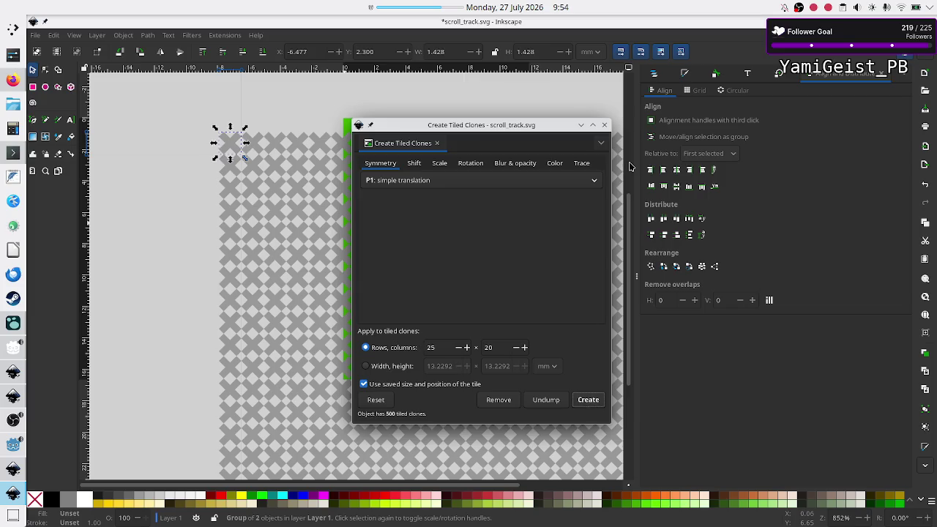
pyautogui.click(604, 126)
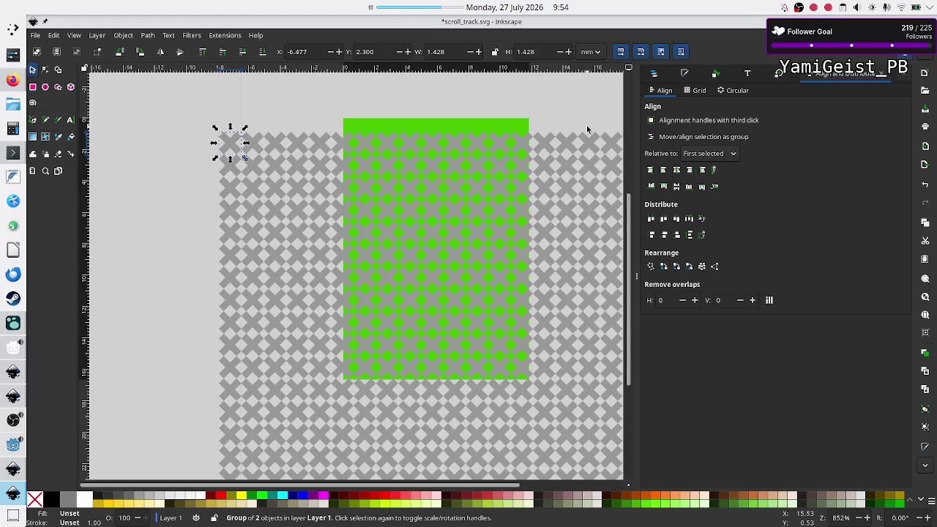
# - Select the X and all its clones and group the 501 objects
pyautogui.click(636, 279)
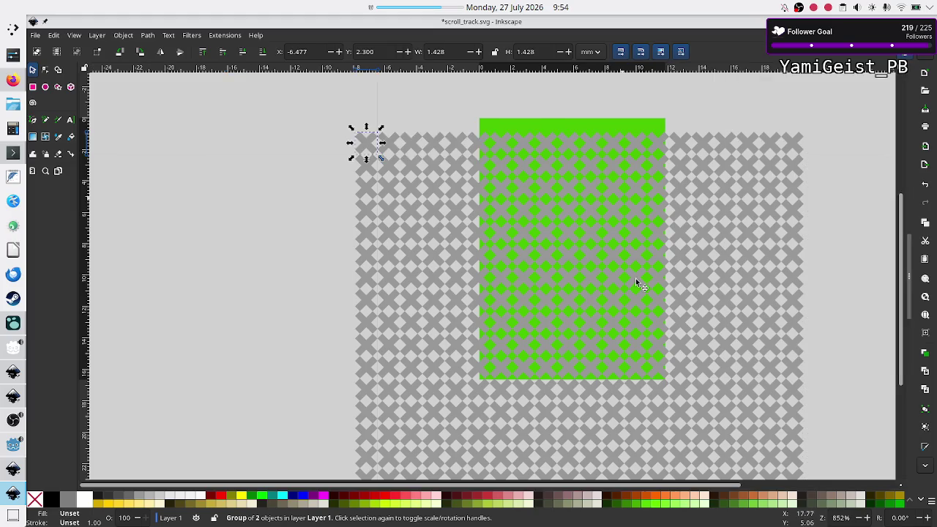
pyautogui.press('ctrl')
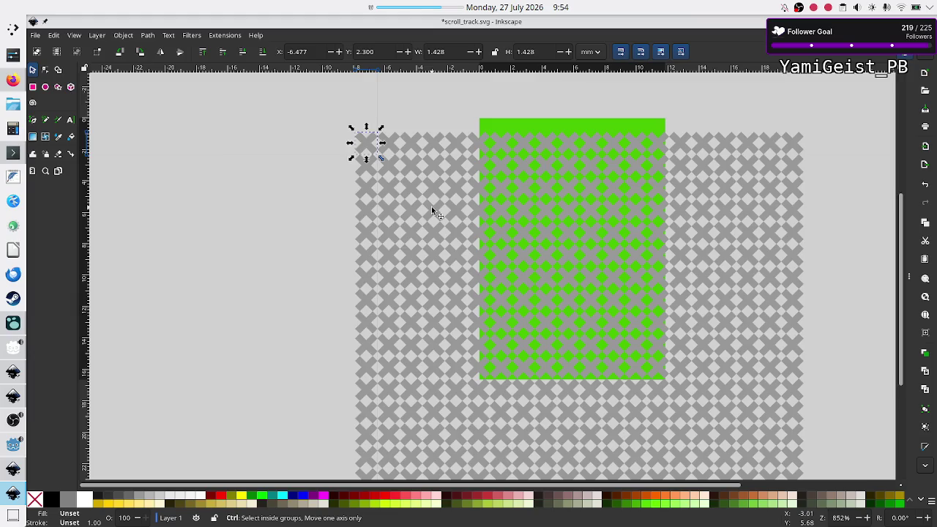
pyautogui.scroll(-2, 431, 206)
pyautogui.moveTo(354, 141)
pyautogui.mouseDown()
pyautogui.moveTo(464, 230)
pyautogui.moveTo(636, 460)
pyautogui.mouseUp()
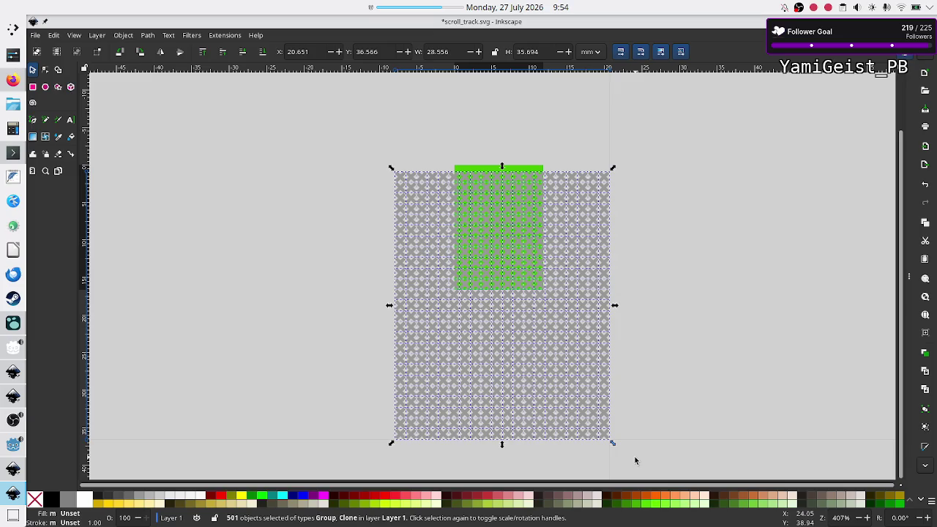
pyautogui.press('ctrl')
pyautogui.hotkey('ctrl', 'g')
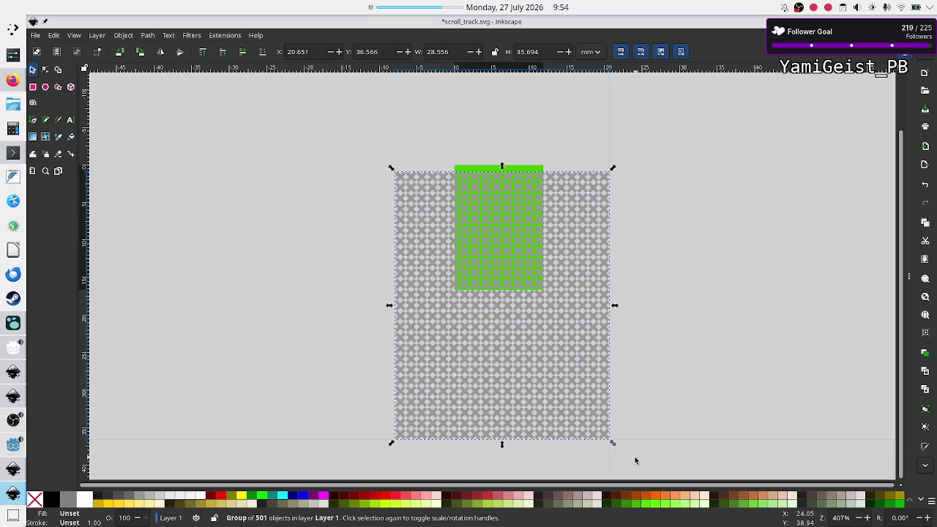
# - With proportions locked, shrink the X lattice to about 56% and move it over the green rectangle
pyautogui.click(495, 51)
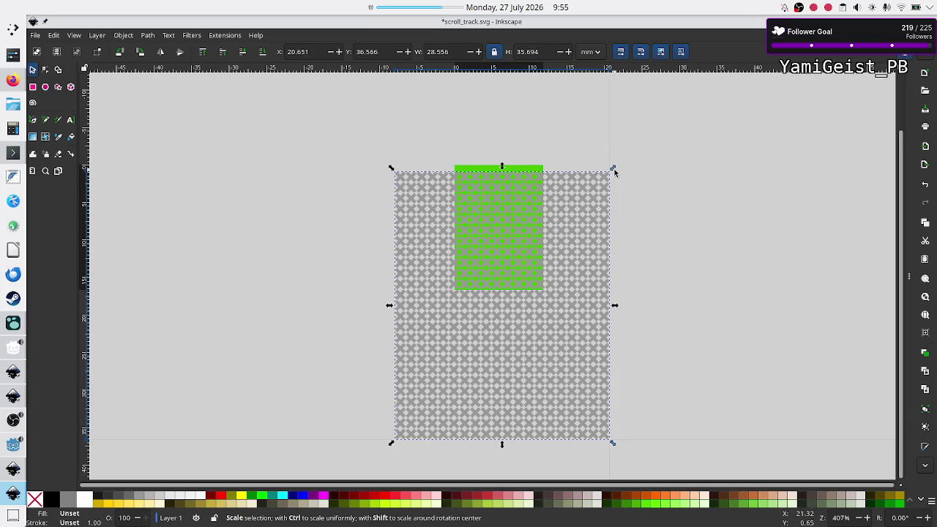
pyautogui.moveTo(613, 170); pyautogui.dragTo(517, 283)
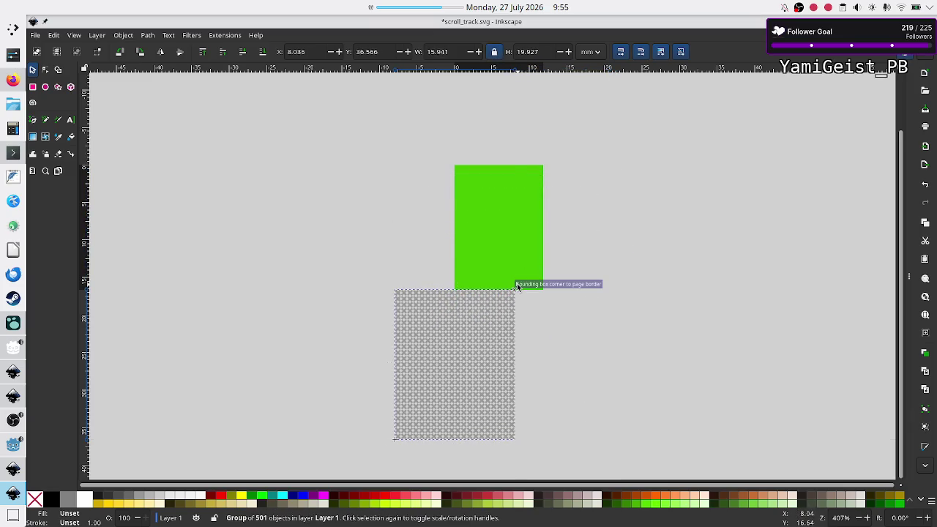
pyautogui.moveTo(473, 343); pyautogui.dragTo(510, 222)
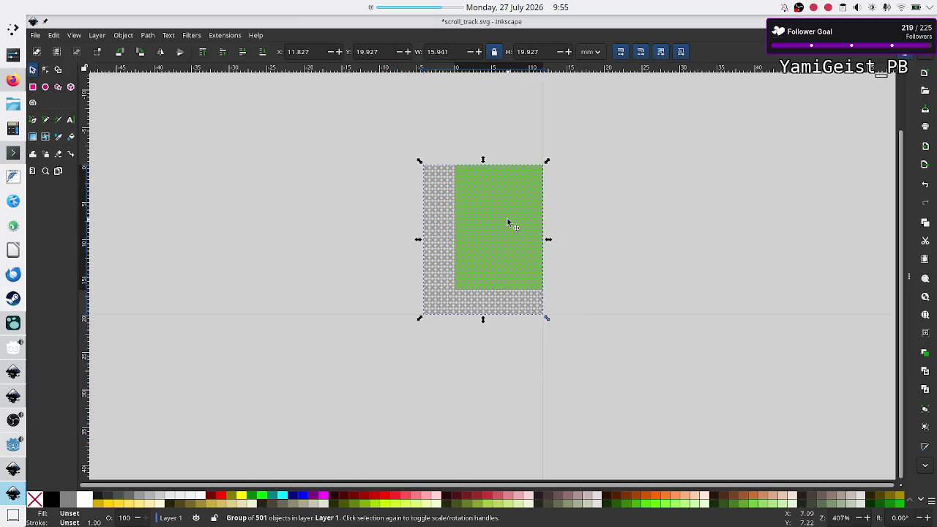
pyautogui.scroll(4, 553, 299)
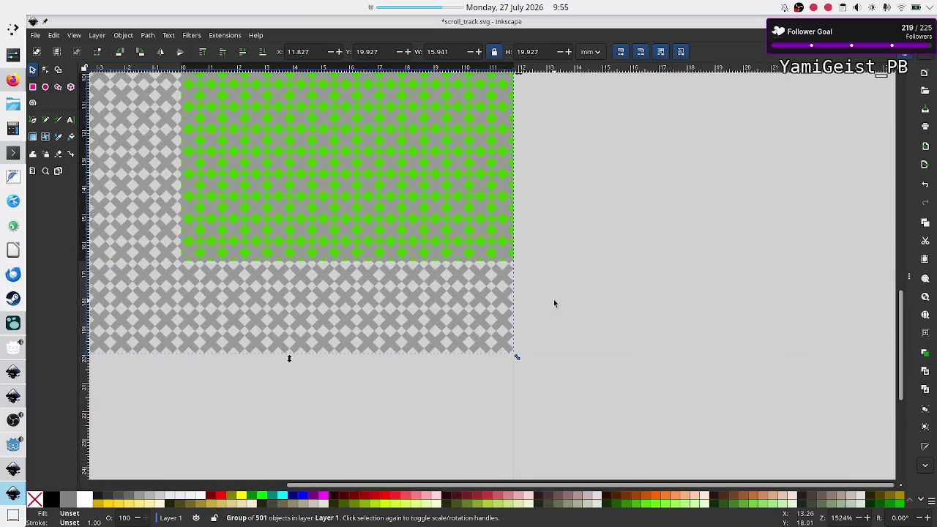
pyautogui.scroll(5, 554, 303)
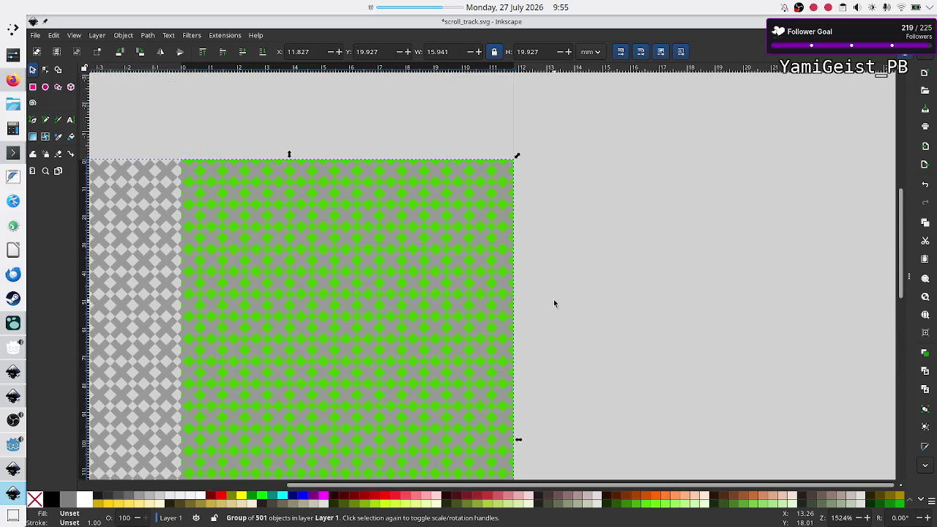
pyautogui.click(575, 349)
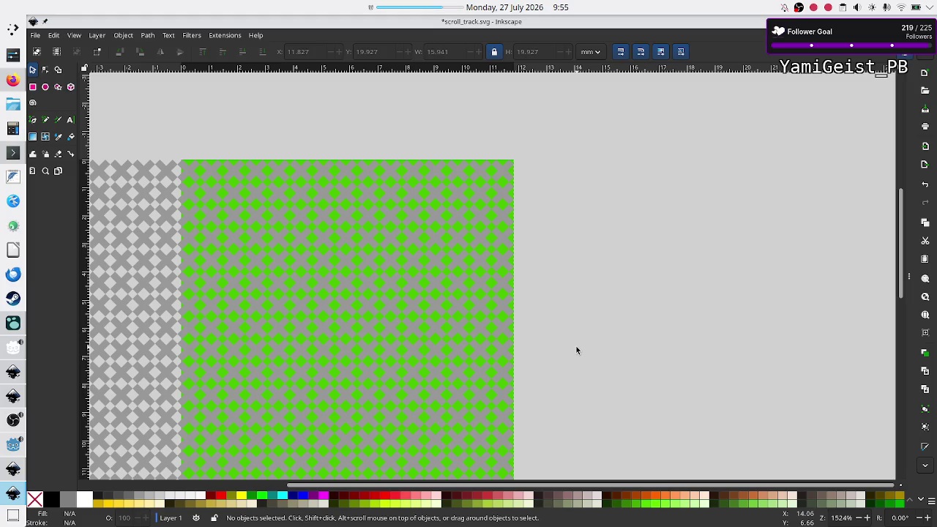
# - Refit the pattern group to cover the green rectangle exactly, about 11.947 × 16.640 mm
pyautogui.click(347, 254)
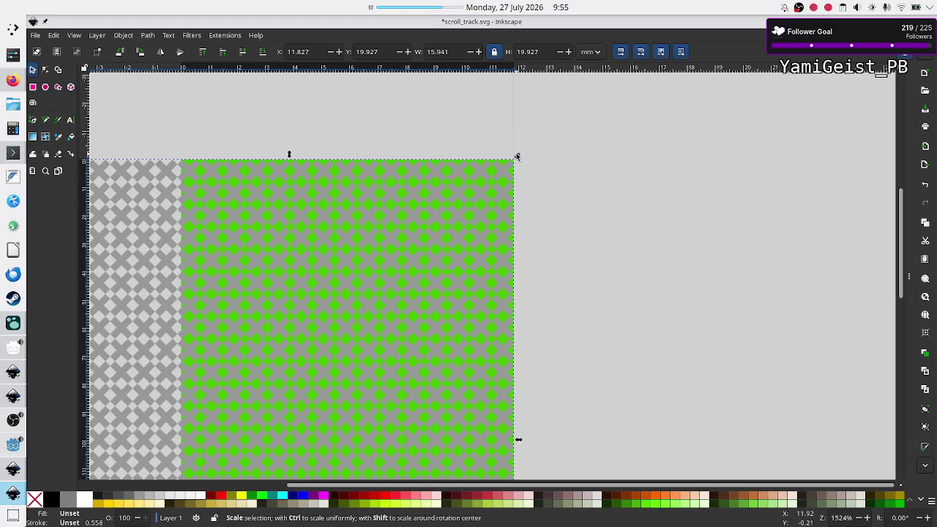
pyautogui.moveTo(517, 157)
pyautogui.mouseDown()
pyautogui.moveTo(438, 206)
pyautogui.moveTo(382, 262)
pyautogui.mouseUp()
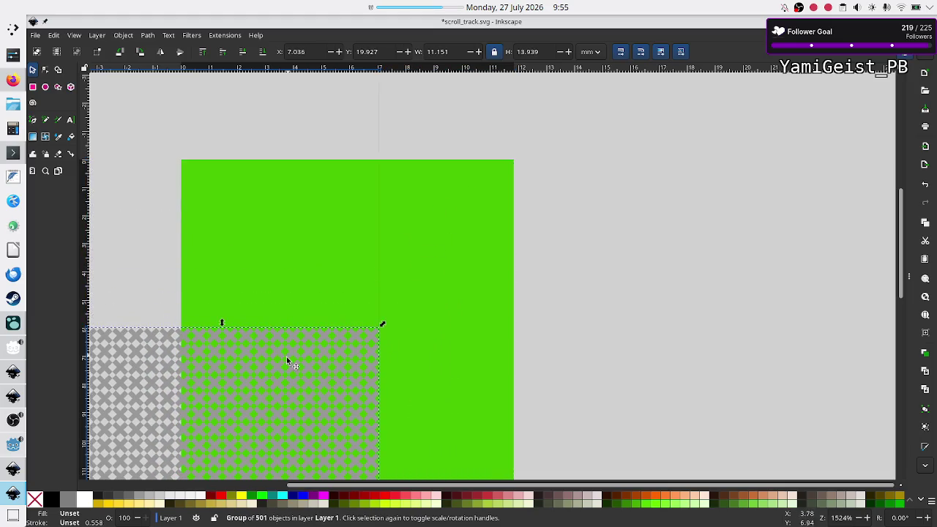
pyautogui.moveTo(287, 356)
pyautogui.mouseDown()
pyautogui.moveTo(412, 196)
pyautogui.moveTo(400, 204)
pyautogui.moveTo(400, 194)
pyautogui.mouseUp()
pyautogui.scroll(-5, 540, 211)
pyautogui.scroll(3, 541, 211)
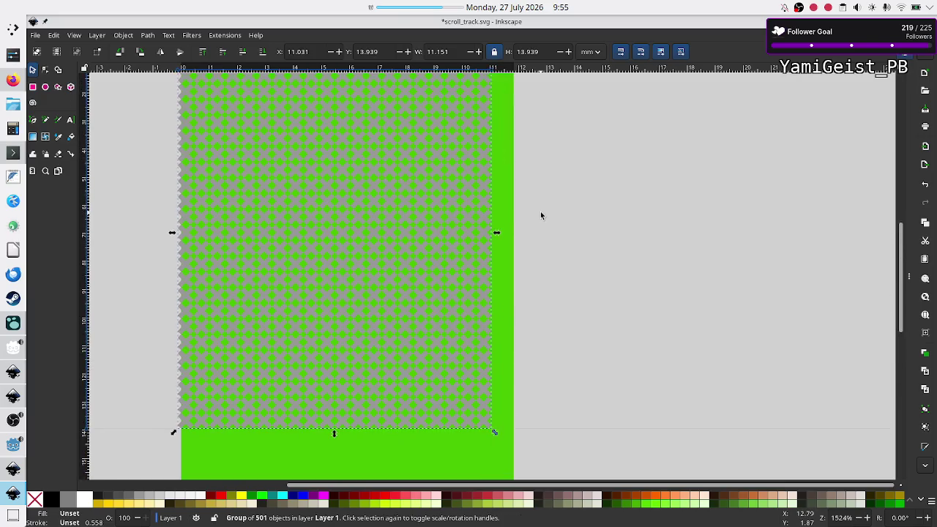
pyautogui.moveTo(493, 432)
pyautogui.mouseDown()
pyautogui.moveTo(520, 446)
pyautogui.moveTo(540, 413)
pyautogui.mouseUp()
pyautogui.moveTo(496, 233); pyautogui.dragTo(513, 233)
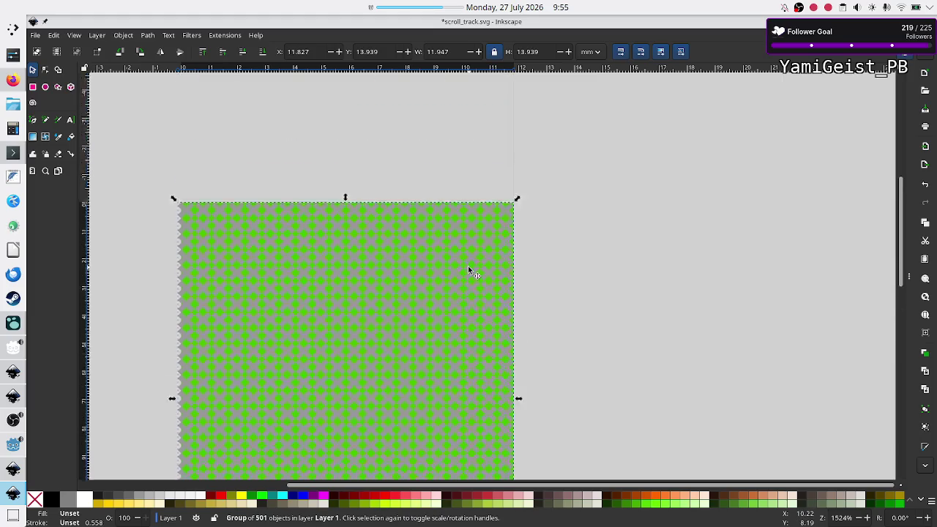
pyautogui.scroll(-10, 468, 268)
pyautogui.scroll(1, 440, 256)
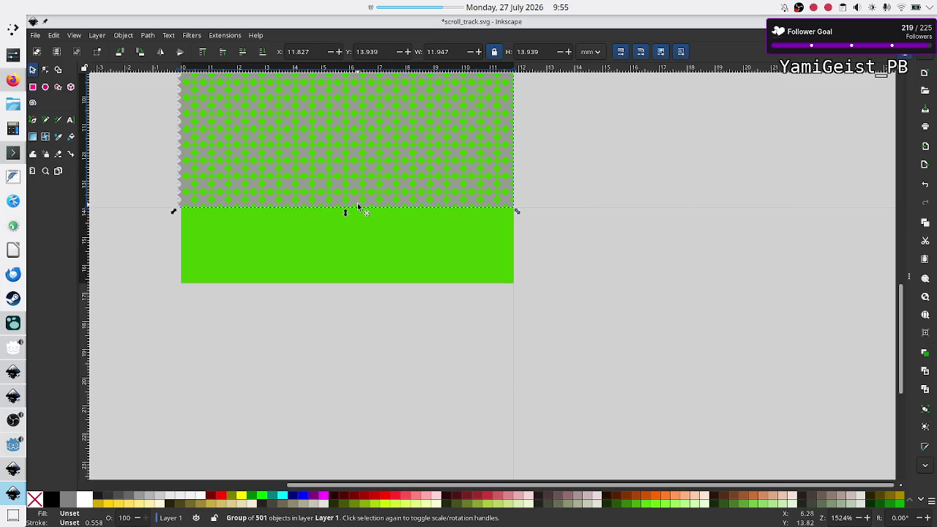
pyautogui.moveTo(345, 211); pyautogui.dragTo(343, 283)
pyautogui.click(390, 348)
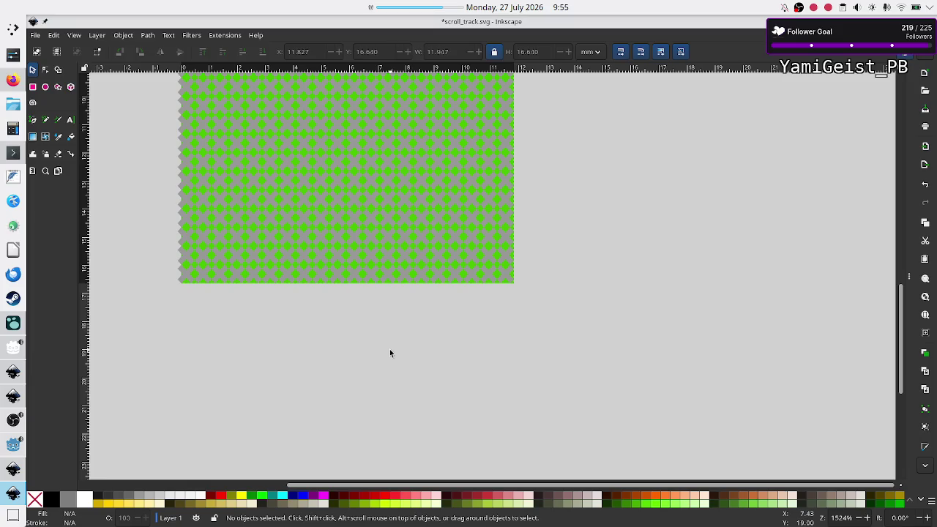
# - Save scroll_track.svg
pyautogui.scroll(15, 390, 348)
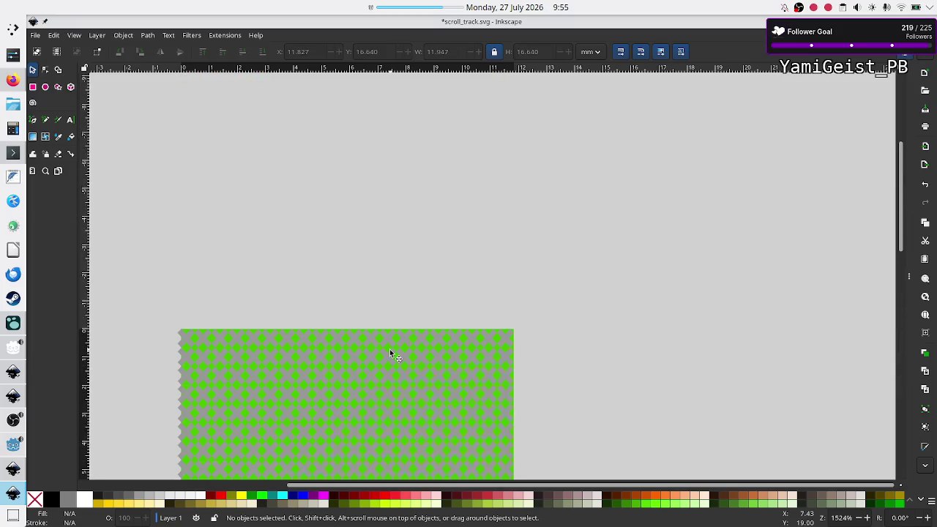
pyautogui.scroll(-5, 390, 352)
pyautogui.press('ctrl')
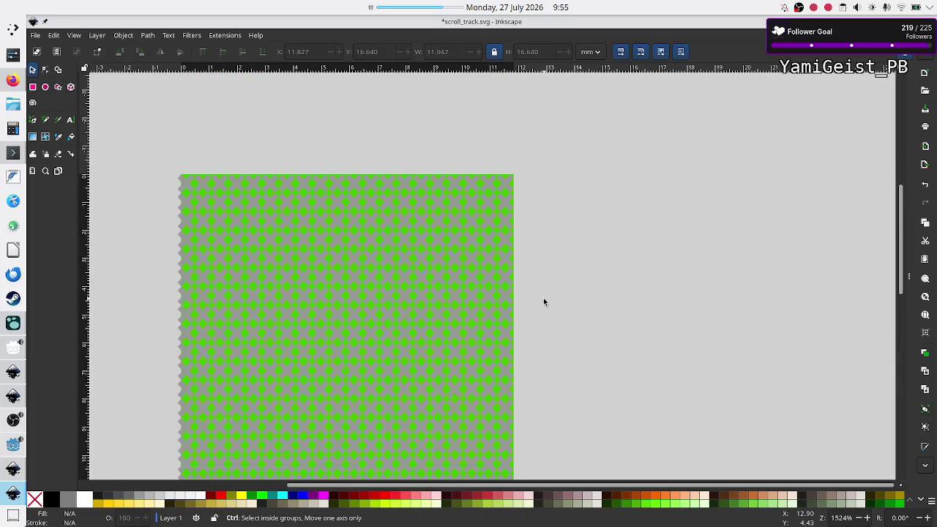
pyautogui.hotkey('ctrl', 's')
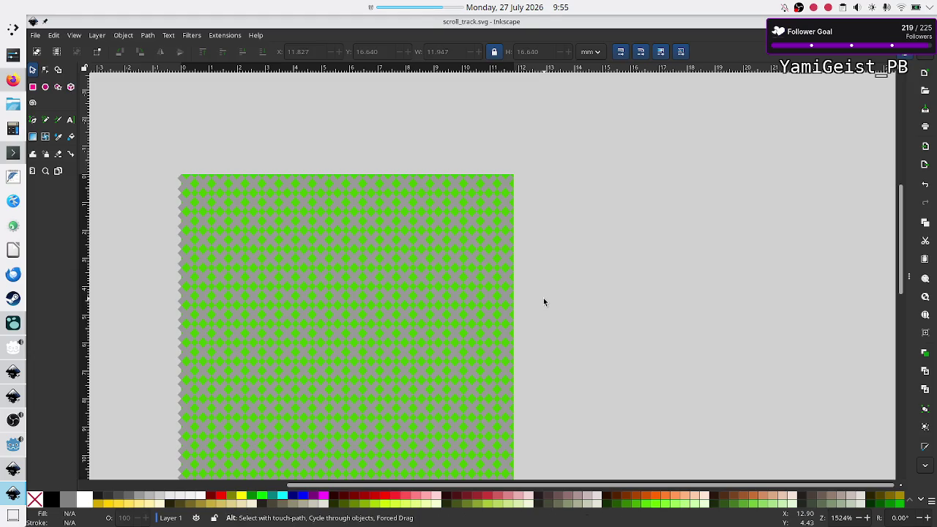
pyautogui.hotkey('alt', 'Tab')
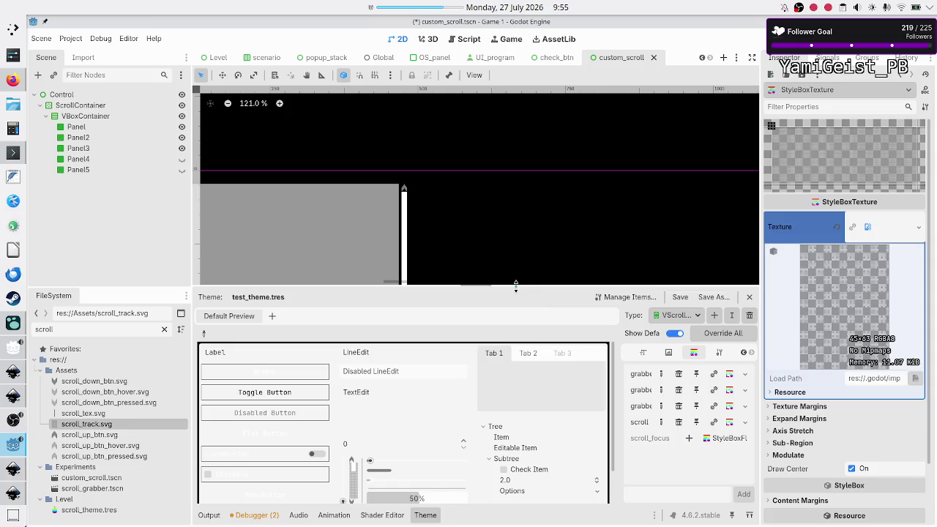
# - Enlarge the 2D viewport and expand the StyleBoxTexture's Texture Margins and Axis Stretch sections
pyautogui.moveTo(515, 286); pyautogui.dragTo(501, 352)
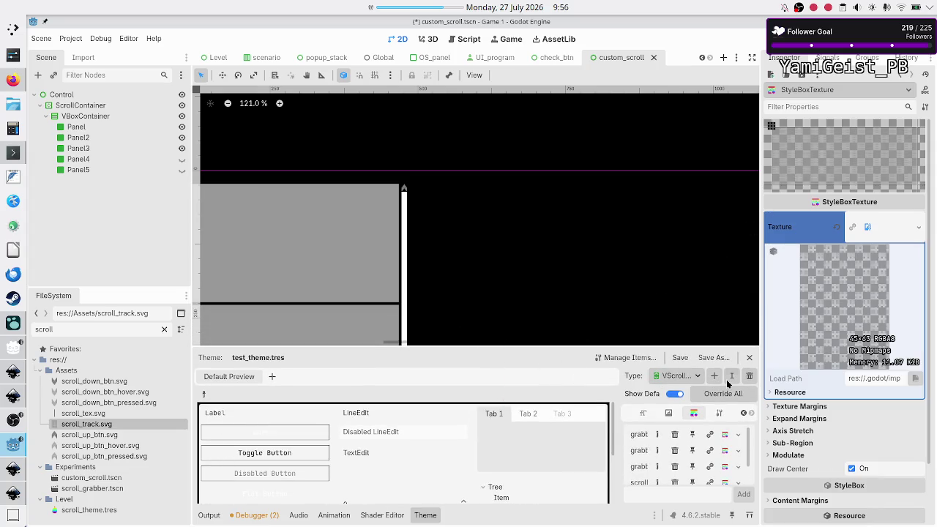
pyautogui.click(825, 408)
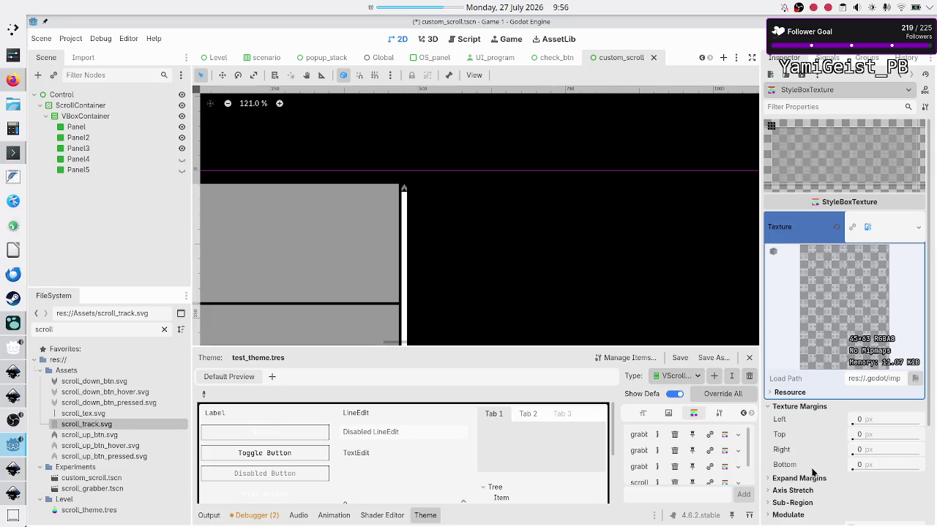
pyautogui.click(805, 492)
pyautogui.scroll(-5, 845, 510)
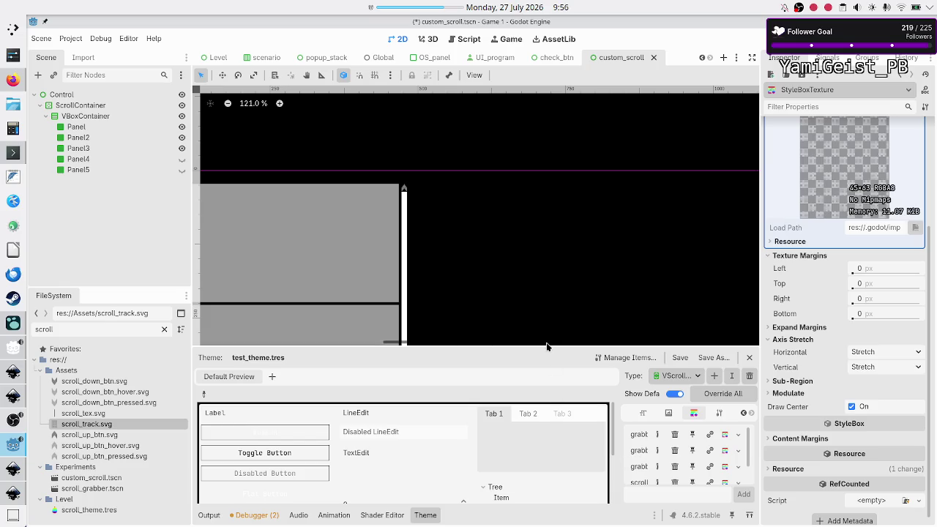
# - Enlarge the theme preview and expand the Expand Margins and Sub-Region sections
pyautogui.moveTo(543, 344); pyautogui.dragTo(543, 194)
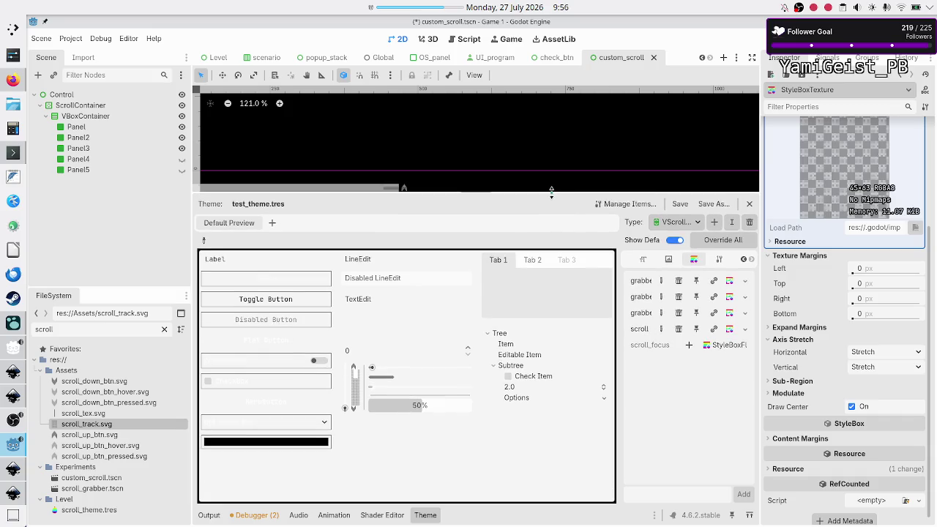
pyautogui.moveTo(354, 377)
pyautogui.mouseDown()
pyautogui.moveTo(358, 413)
pyautogui.moveTo(356, 365)
pyautogui.mouseUp()
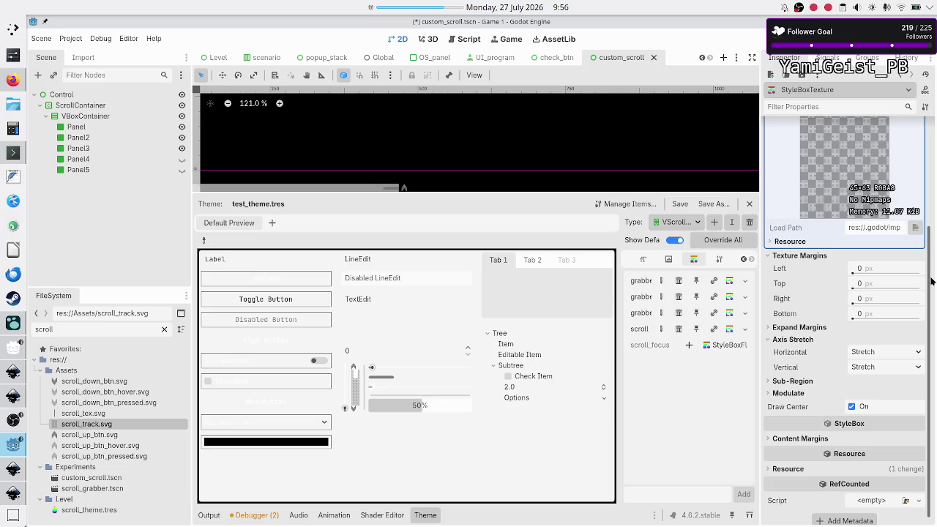
pyautogui.moveTo(933, 281); pyautogui.dragTo(935, 205)
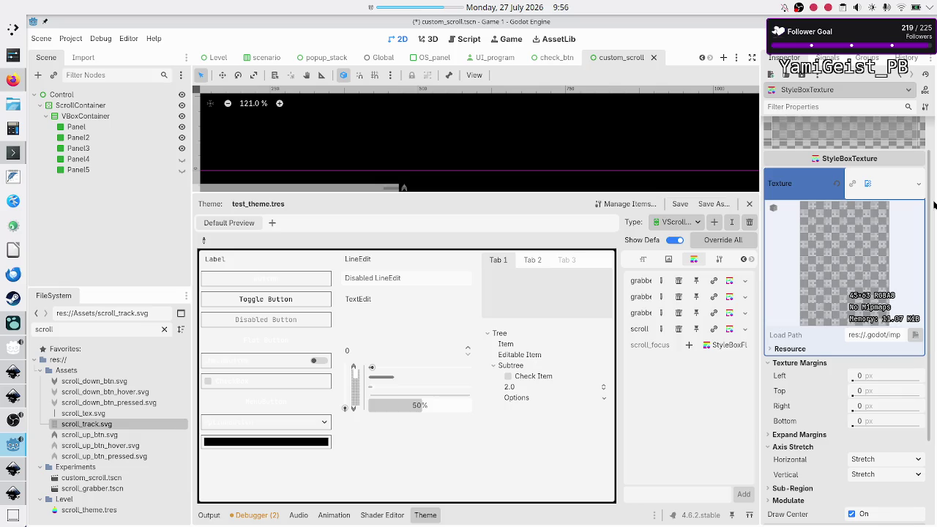
pyautogui.click(803, 435)
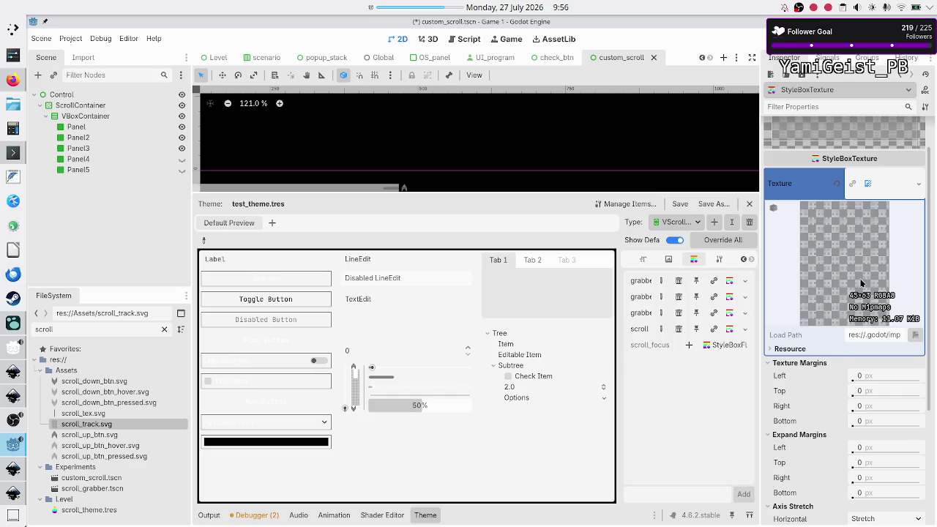
pyautogui.scroll(-5, 843, 363)
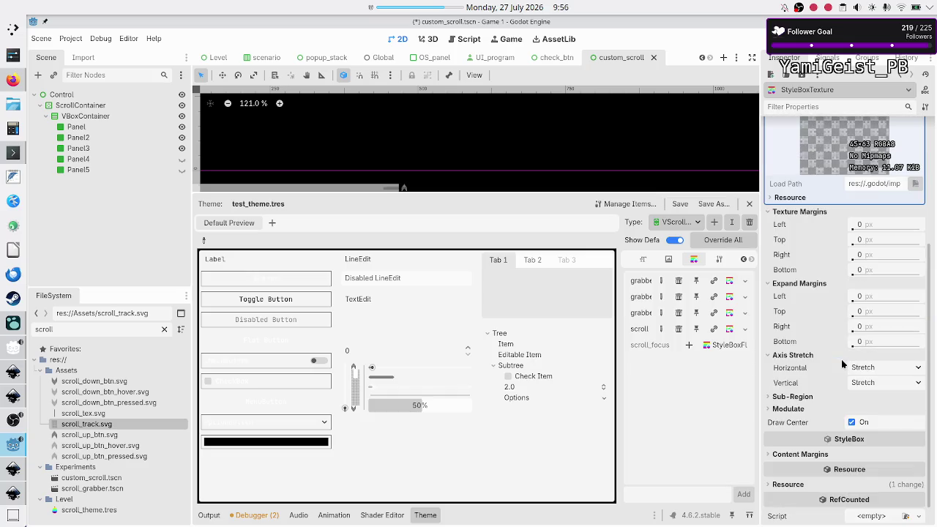
pyautogui.click(800, 398)
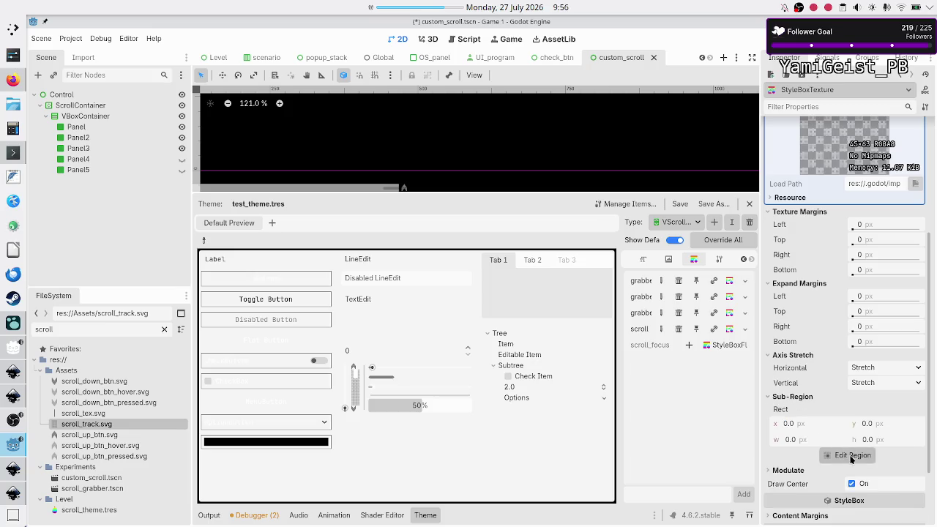
# - Inspect the scroll_track.svg texture's sub-region in the region editor, then close it
pyautogui.click(852, 457)
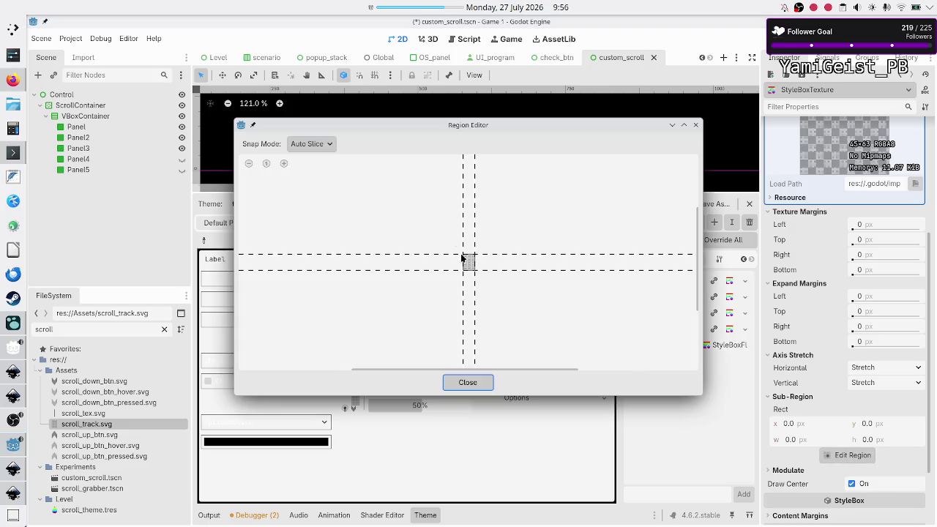
pyautogui.scroll(5, 469, 271)
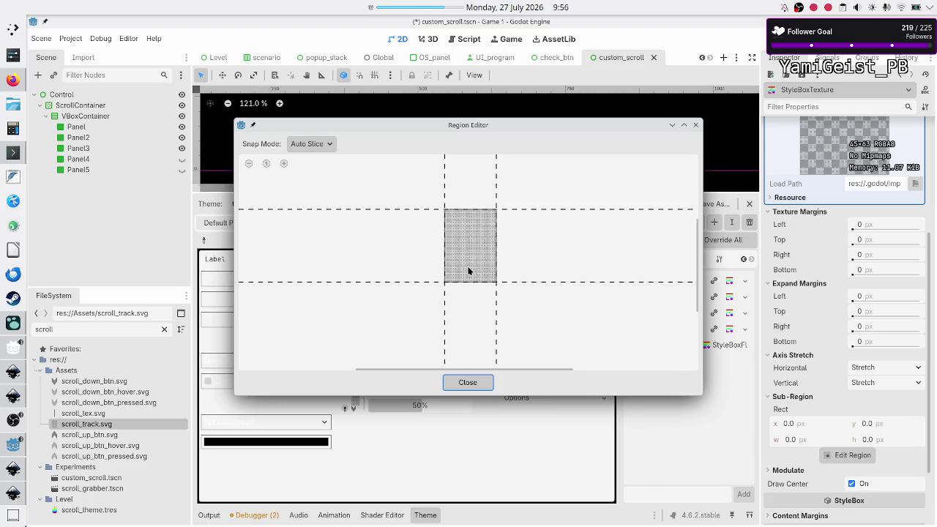
pyautogui.scroll(4, 469, 271)
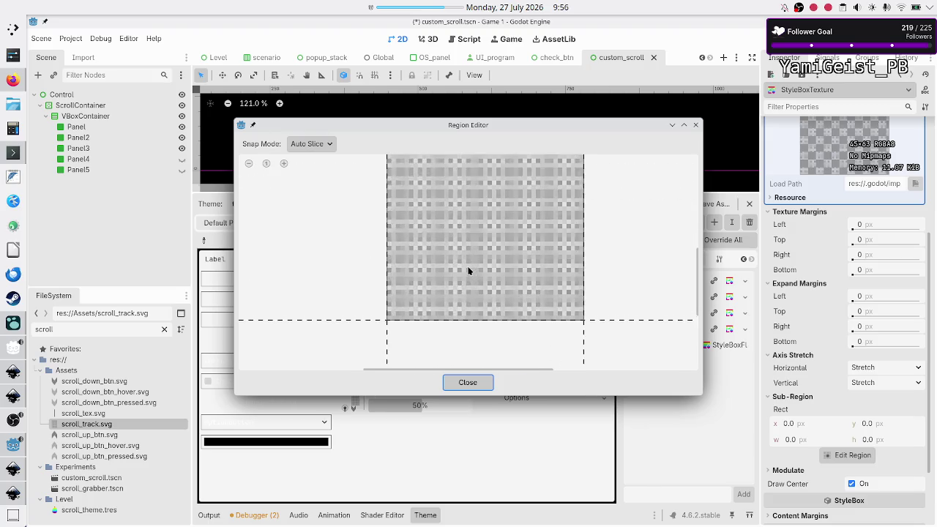
pyautogui.scroll(-2, 469, 270)
pyautogui.scroll(-2, 469, 271)
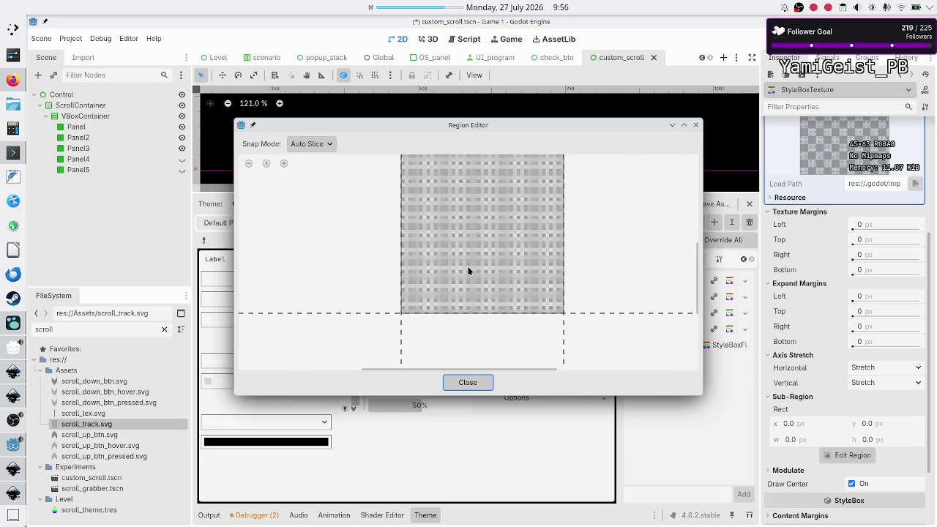
pyautogui.click(468, 382)
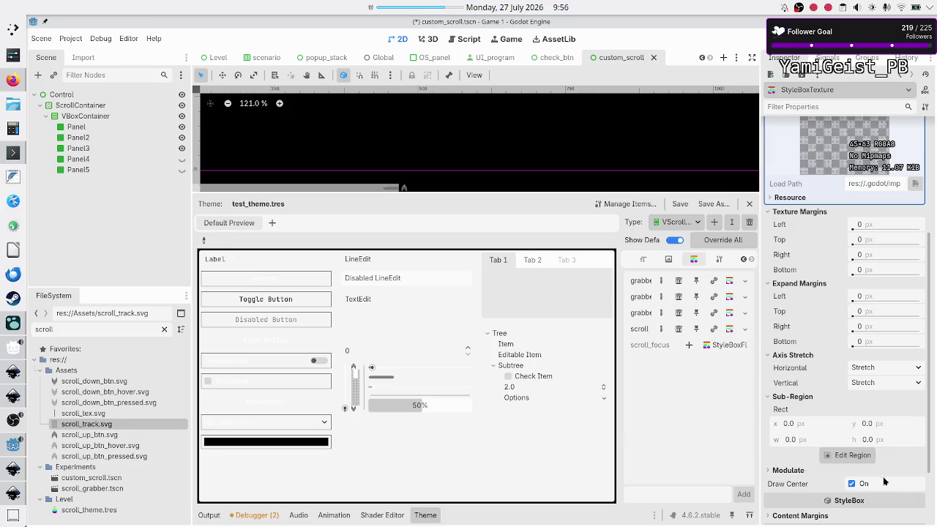
# - Save and run the custom_scroll scene with F6
pyautogui.scroll(5, 822, 282)
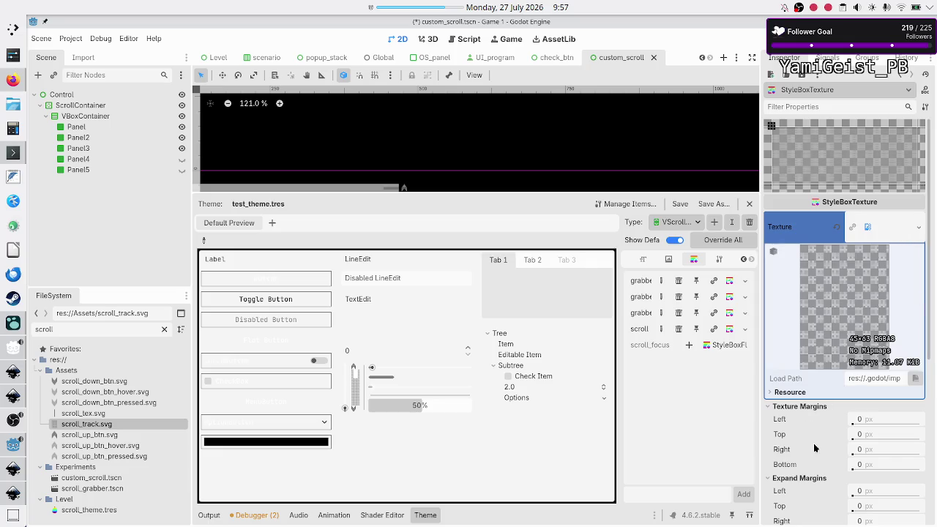
pyautogui.scroll(-5, 815, 448)
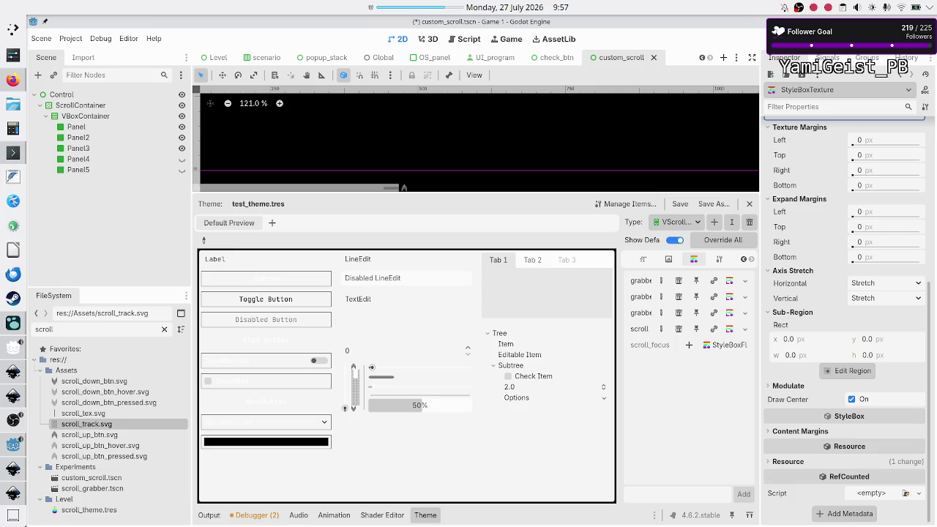
pyautogui.press('F6')
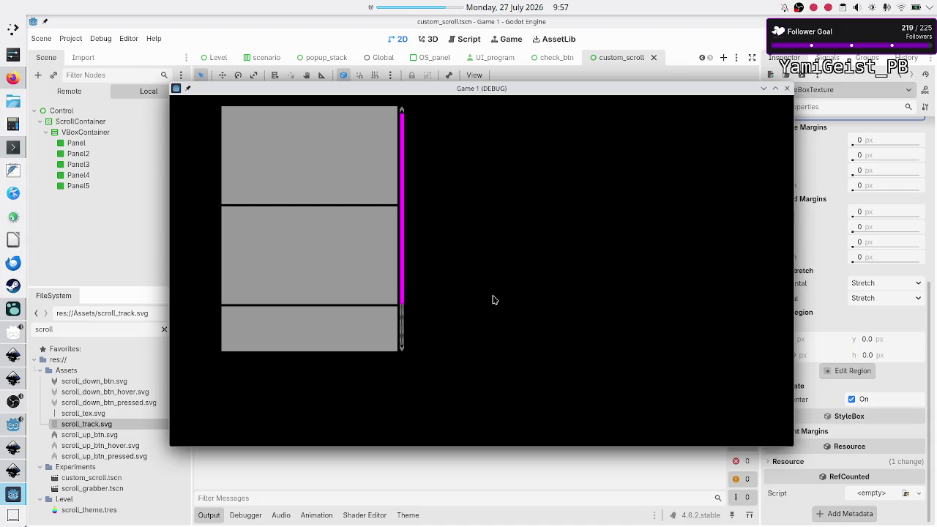
# - Maximize the game window and drag the scroll thumb to test the track
pyautogui.doubleClick(534, 96)
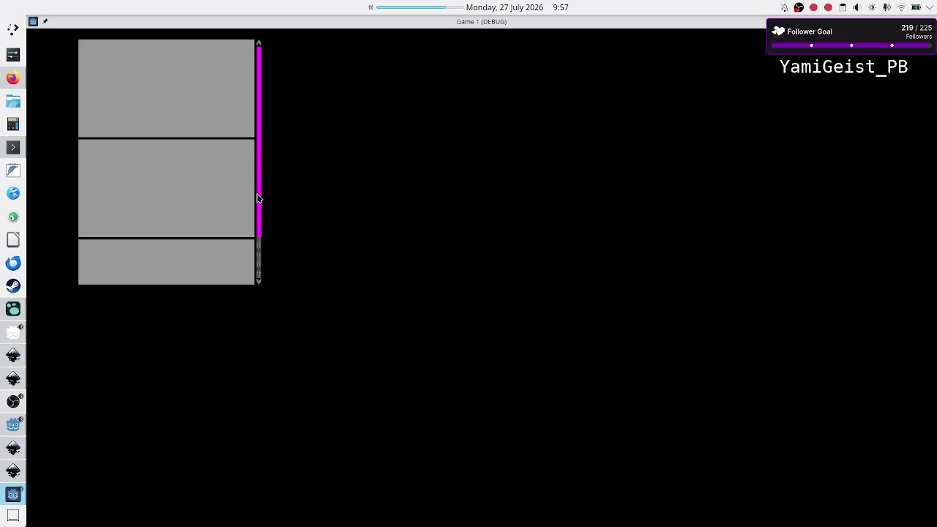
pyautogui.moveTo(258, 196)
pyautogui.mouseDown()
pyautogui.moveTo(259, 254)
pyautogui.moveTo(257, 147)
pyautogui.moveTo(261, 259)
pyautogui.moveTo(271, 111)
pyautogui.mouseUp()
pyautogui.moveTo(261, 216)
pyautogui.mouseDown()
pyautogui.moveTo(260, 253)
pyautogui.moveTo(266, 163)
pyautogui.mouseUp()
# - Stop the game and bring up the theme editor on test_theme.tres
pyautogui.hotkey('alt', 'F4')
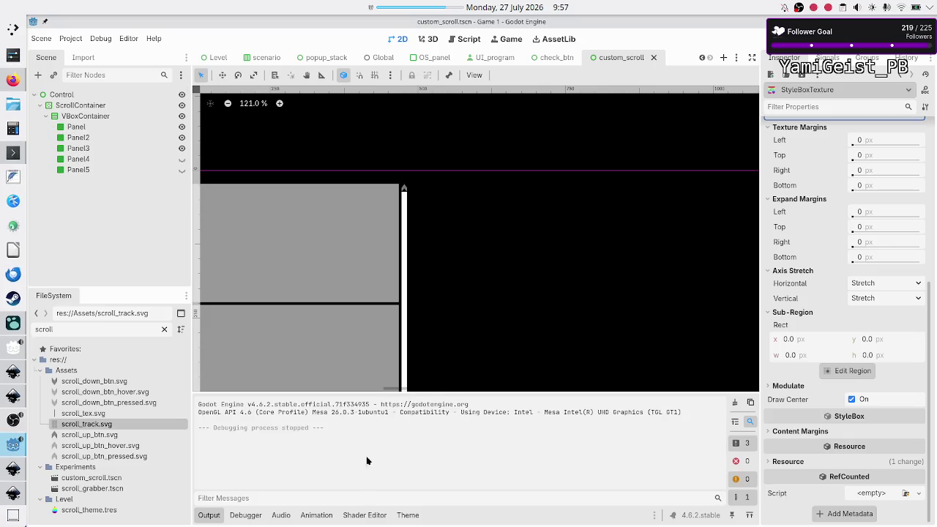
pyautogui.click(408, 514)
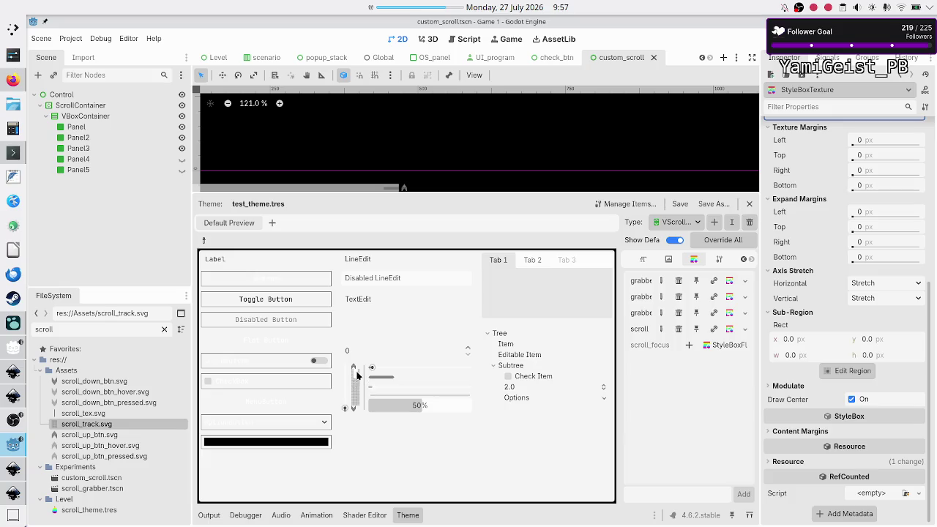
pyautogui.moveTo(356, 376)
pyautogui.mouseDown()
pyautogui.moveTo(357, 388)
pyautogui.moveTo(355, 368)
pyautogui.mouseUp()
# - Close Inkscape's New document 2 without saving
pyautogui.click(9, 472)
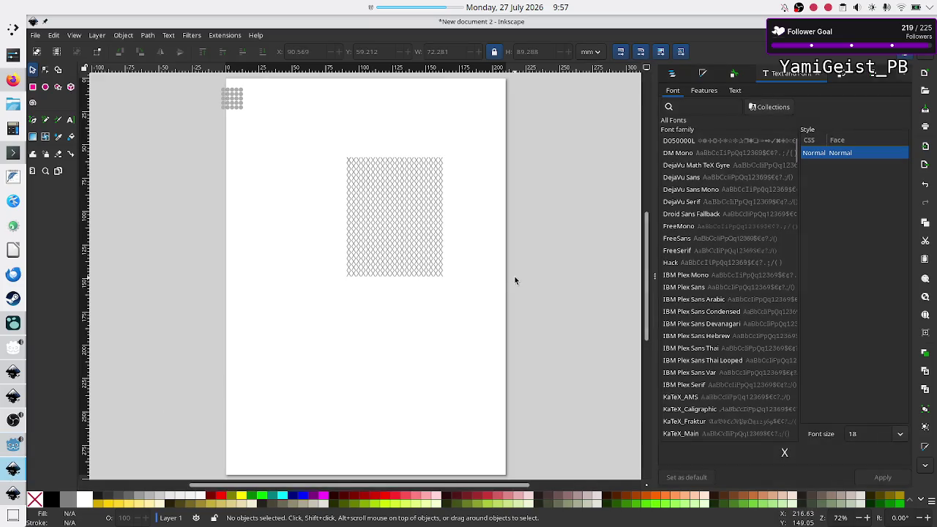
pyautogui.hotkey('ctrl', 'w')
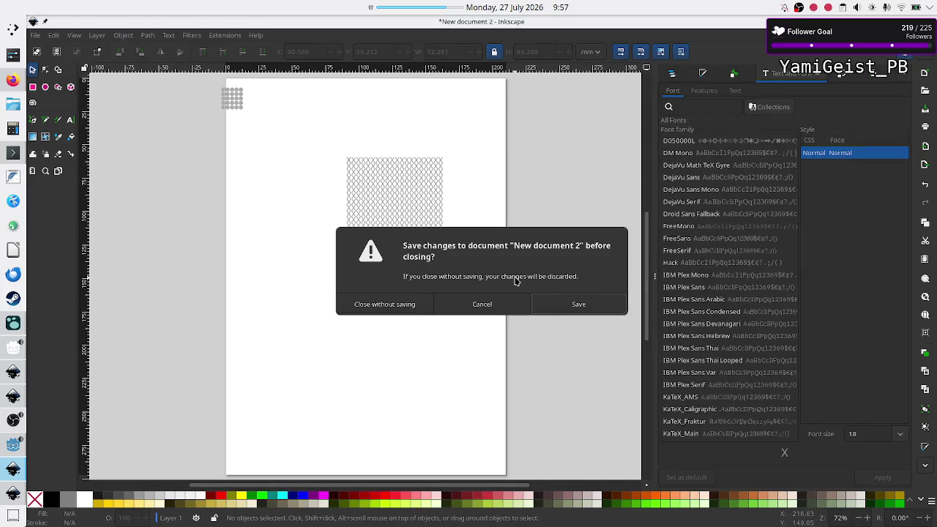
pyautogui.press('Left')
pyautogui.press('Left')
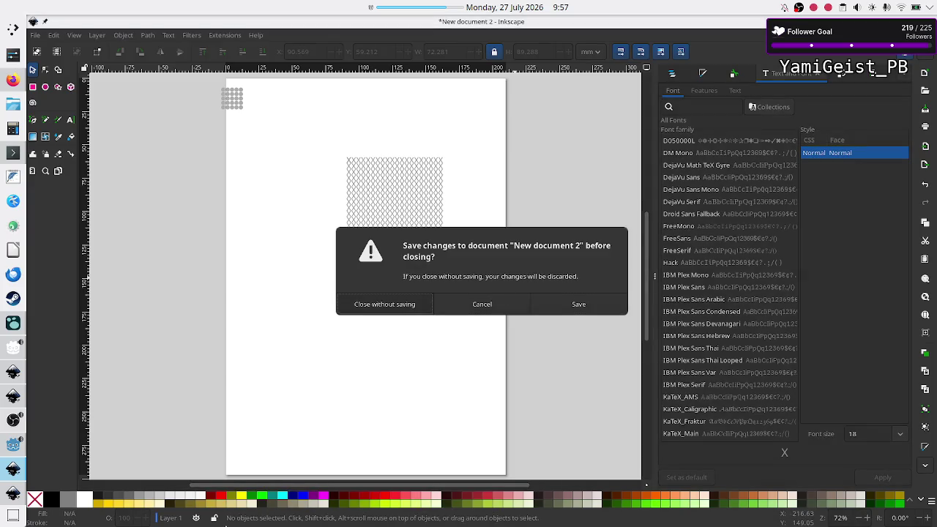
pyautogui.press('Return')
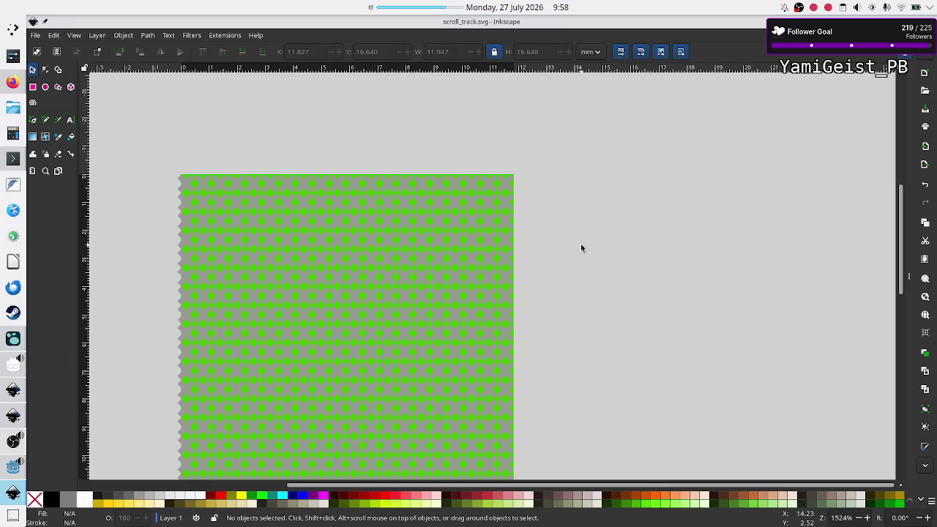
# - Select the lattice pattern group in scroll_track.svg
pyautogui.scroll(-10, 600, 190)
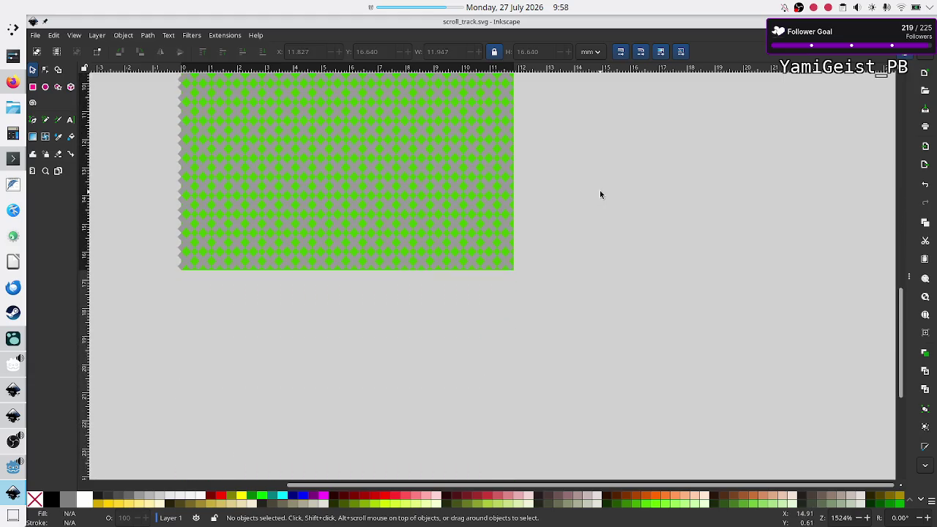
pyautogui.scroll(5, 600, 194)
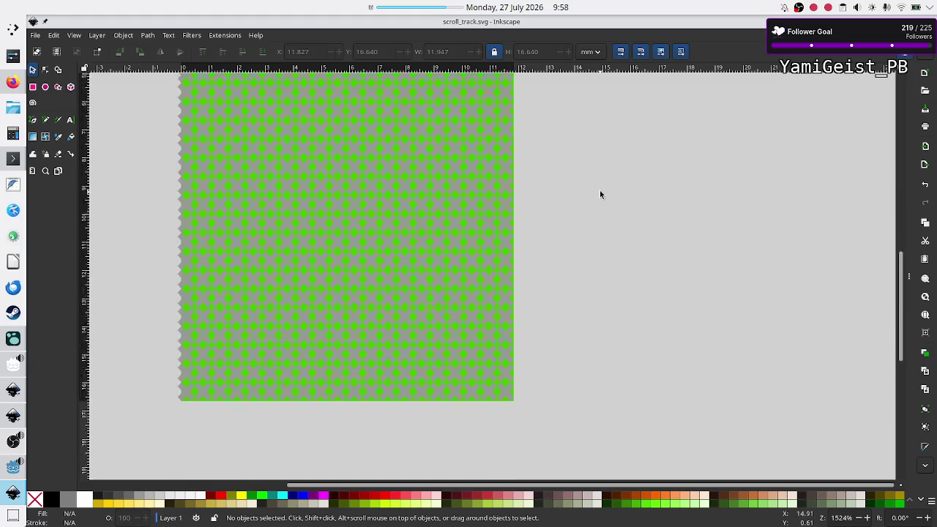
pyautogui.scroll(5, 599, 194)
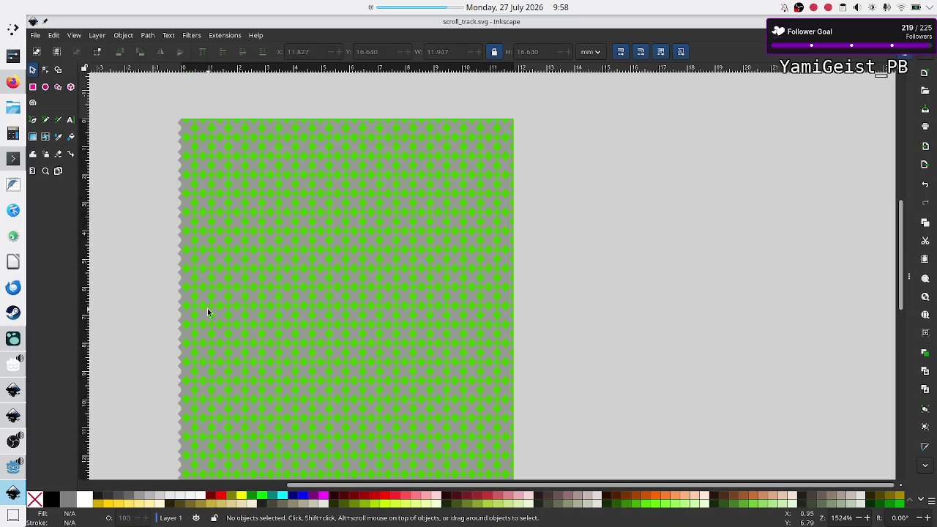
pyautogui.click(341, 268)
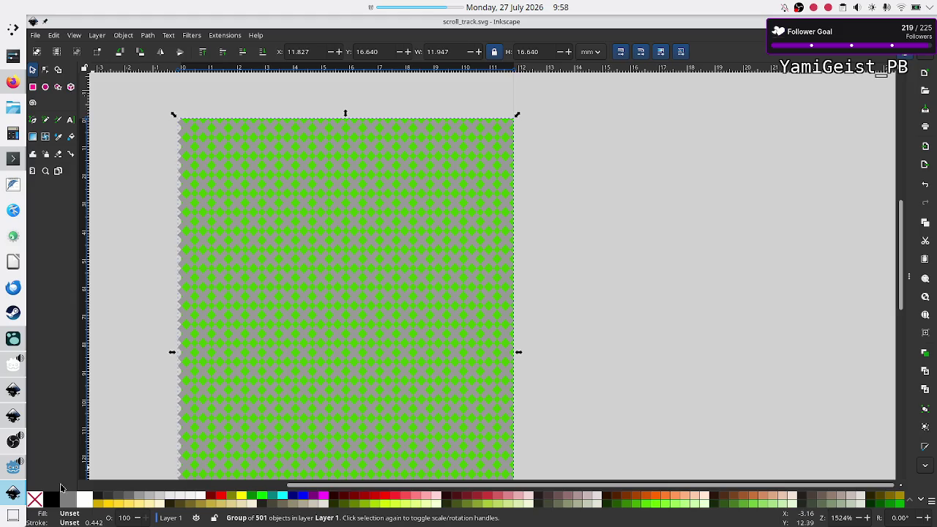
pyautogui.hotkey('alt', 'Tab')
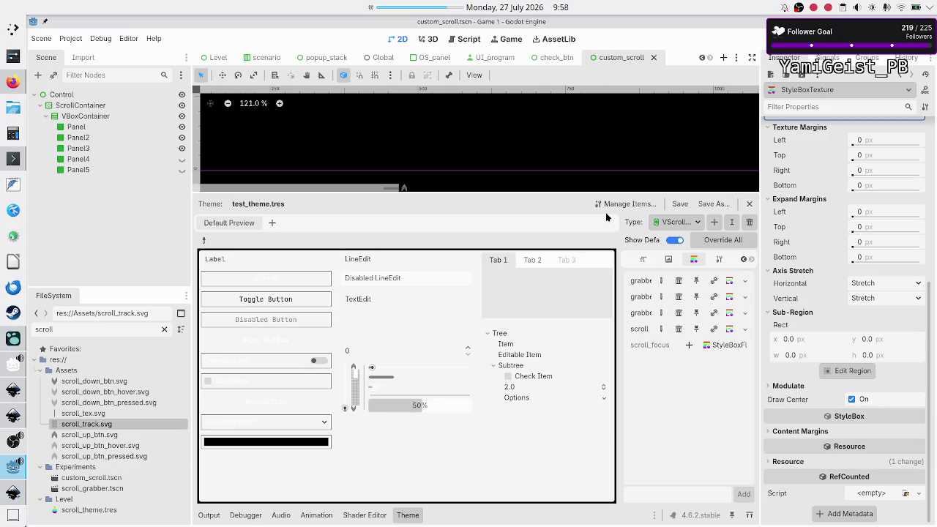
# - Set the StyleBoxTexture's Vertical and Horizontal axis stretch to Tile and save test_theme.tres
pyautogui.scroll(5, 803, 255)
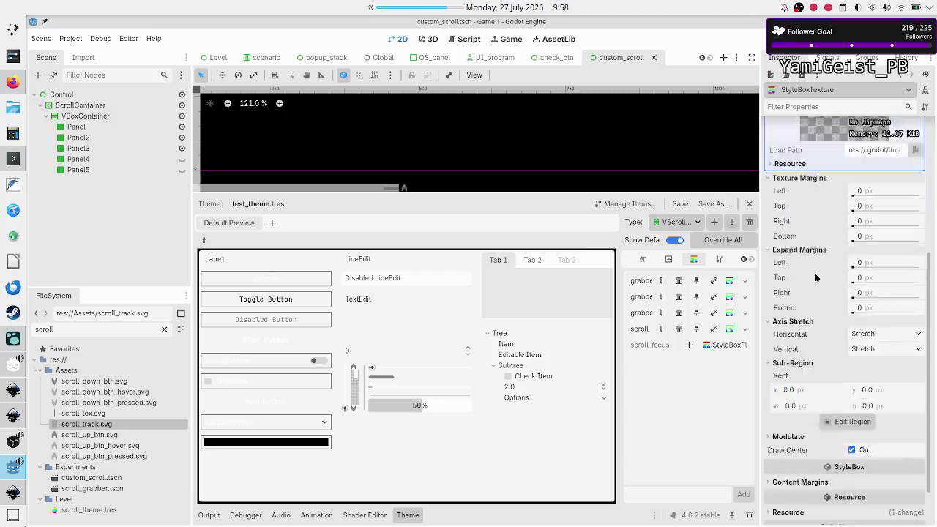
pyautogui.scroll(-5, 810, 302)
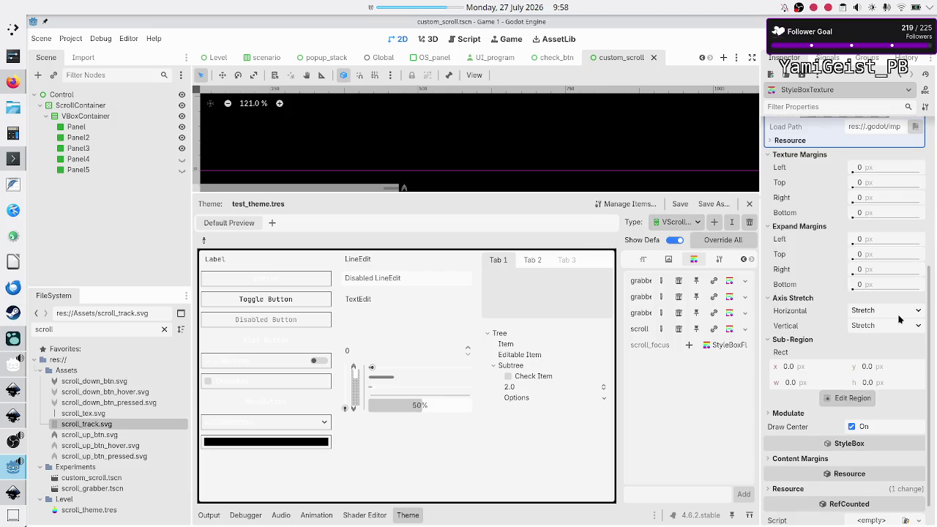
pyautogui.click(879, 329)
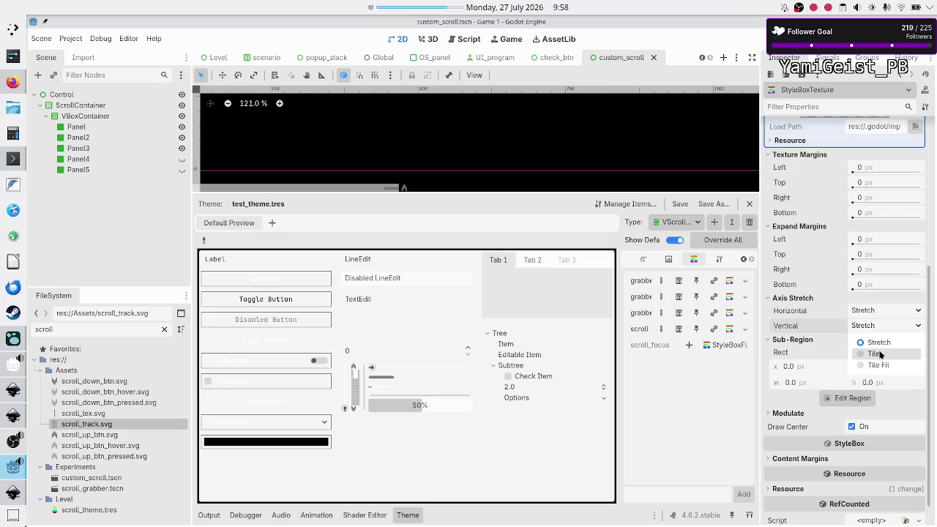
pyautogui.click(879, 355)
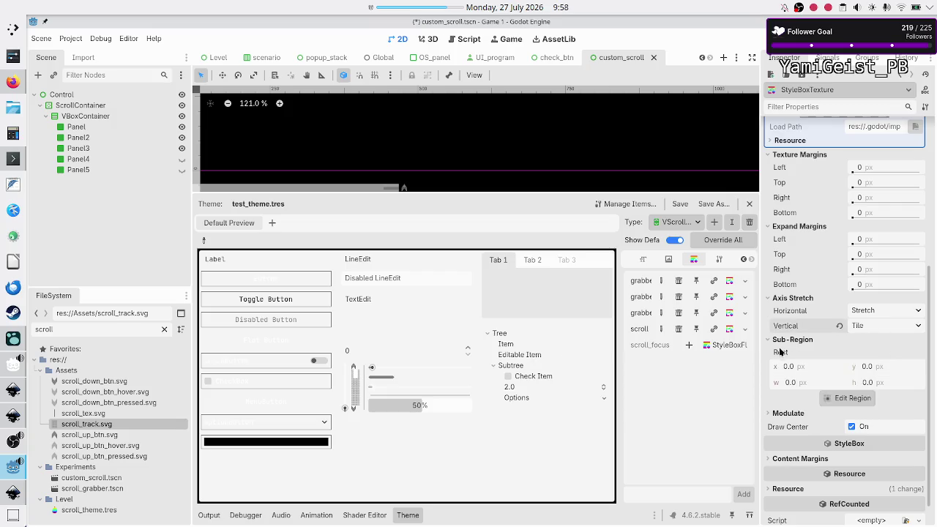
pyautogui.click(865, 312)
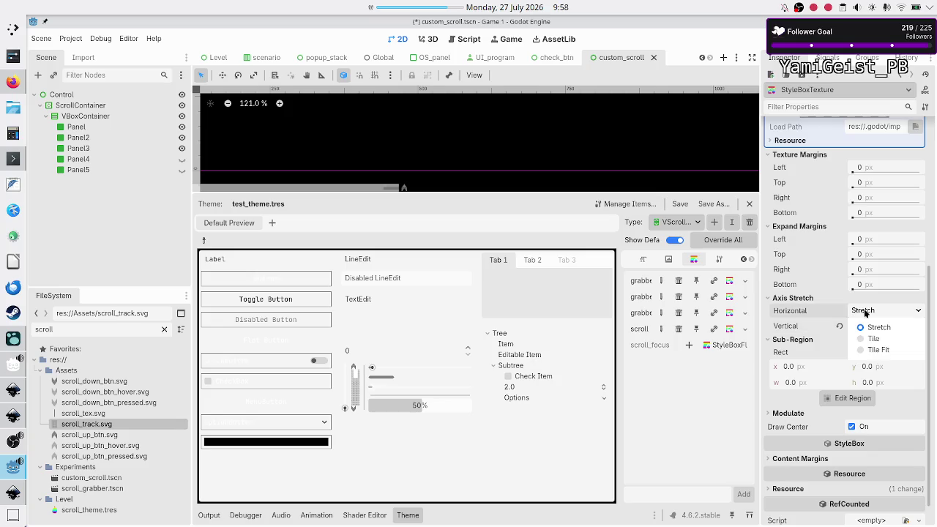
pyautogui.click(874, 339)
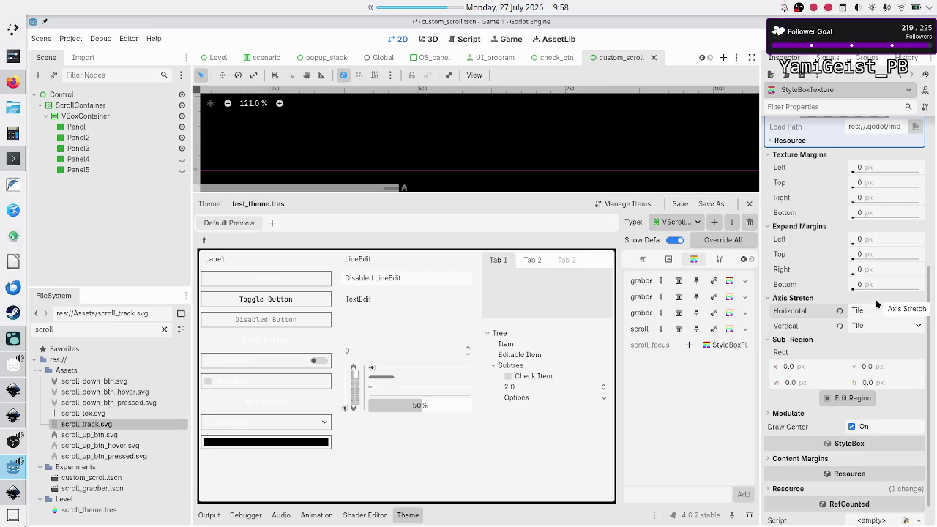
pyautogui.scroll(5, 876, 301)
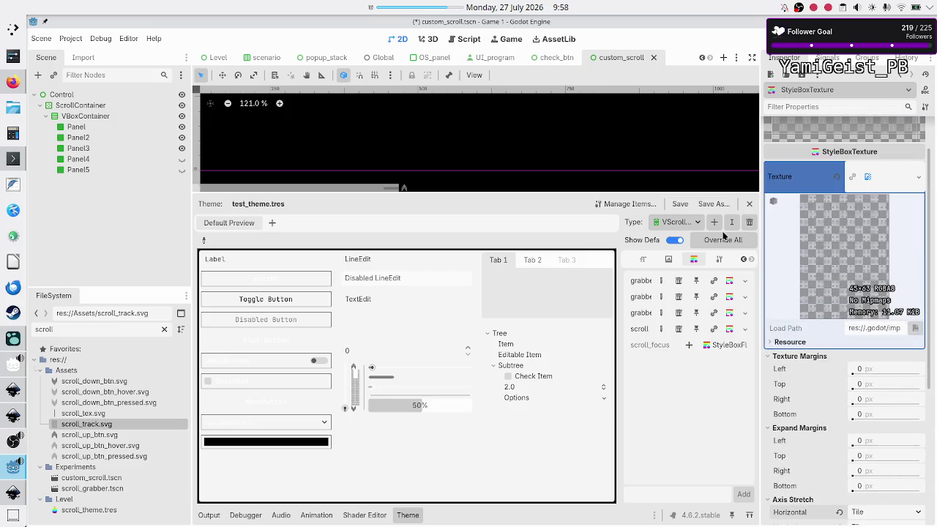
pyautogui.click(680, 206)
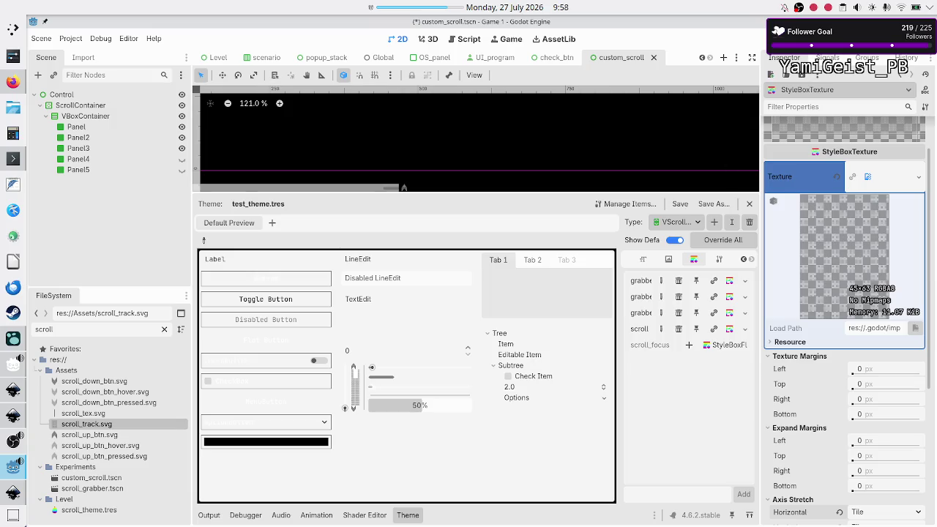
# - Run custom_scroll.tscn, maximize the game, drag the tiled scrollbar thumb, then close the game
pyautogui.press('F6')
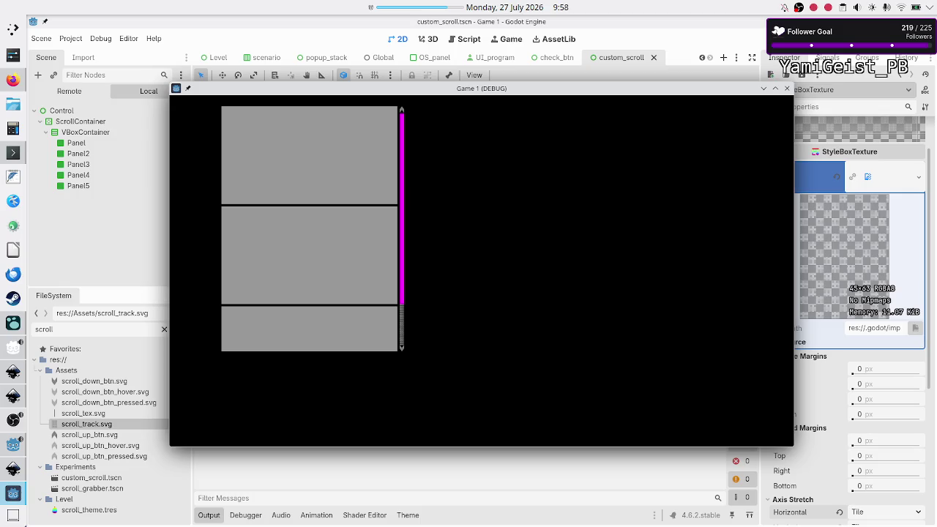
pyautogui.doubleClick(539, 90)
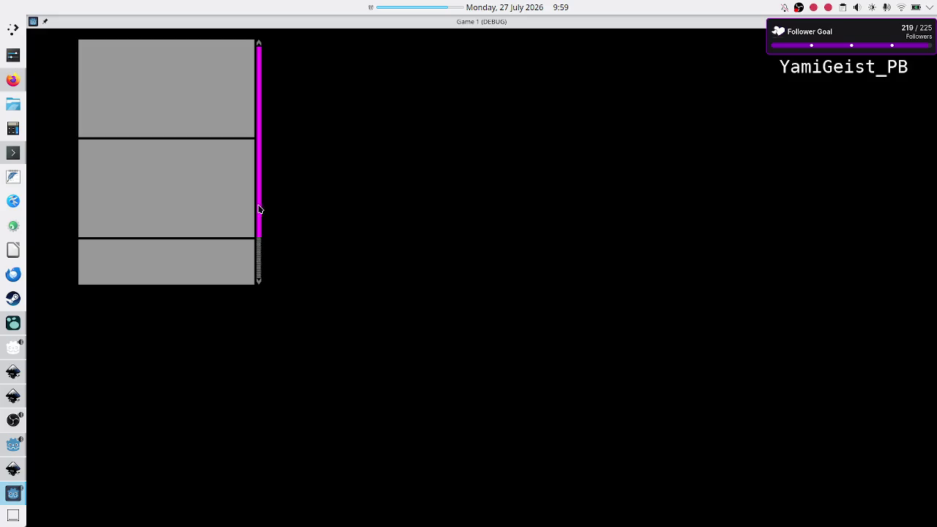
pyautogui.moveTo(261, 208)
pyautogui.mouseDown()
pyautogui.moveTo(261, 274)
pyautogui.moveTo(256, 150)
pyautogui.mouseUp()
pyautogui.hotkey('alt', 'F4')
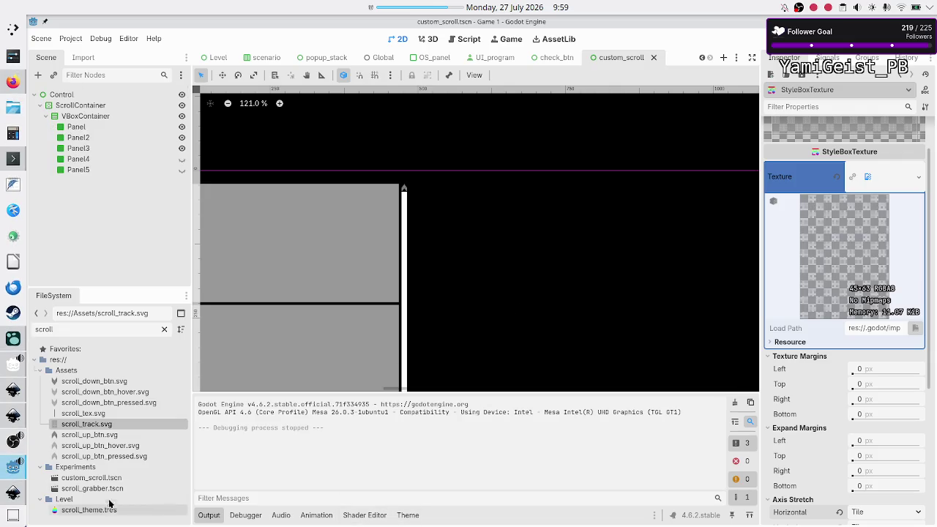
# - Filter the FileSystem for 'dark' and open dark_mode.tres in the theme editor
pyautogui.doubleClick(88, 330)
pyautogui.write('dark')
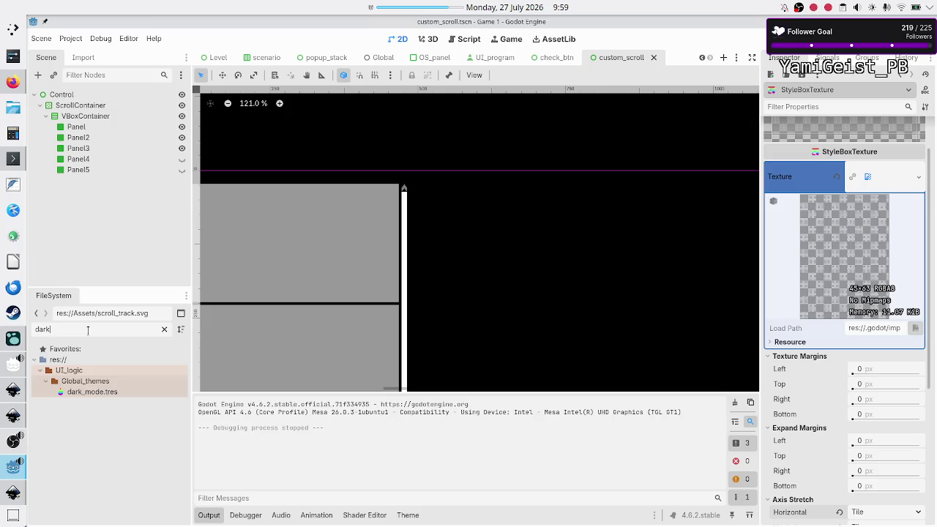
pyautogui.press('Down')
pyautogui.press('Down')
pyautogui.press('Down')
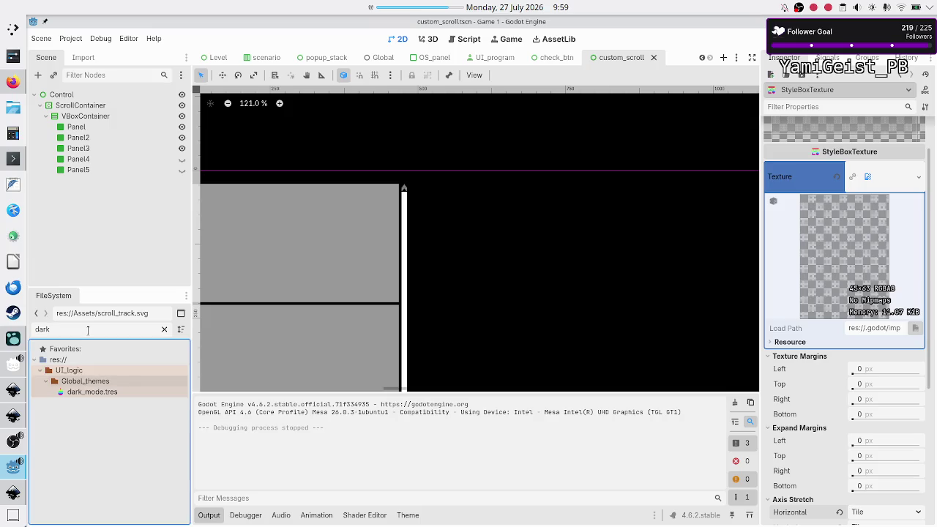
pyautogui.press('Return')
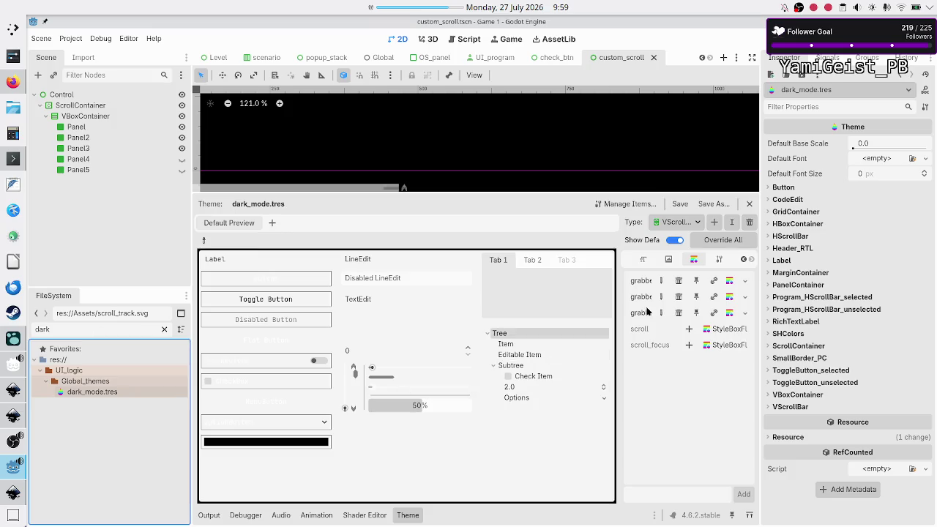
# - Override the VScrollBar scroll style with a new StyleBoxTexture holding a new ImageTexture
pyautogui.click(689, 329)
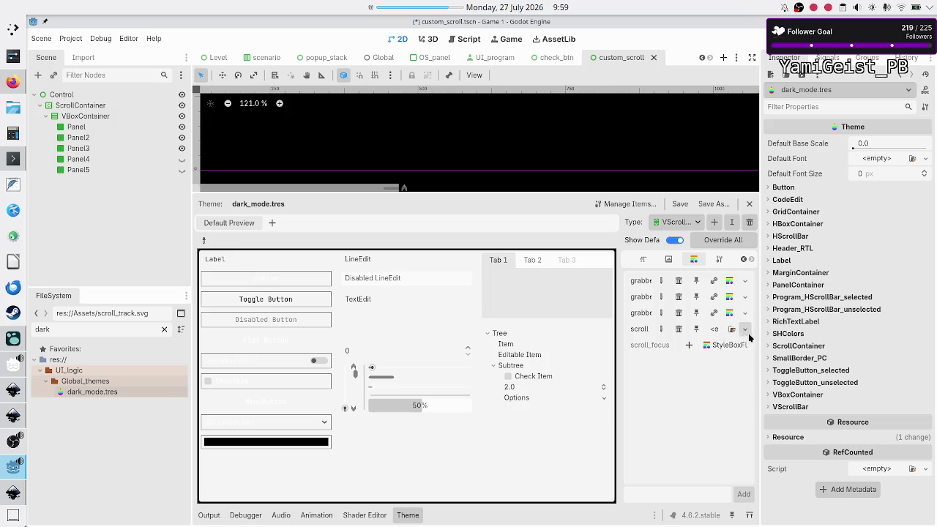
pyautogui.click(745, 330)
pyautogui.click(724, 372)
pyautogui.click(730, 331)
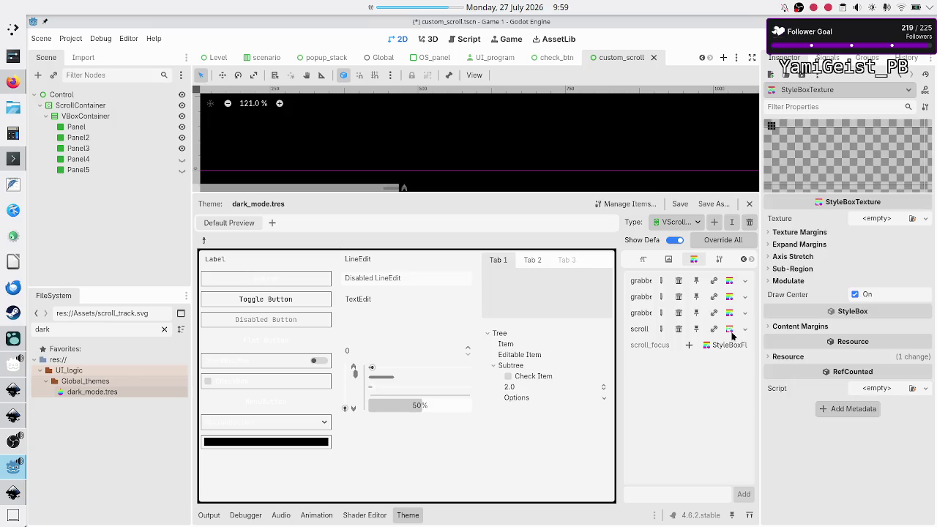
pyautogui.click(927, 218)
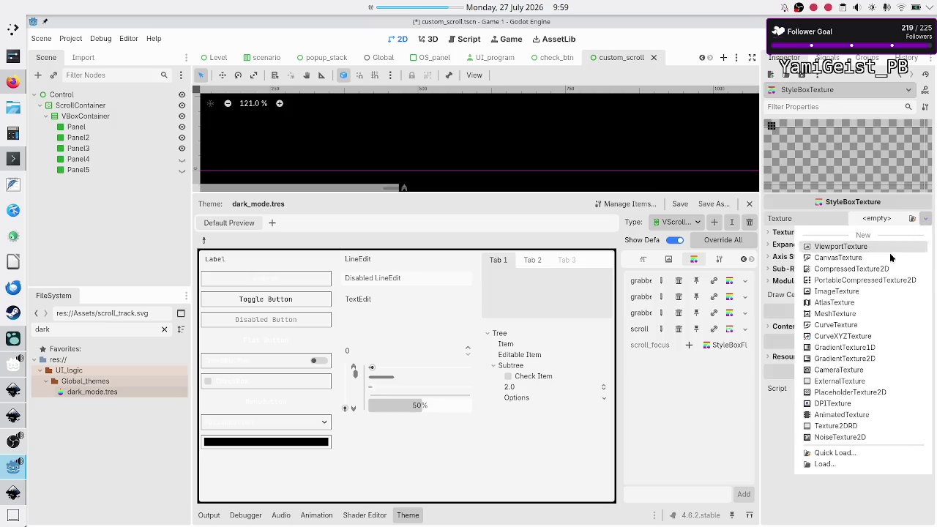
pyautogui.click(852, 292)
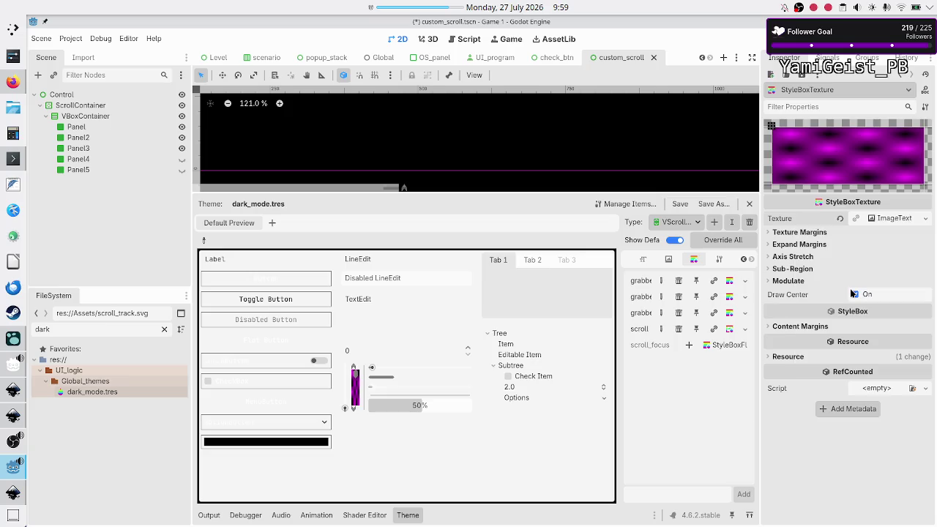
# - Filter for 'track' and drop scroll_track.svg onto the StyleBoxTexture's Texture property
pyautogui.doubleClick(87, 329)
pyautogui.write('track')
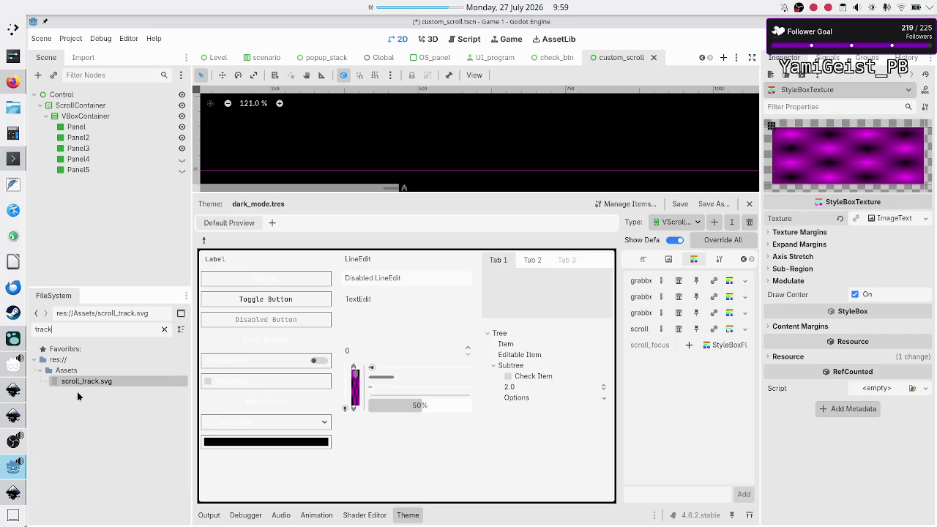
pyautogui.moveTo(84, 382); pyautogui.dragTo(887, 219)
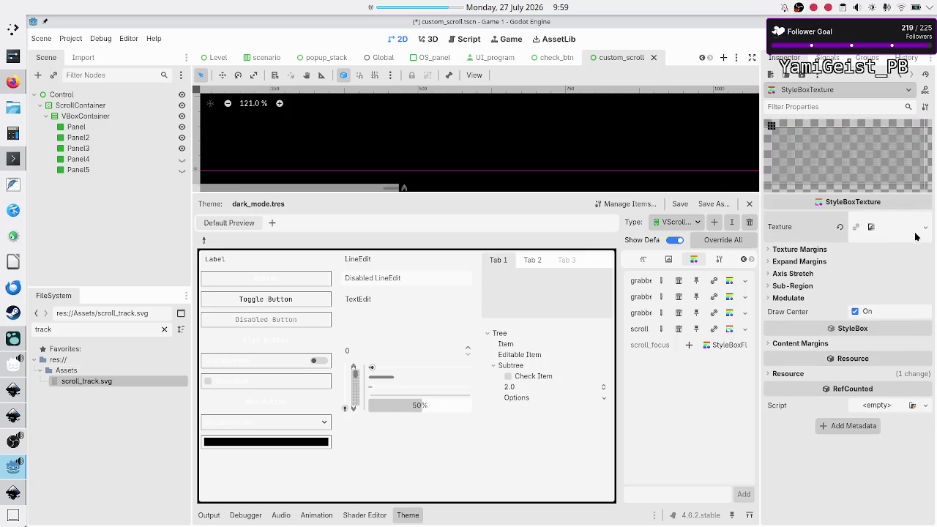
# - Set the dark_mode scroll StyleBoxTexture's Horizontal and Vertical axis stretch to Tile
pyautogui.click(844, 253)
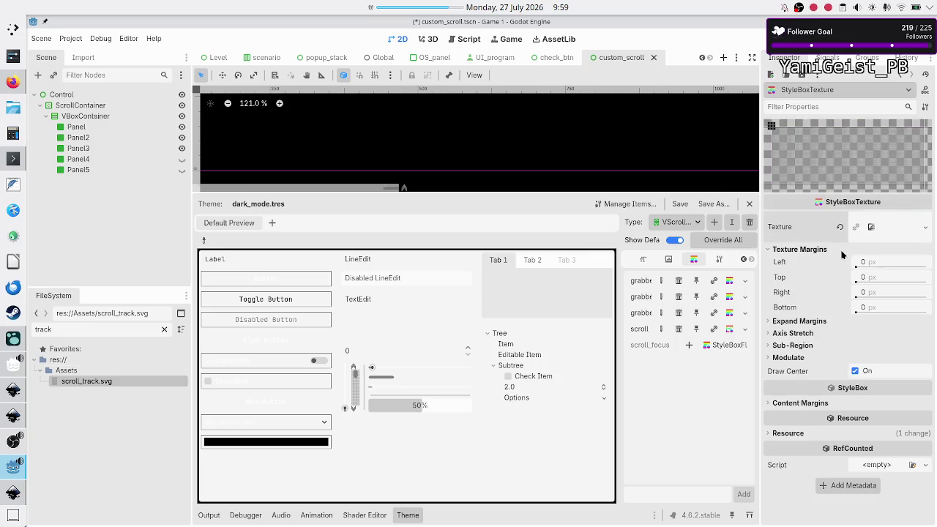
pyautogui.click(823, 324)
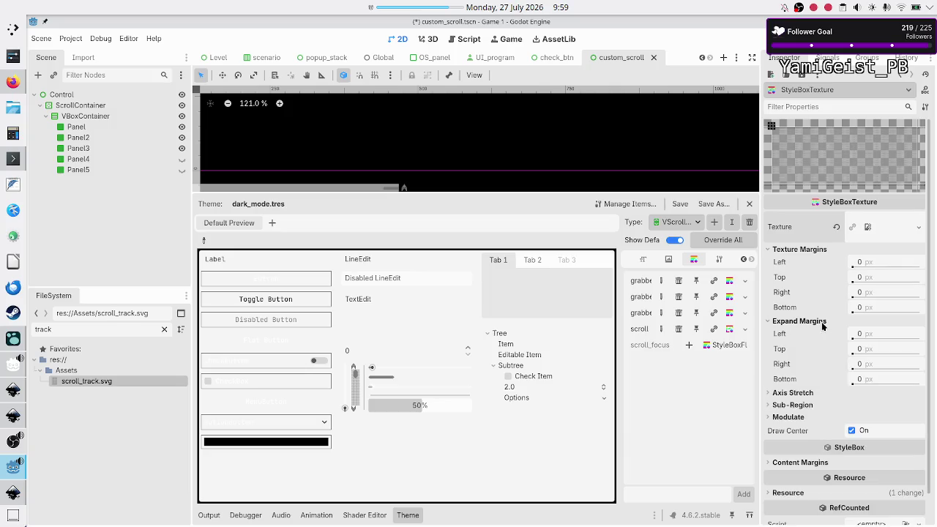
pyautogui.click(805, 393)
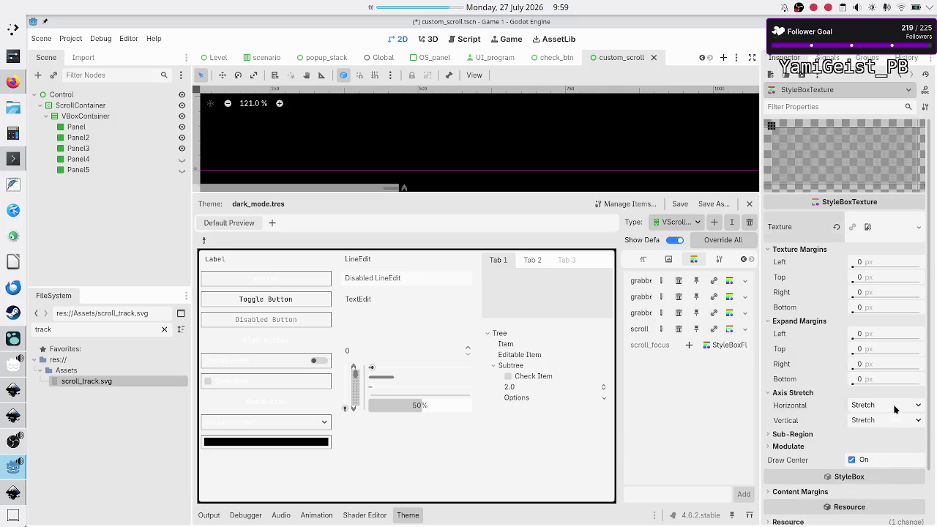
pyautogui.click(875, 406)
pyautogui.click(879, 435)
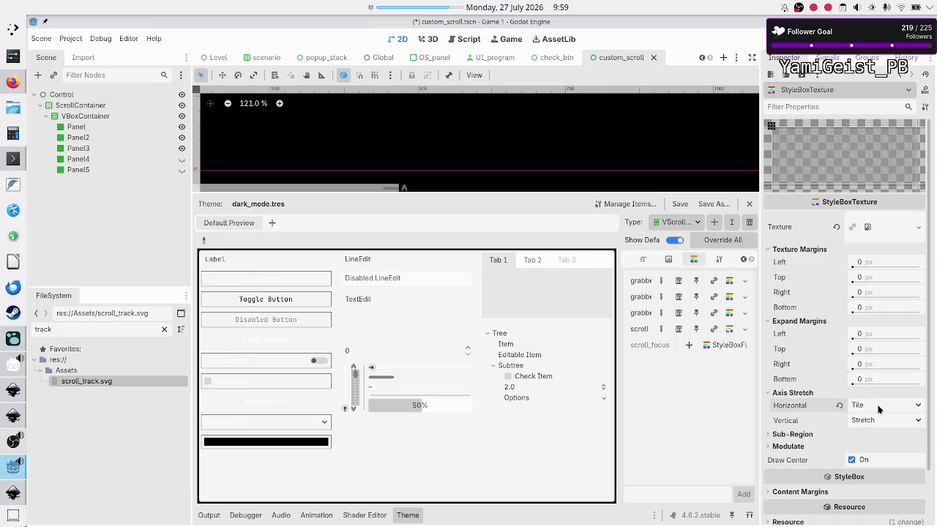
pyautogui.click(880, 409)
pyautogui.click(875, 408)
pyautogui.click(875, 420)
pyautogui.click(883, 449)
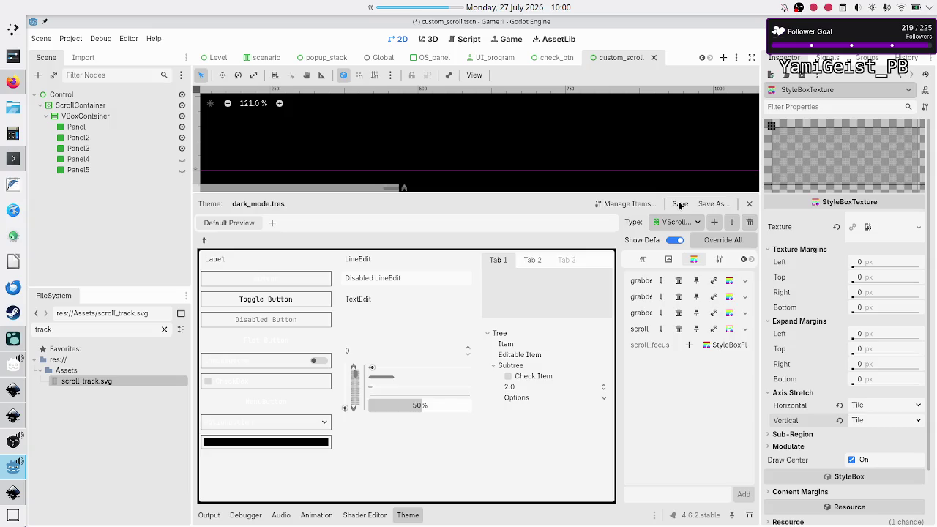
# - Expand the stylebox's Resource section, then save and run the project with F5
pyautogui.scroll(-2, 806, 454)
pyautogui.click(783, 462)
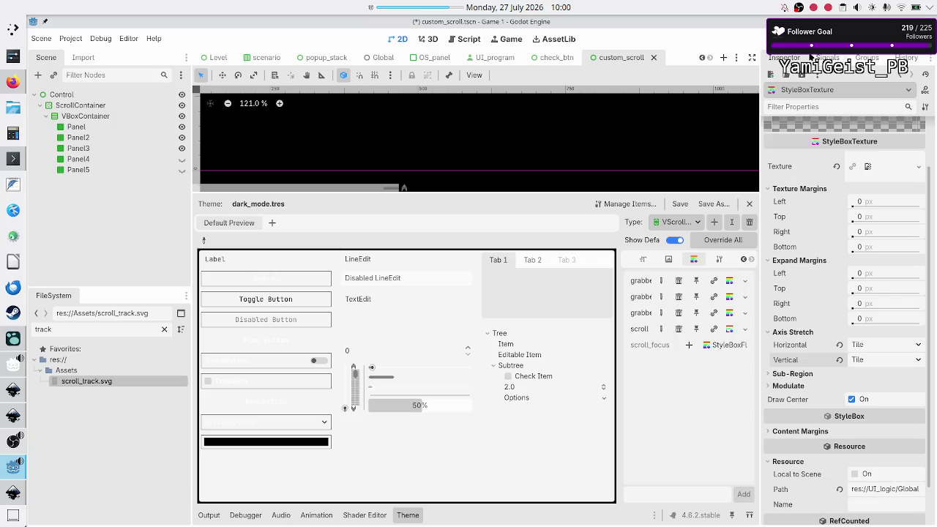
pyautogui.press('F5')
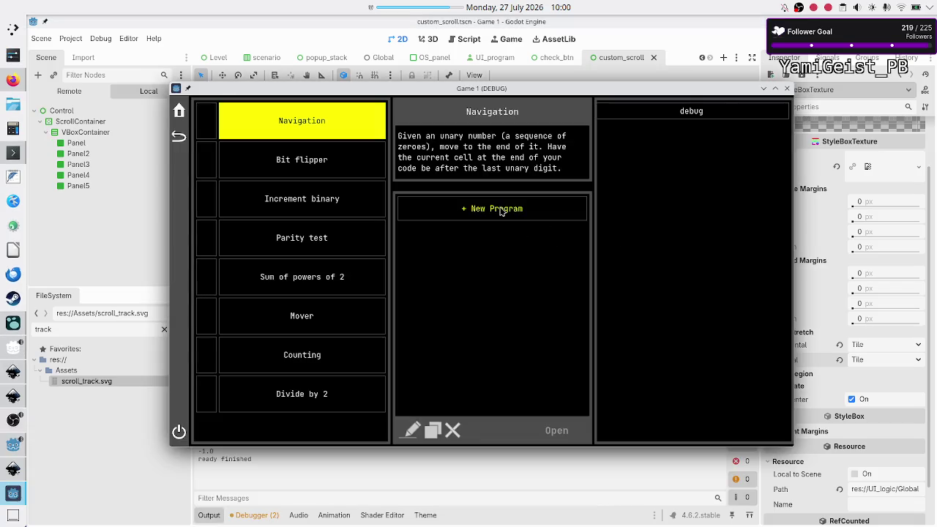
# - Add seven Untitled Programs, drag the tiled scrollbar back to the top, and maximize the game window
pyautogui.click(501, 209)
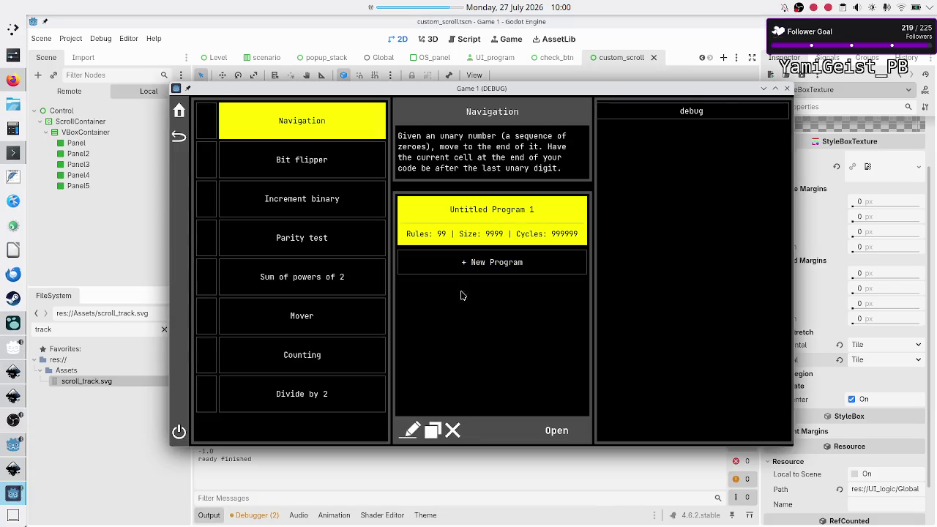
pyautogui.click(482, 271)
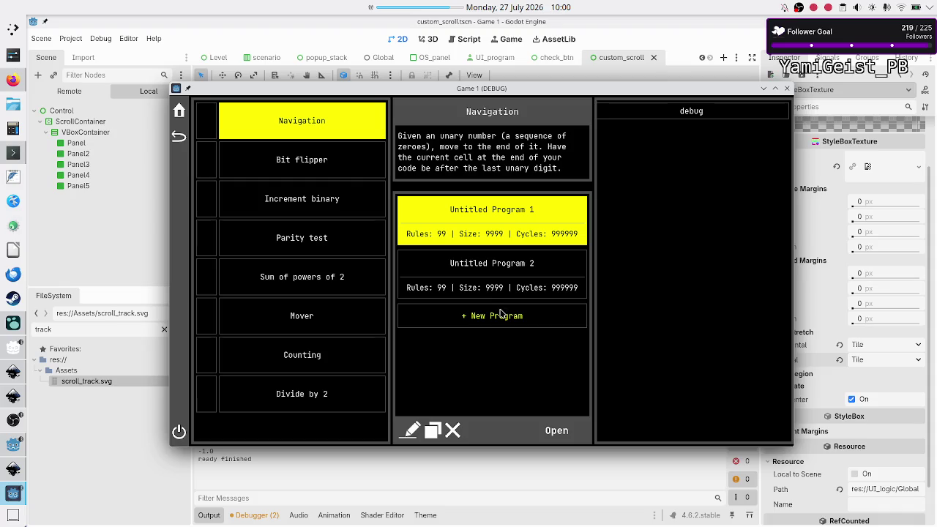
pyautogui.click(502, 315)
pyautogui.click(494, 368)
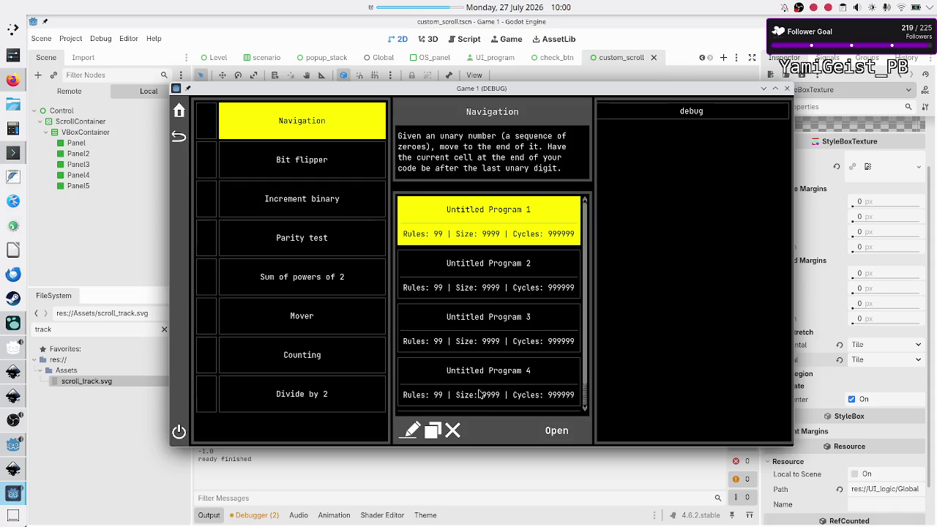
pyautogui.scroll(-1, 498, 377)
pyautogui.click(489, 402)
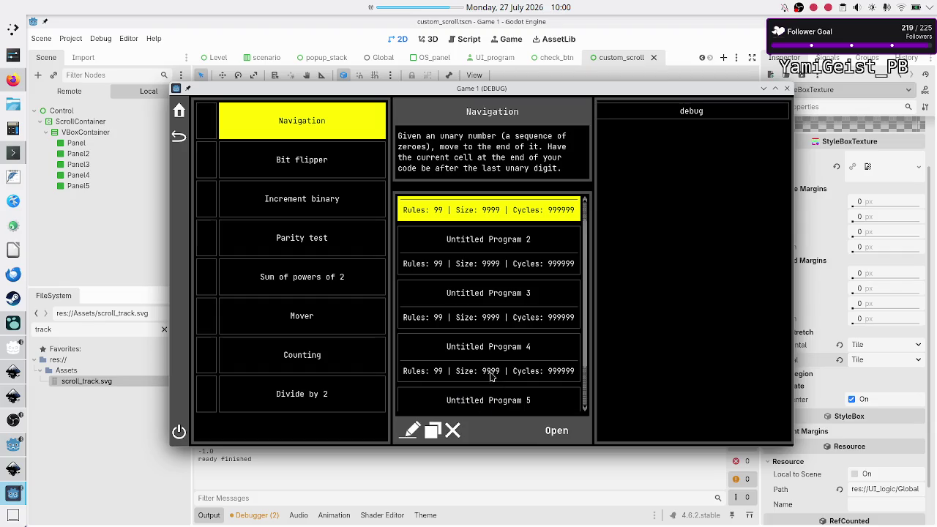
pyautogui.scroll(-2, 492, 370)
pyautogui.click(493, 400)
pyautogui.scroll(-1, 494, 399)
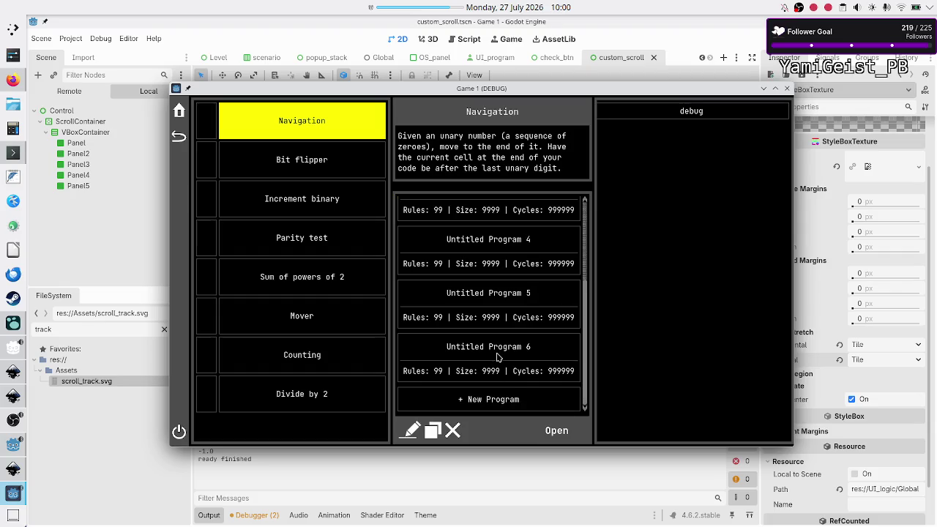
pyautogui.click(495, 400)
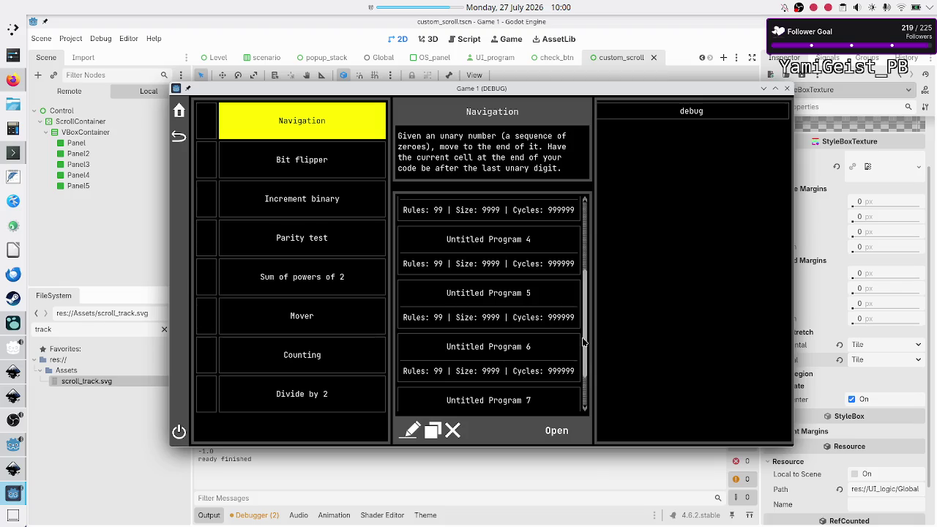
pyautogui.moveTo(585, 342); pyautogui.dragTo(583, 245)
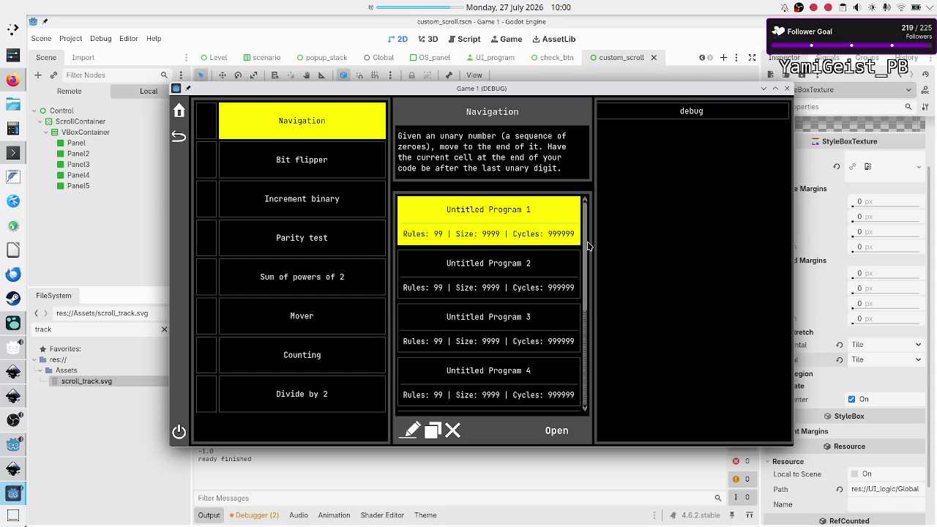
pyautogui.doubleClick(607, 92)
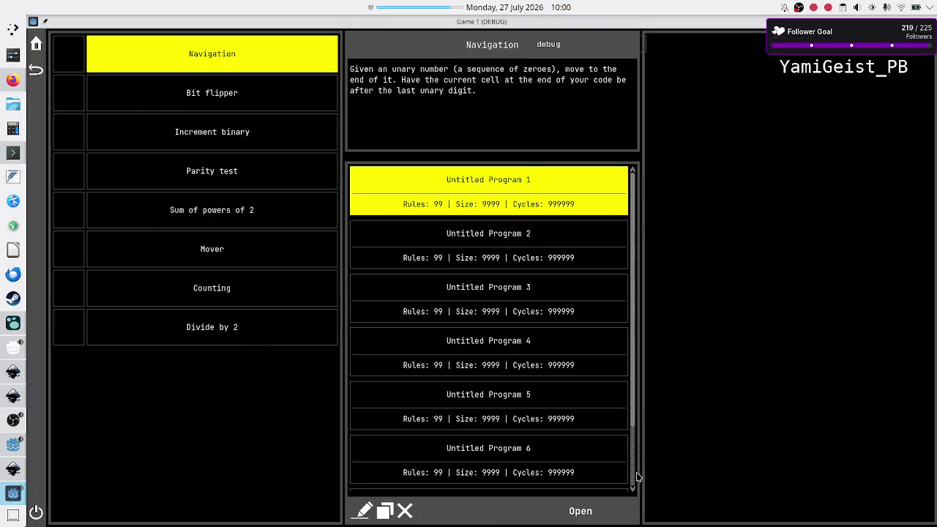
# - Scroll the game's program list to test the tiled scrollbar, drag it to the top, then return to scroll_track.svg in Inkscape
pyautogui.scroll(-3, 634, 410)
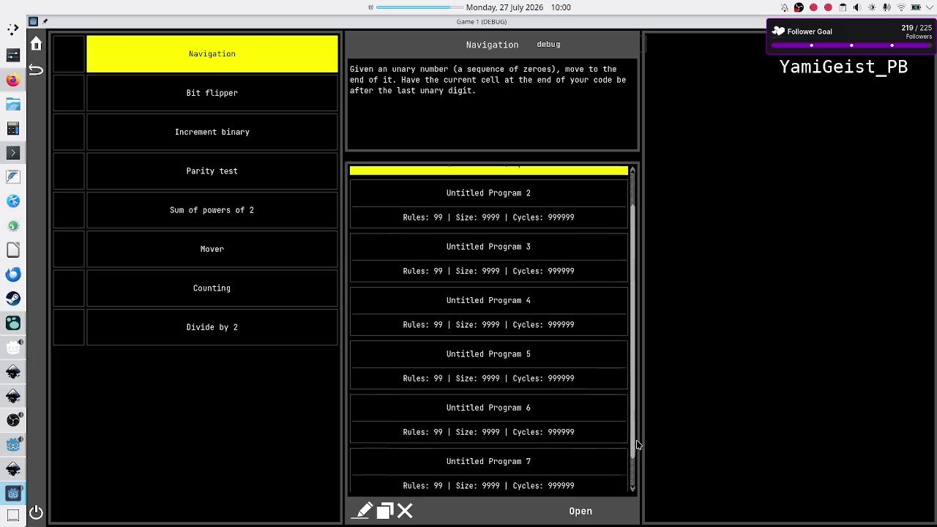
pyautogui.scroll(3, 634, 366)
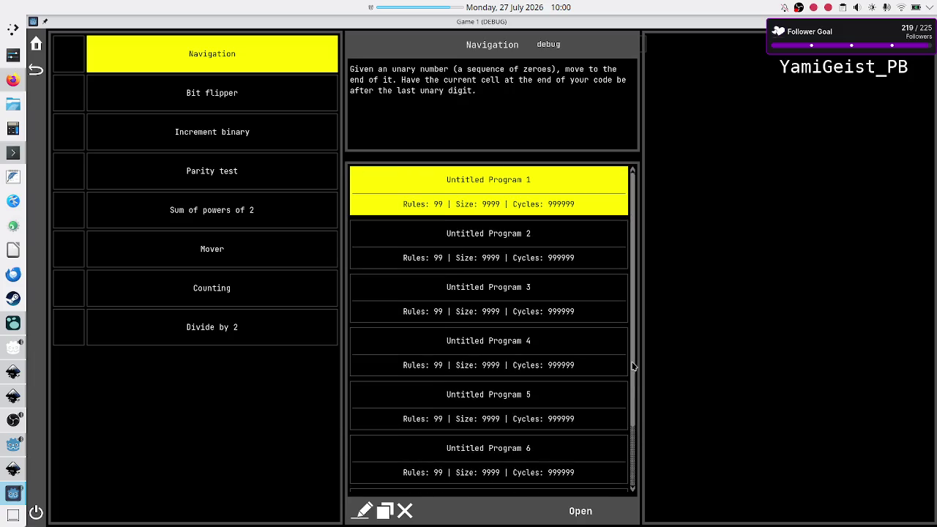
pyautogui.scroll(-3, 634, 366)
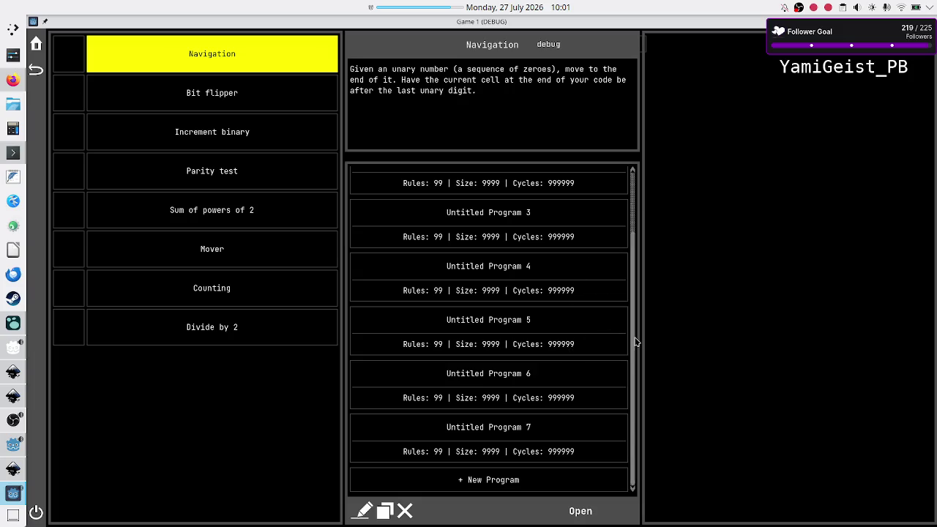
pyautogui.moveTo(632, 342)
pyautogui.mouseDown()
pyautogui.moveTo(630, 260)
pyautogui.moveTo(632, 368)
pyautogui.moveTo(636, 245)
pyautogui.moveTo(638, 372)
pyautogui.moveTo(651, 230)
pyautogui.mouseUp()
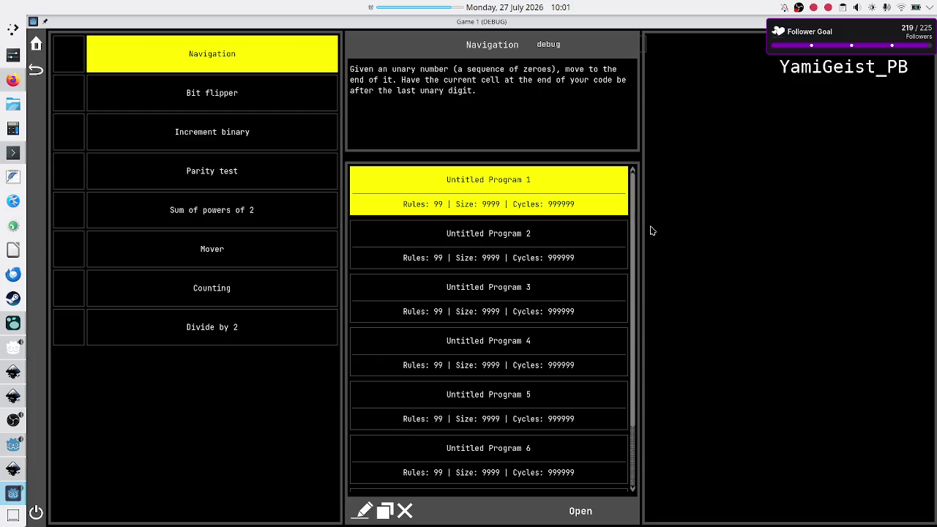
pyautogui.click(14, 469)
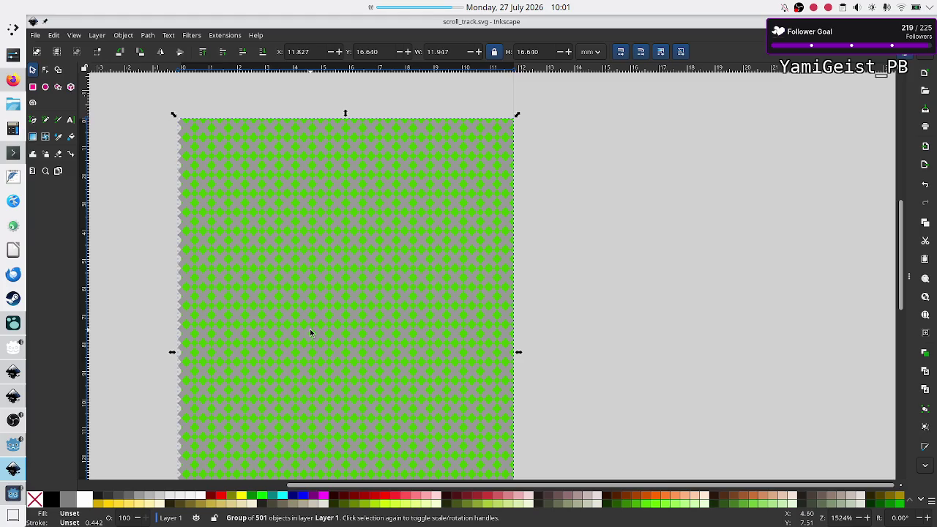
# - Bring the running Game 1 (DEBUG) window back to the front from the Godot taskbar entry
pyautogui.moveTo(7, 454)
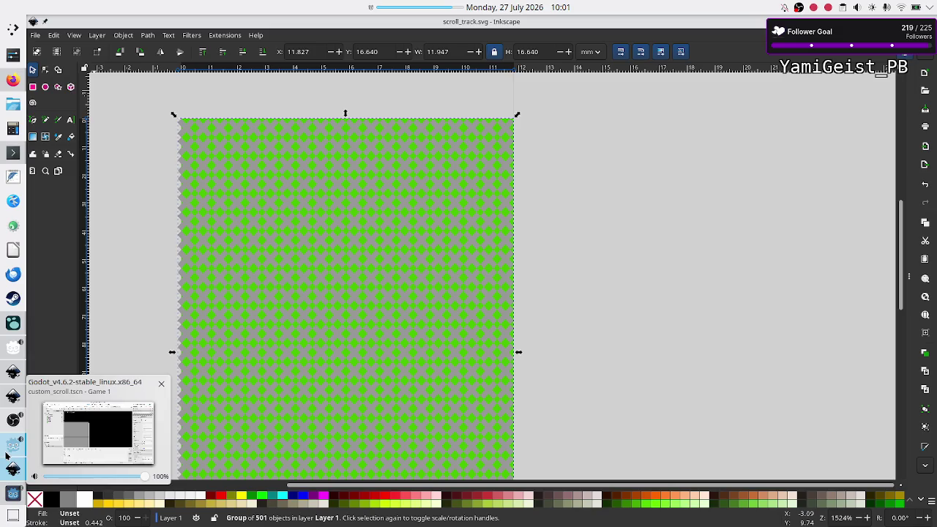
pyautogui.click(12, 494)
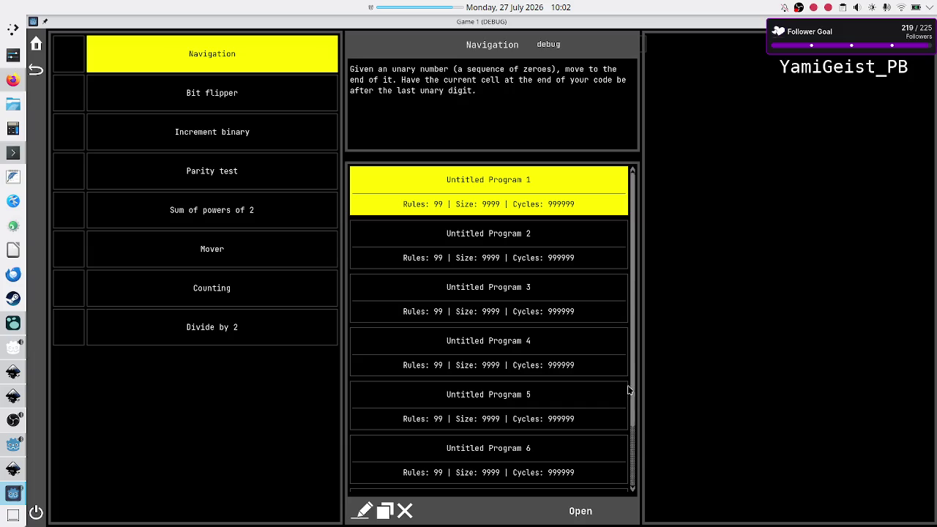
# - Back in Godot, expand the StyleBoxTexture's Modulate settings and hide the output log
pyautogui.scroll(-1, 633, 386)
pyautogui.scroll(1, 627, 334)
pyautogui.moveTo(634, 416)
pyautogui.mouseDown()
pyautogui.moveTo(636, 443)
pyautogui.moveTo(642, 393)
pyautogui.mouseUp()
pyautogui.click(9, 454)
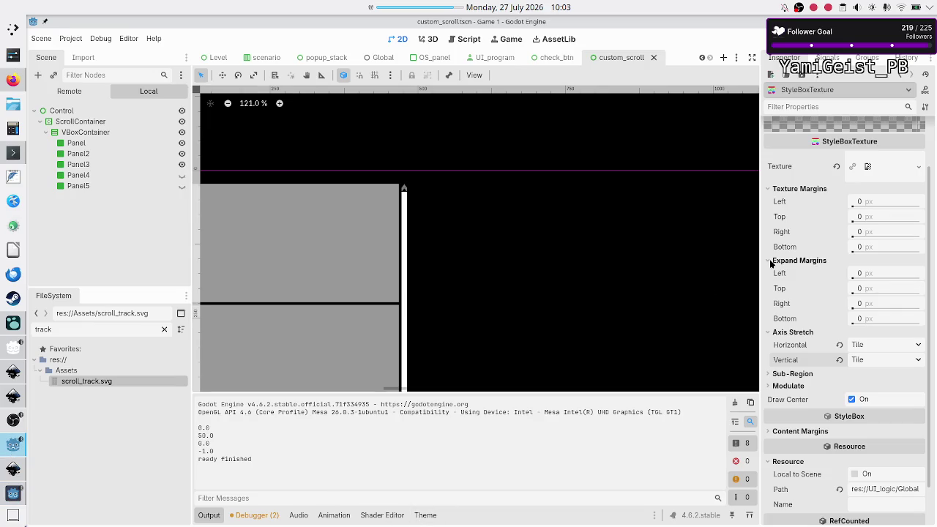
pyautogui.scroll(3, 837, 295)
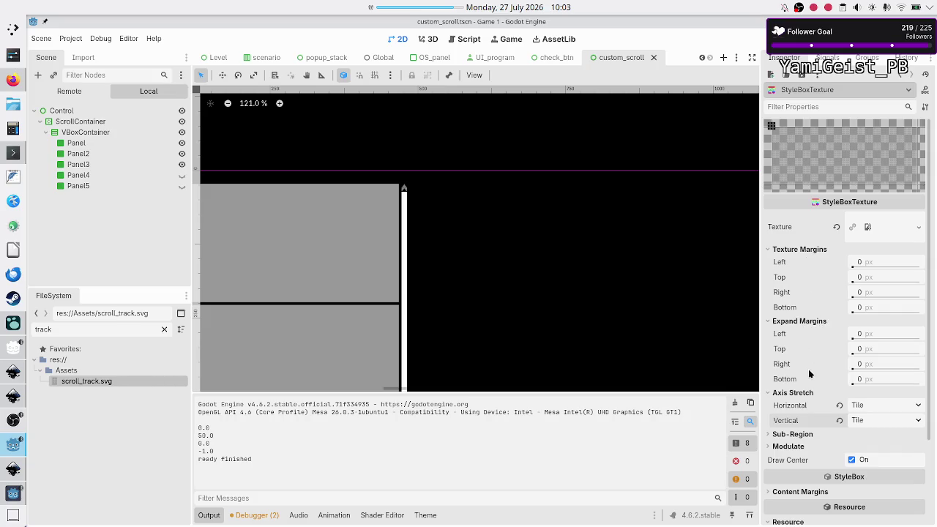
pyautogui.click(804, 446)
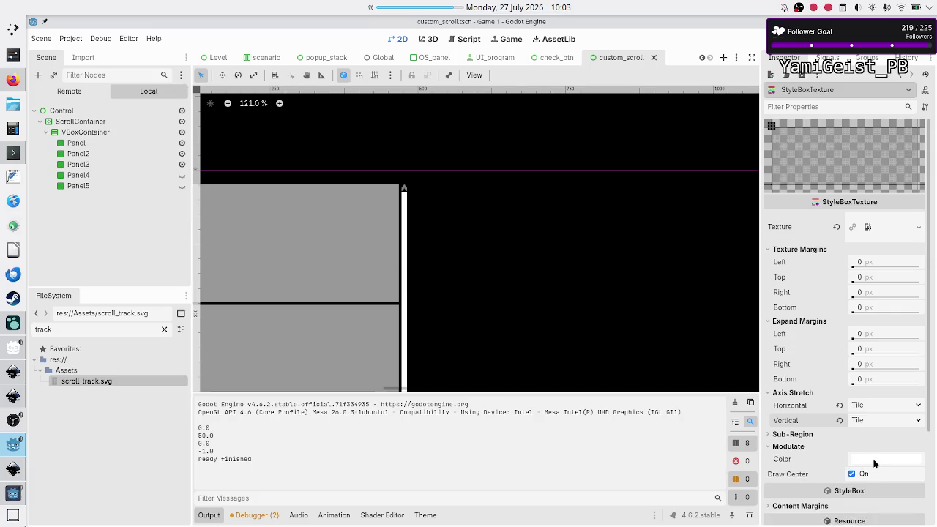
pyautogui.click(875, 463)
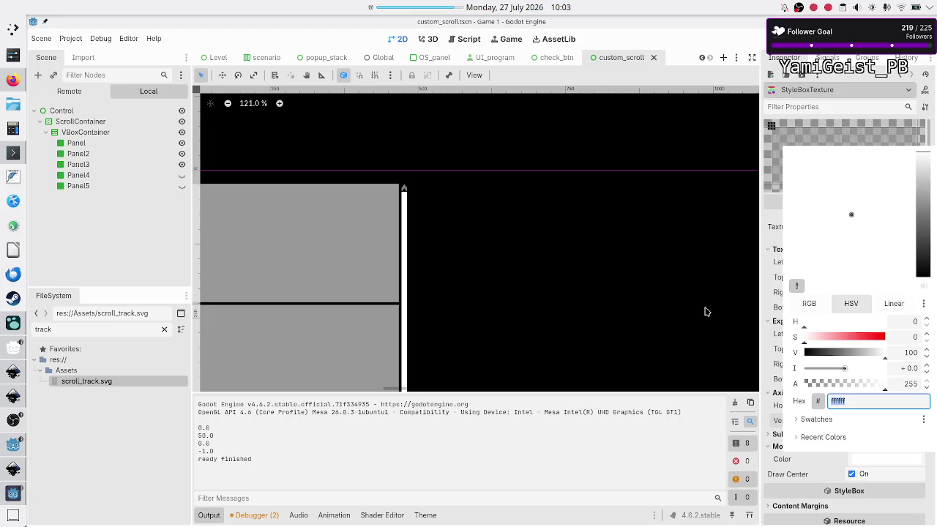
pyautogui.click(218, 521)
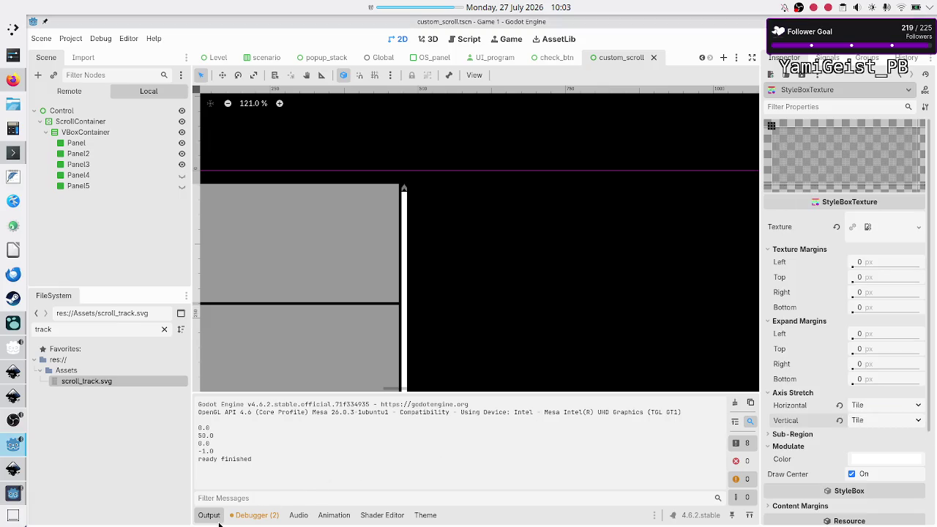
pyautogui.click(213, 516)
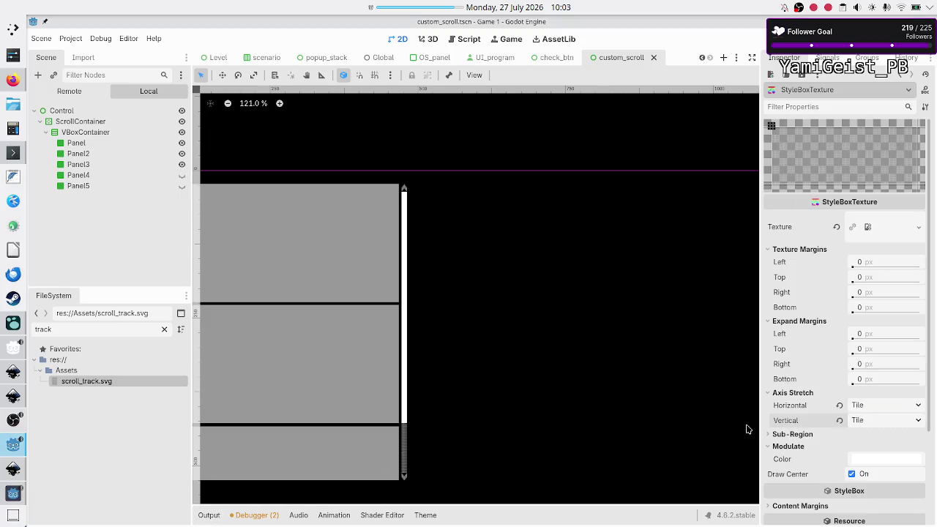
# - Set the StyleBoxTexture's modulate colour to dark grey 4b4b4b
pyautogui.click(867, 460)
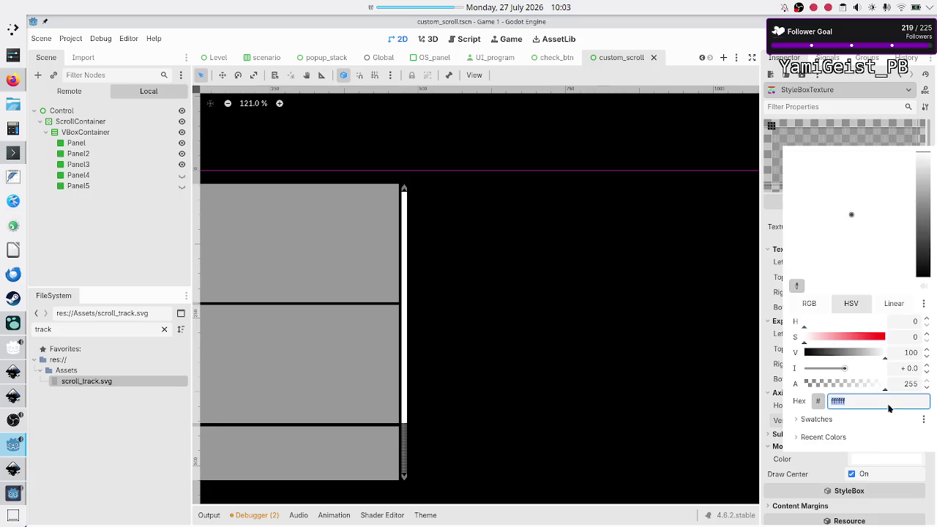
pyautogui.click(925, 262)
pyautogui.moveTo(925, 262)
pyautogui.mouseDown()
pyautogui.moveTo(927, 300)
pyautogui.moveTo(924, 241)
pyautogui.mouseUp()
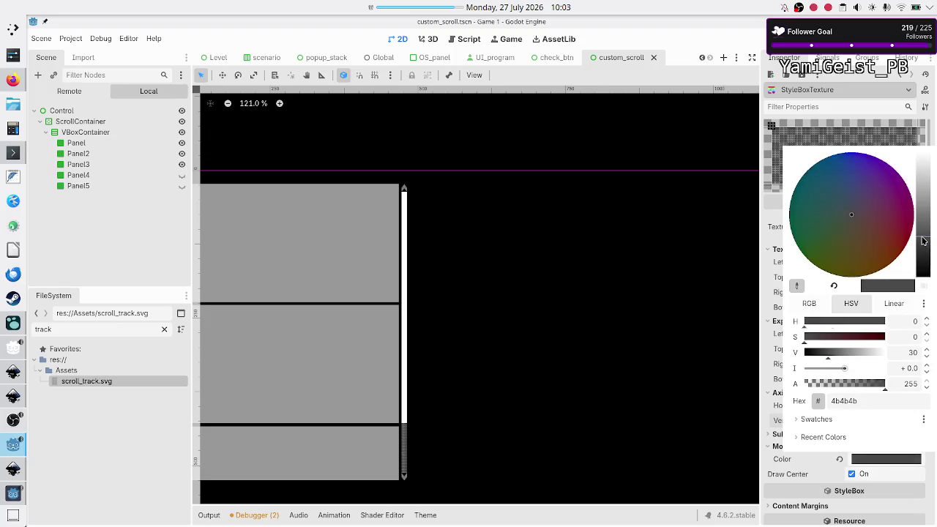
pyautogui.click(879, 407)
pyautogui.press('Return')
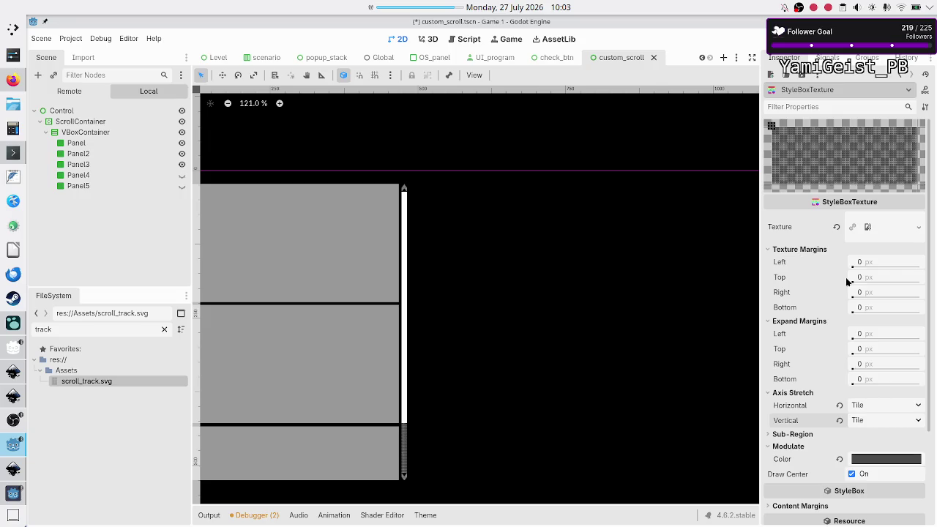
# - Bring up the dark_mode.tres theme editor
pyautogui.click(803, 75)
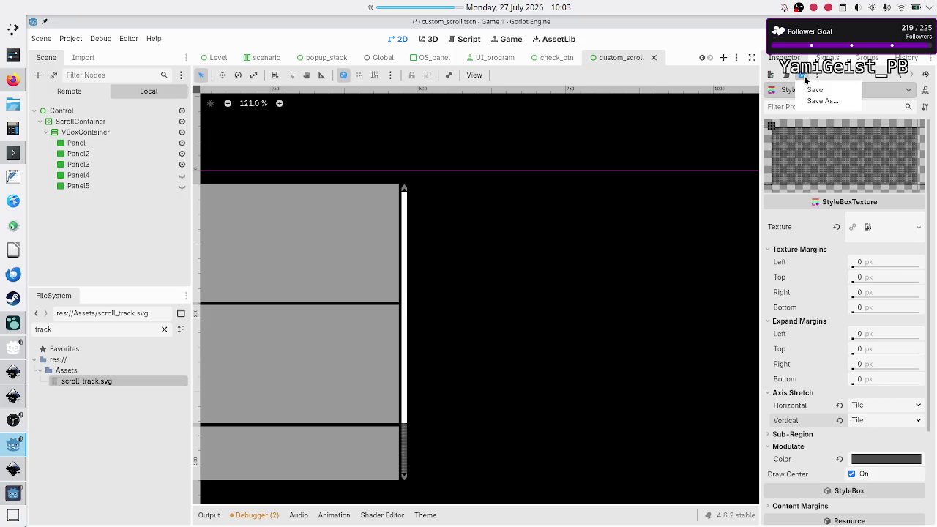
pyautogui.click(810, 91)
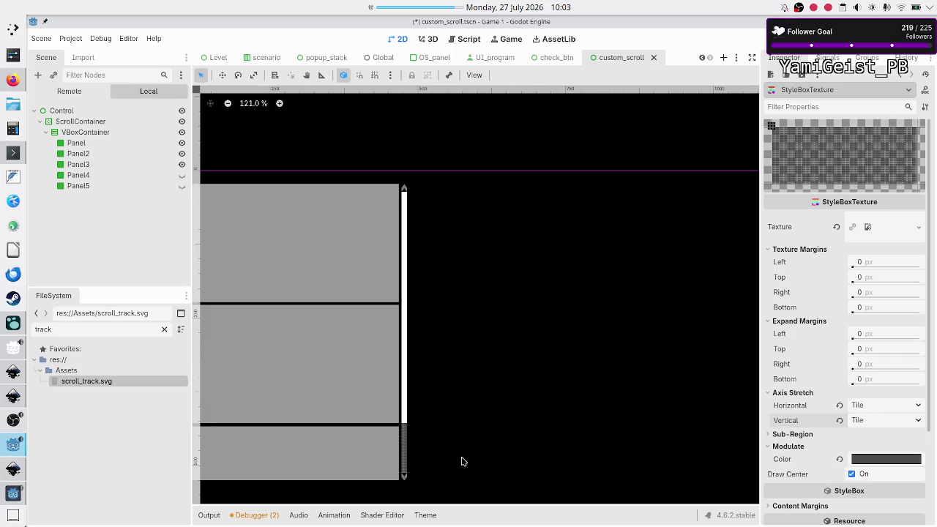
pyautogui.click(426, 514)
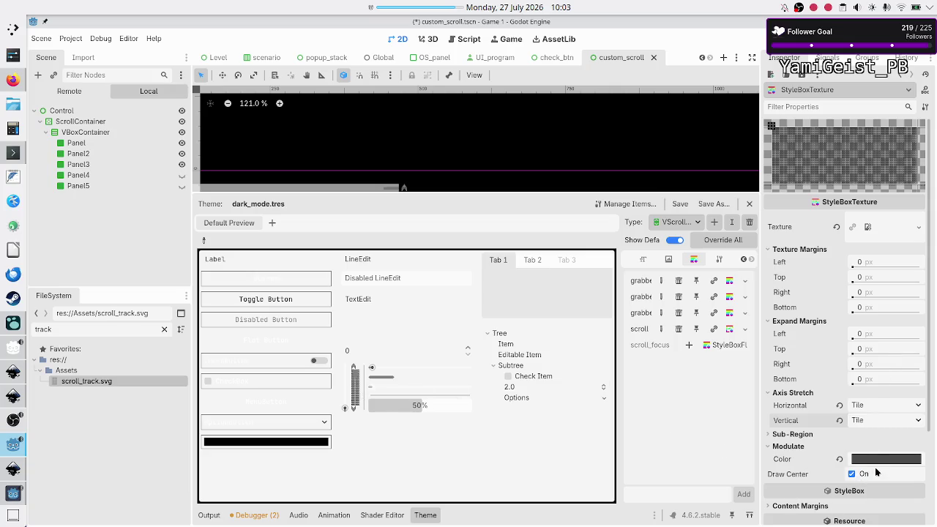
# - Try a near-white and then a black modulate colour, checking the running game
pyautogui.click(911, 460)
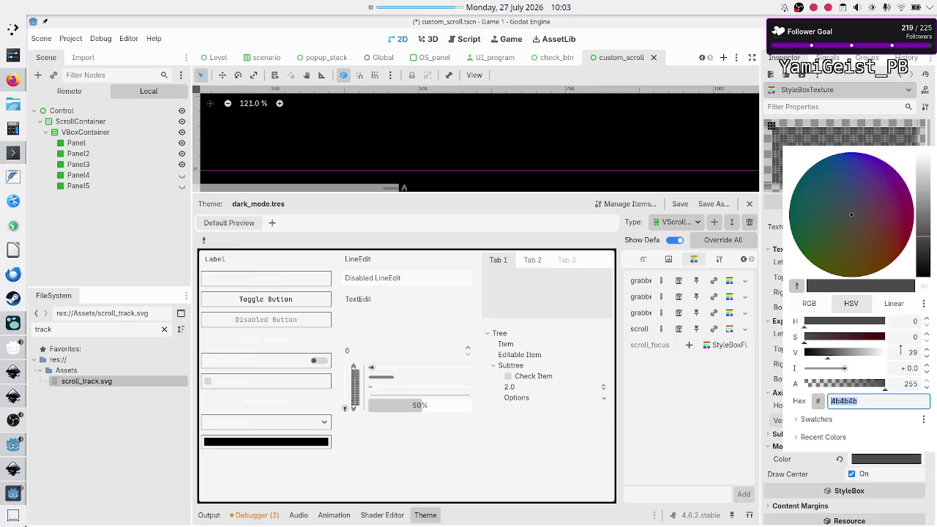
pyautogui.moveTo(927, 252); pyautogui.dragTo(926, 162)
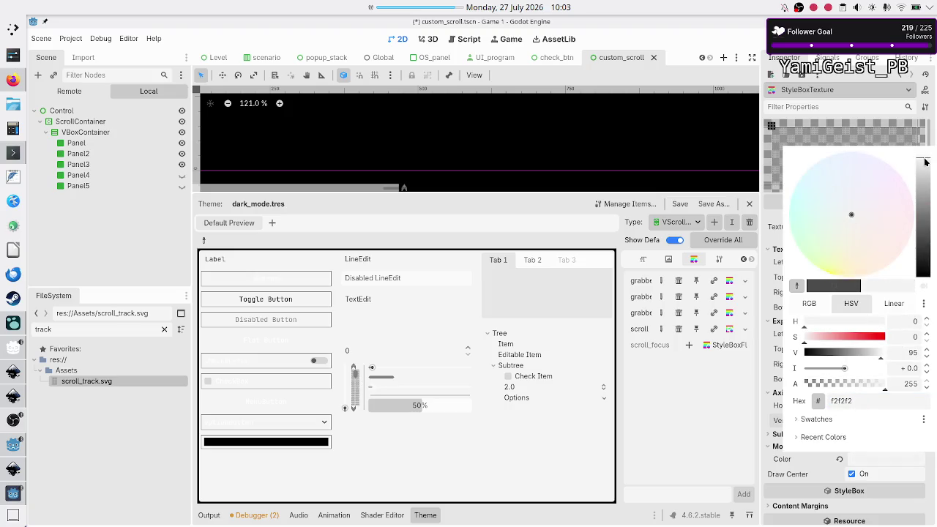
pyautogui.moveTo(925, 162); pyautogui.dragTo(925, 164)
pyautogui.moveTo(924, 164); pyautogui.dragTo(926, 285)
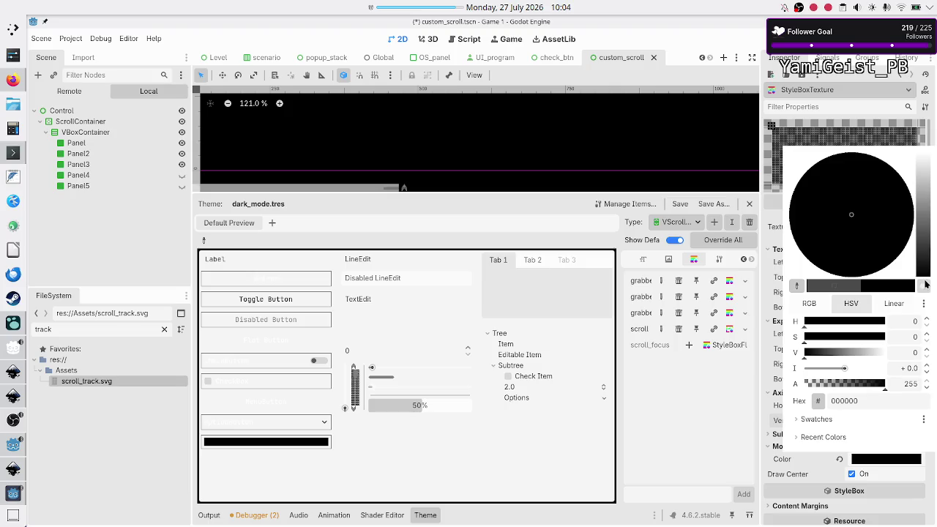
pyautogui.click(880, 402)
pyautogui.press('Escape')
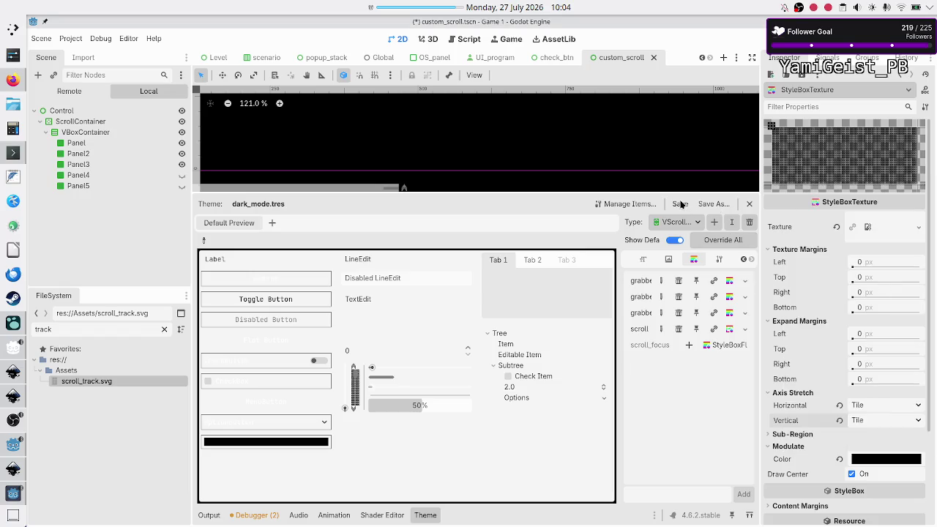
pyautogui.click(5, 501)
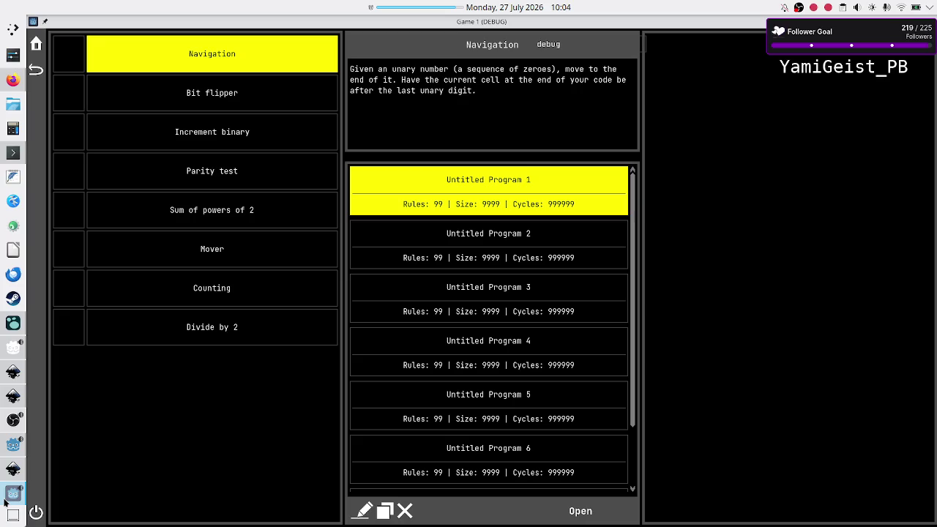
pyautogui.click(5, 501)
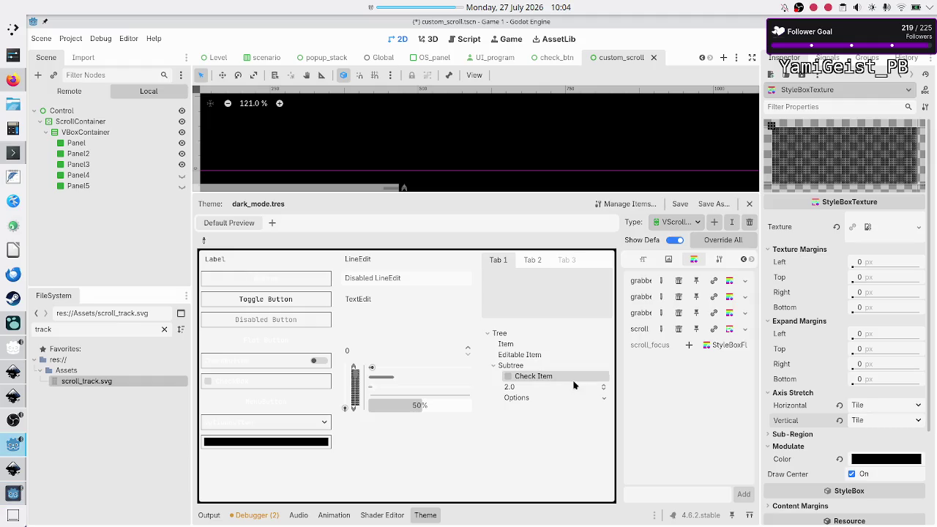
# - Set the modulate colour to dark grey 404040 and preview it in the game
pyautogui.click(877, 464)
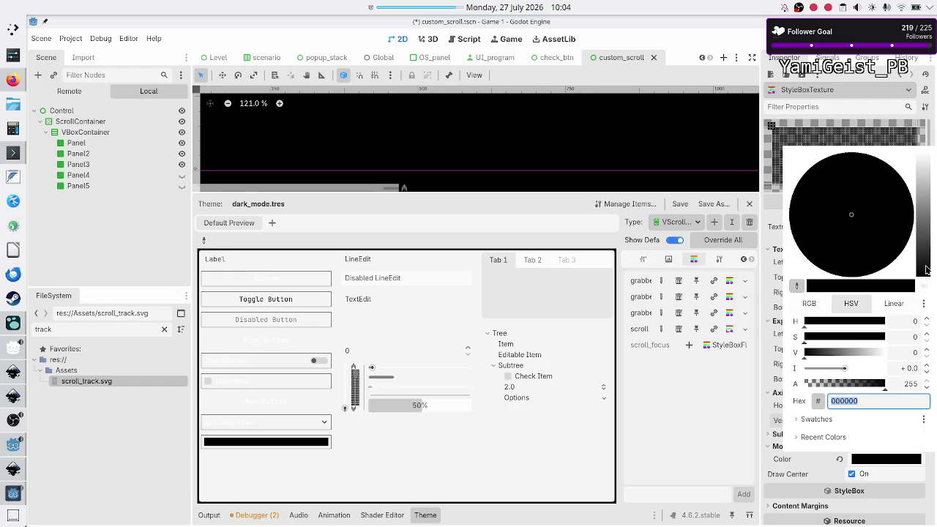
pyautogui.moveTo(927, 271); pyautogui.dragTo(924, 248)
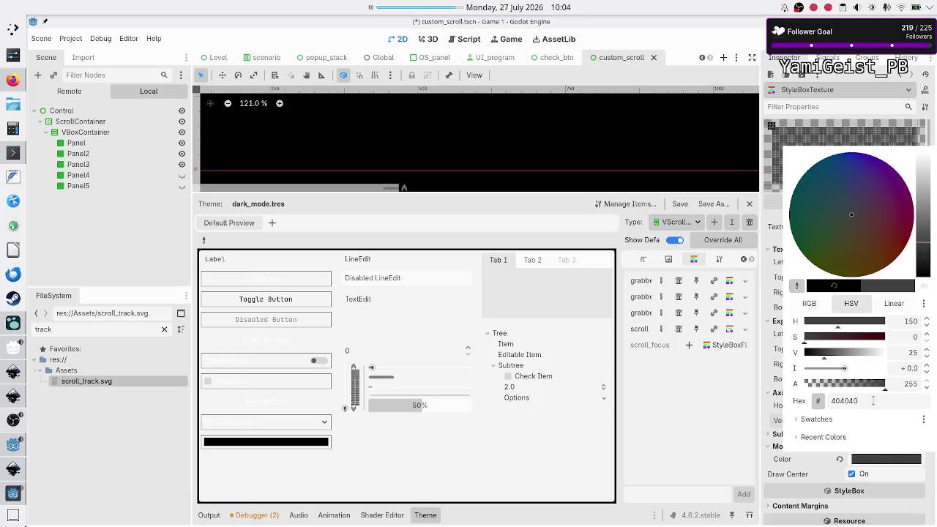
pyautogui.press('F5')
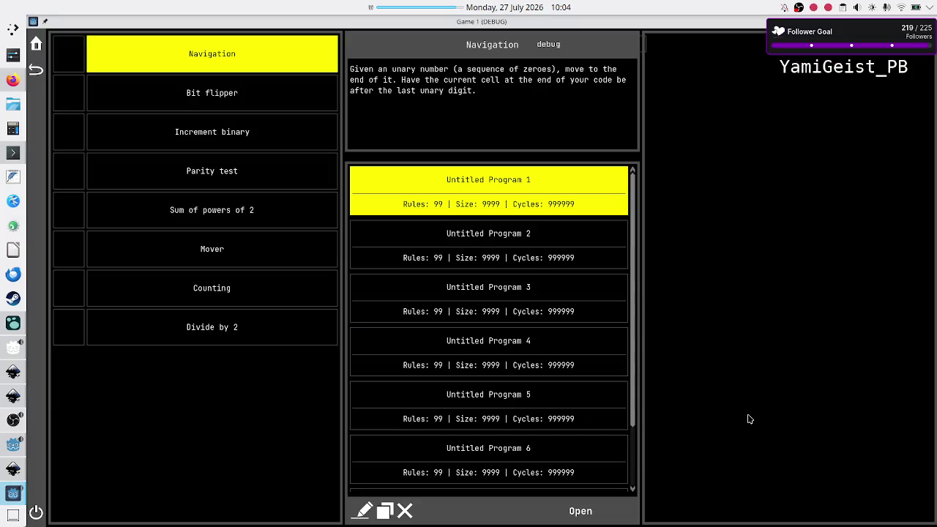
pyautogui.hotkey('alt', 'F4')
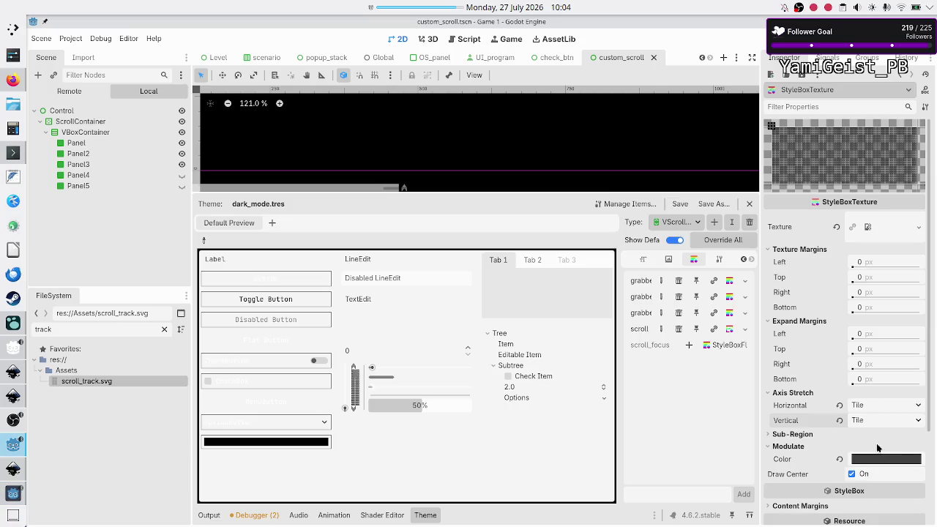
# - Lighten the modulate colour to mid grey 7a7a7a and run the game again
pyautogui.click(884, 458)
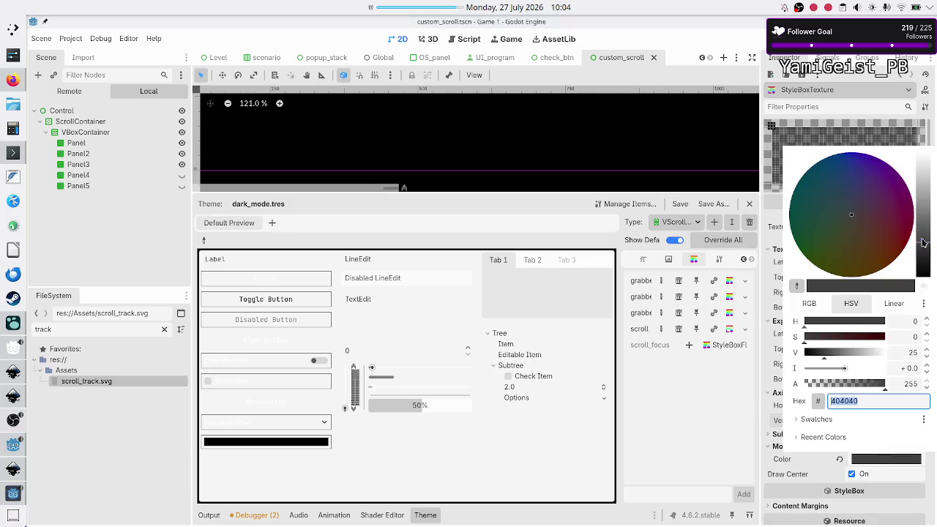
pyautogui.moveTo(924, 243); pyautogui.dragTo(924, 217)
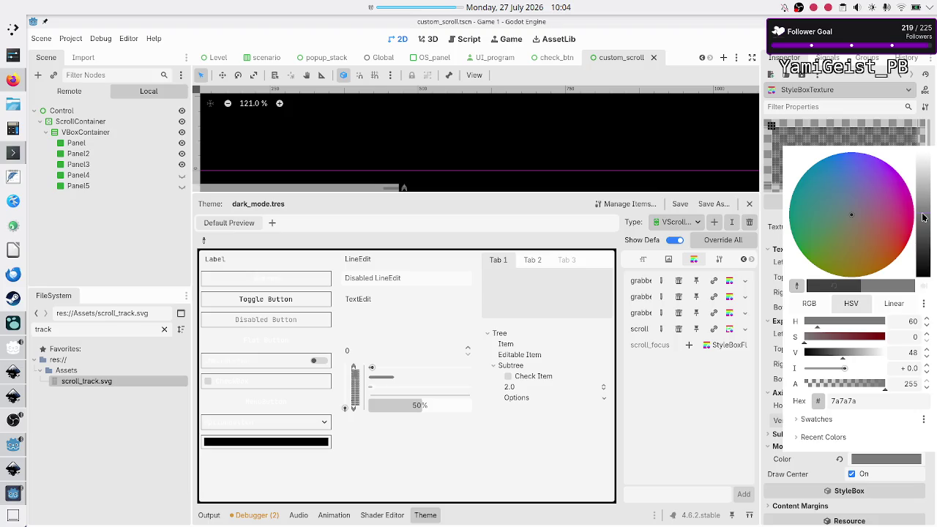
pyautogui.doubleClick(867, 402)
pyautogui.press('Escape')
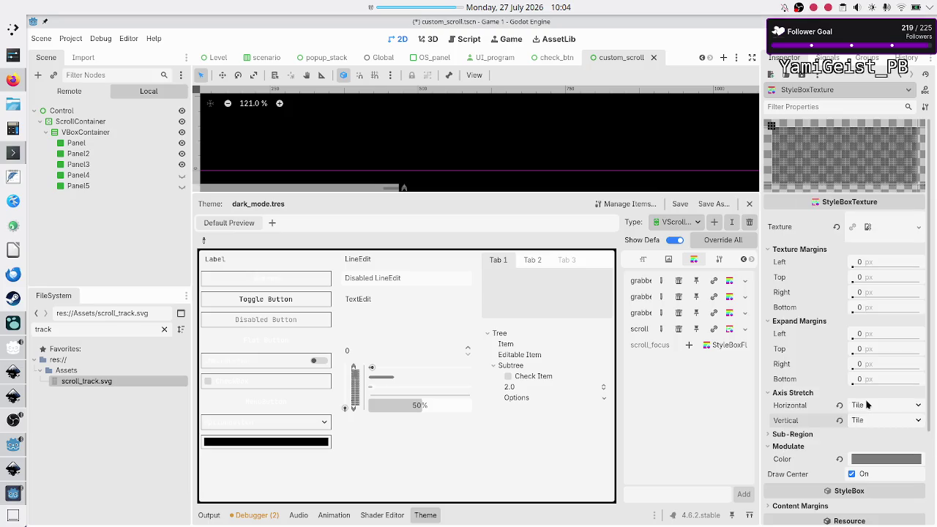
pyautogui.press('F5')
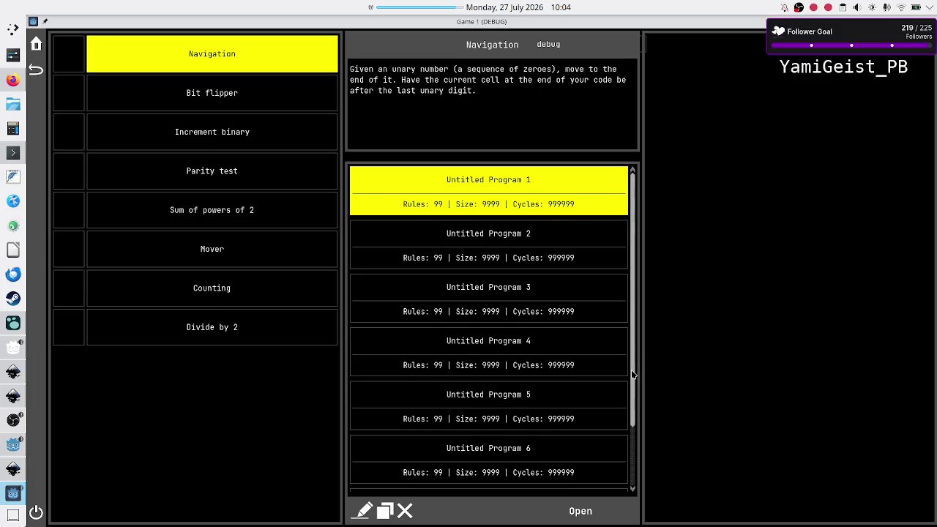
# - Scroll the Navigation program list up and down with the mouse wheel
pyautogui.scroll(-1, 633, 375)
pyautogui.scroll(1, 632, 366)
pyautogui.scroll(-5, 634, 308)
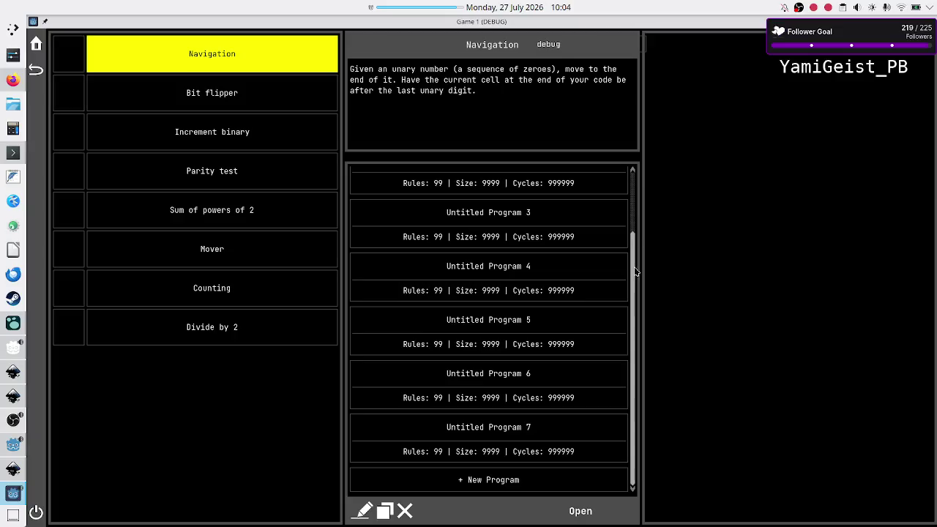
pyautogui.scroll(5, 634, 278)
pyautogui.scroll(-5, 630, 301)
pyautogui.scroll(5, 629, 301)
pyautogui.scroll(-5, 630, 285)
pyautogui.scroll(5, 631, 278)
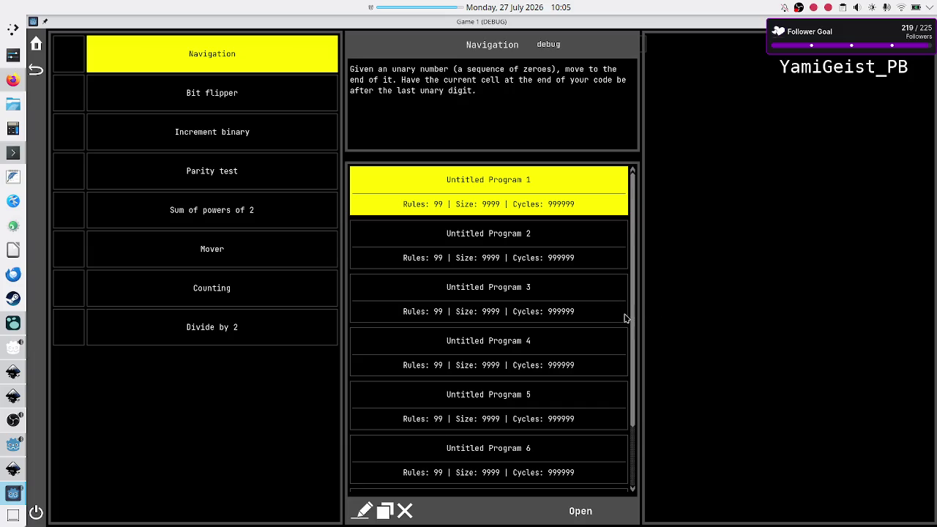
# - Scroll the list again and drag its scrollbar down and up, then switch to Logseq
pyautogui.scroll(-1, 633, 322)
pyautogui.scroll(-2, 637, 308)
pyautogui.scroll(2, 637, 300)
pyautogui.scroll(-2, 640, 291)
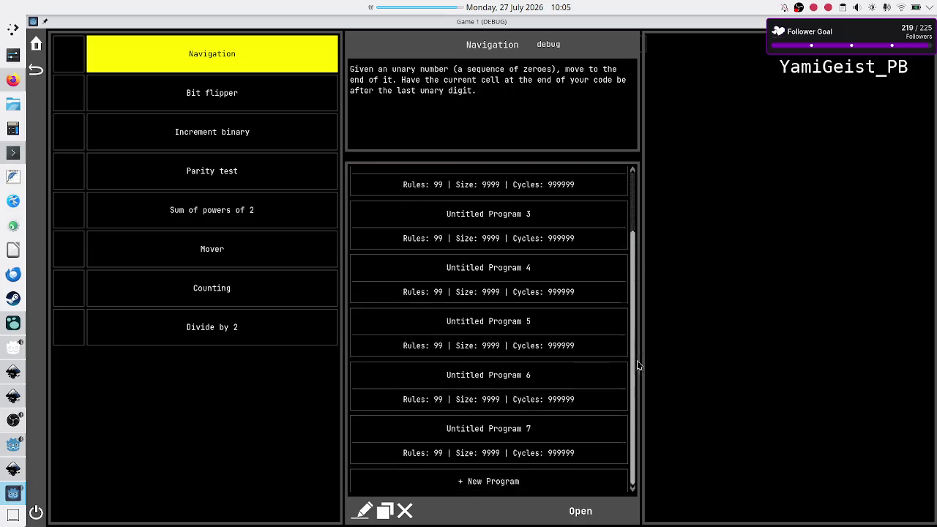
pyautogui.scroll(2, 640, 293)
pyautogui.scroll(-2, 633, 352)
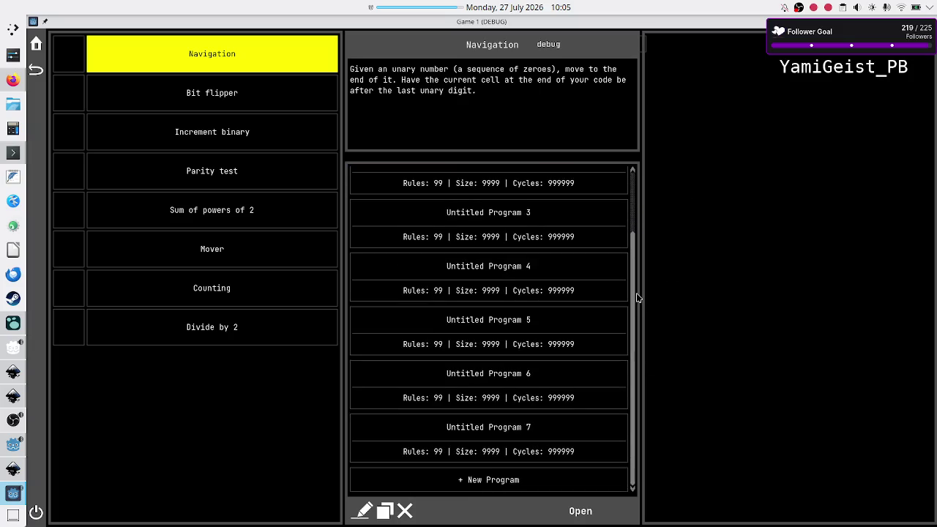
pyautogui.scroll(1, 634, 296)
pyautogui.moveTo(635, 295)
pyautogui.mouseDown()
pyautogui.moveTo(634, 227)
pyautogui.moveTo(636, 331)
pyautogui.mouseUp()
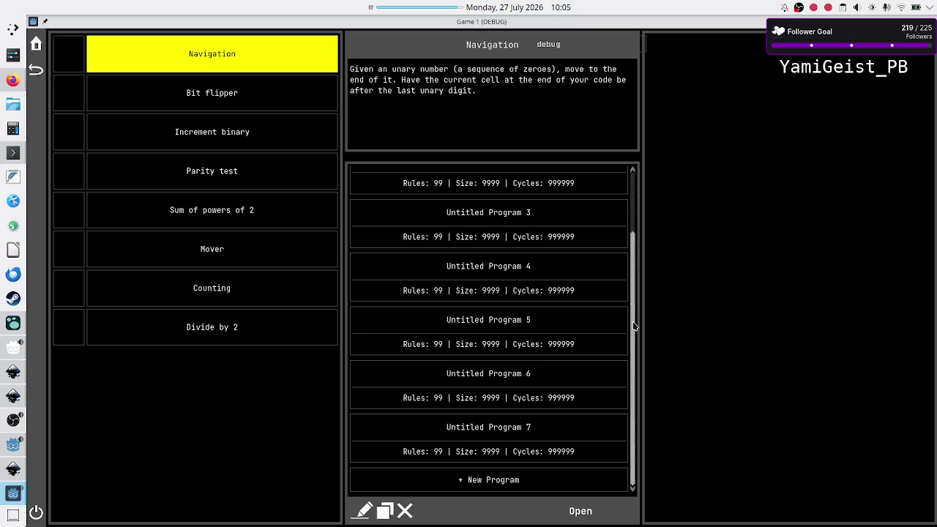
pyautogui.moveTo(635, 326)
pyautogui.mouseDown()
pyautogui.moveTo(638, 242)
pyautogui.moveTo(638, 372)
pyautogui.moveTo(647, 177)
pyautogui.mouseUp()
pyautogui.click(14, 323)
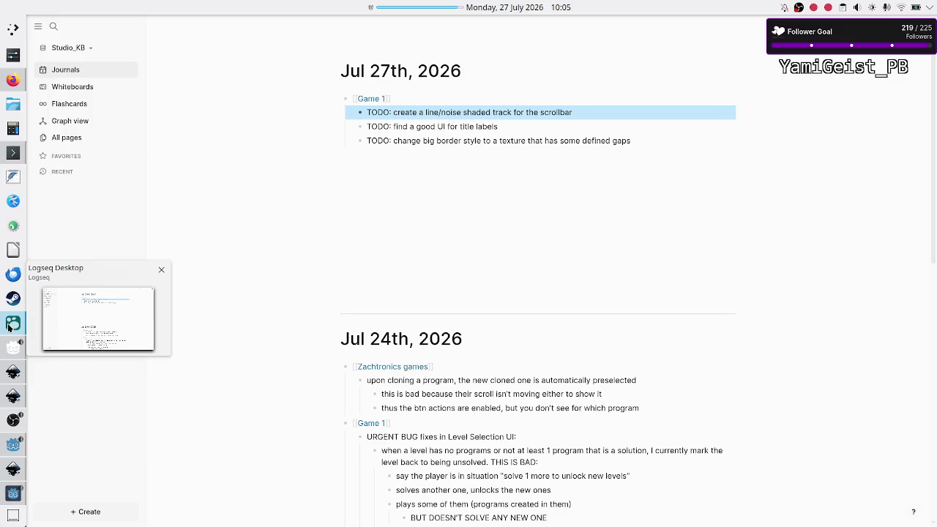
# - Mark the scrollbar-track TODO in the journal as DONE
pyautogui.click(384, 112)
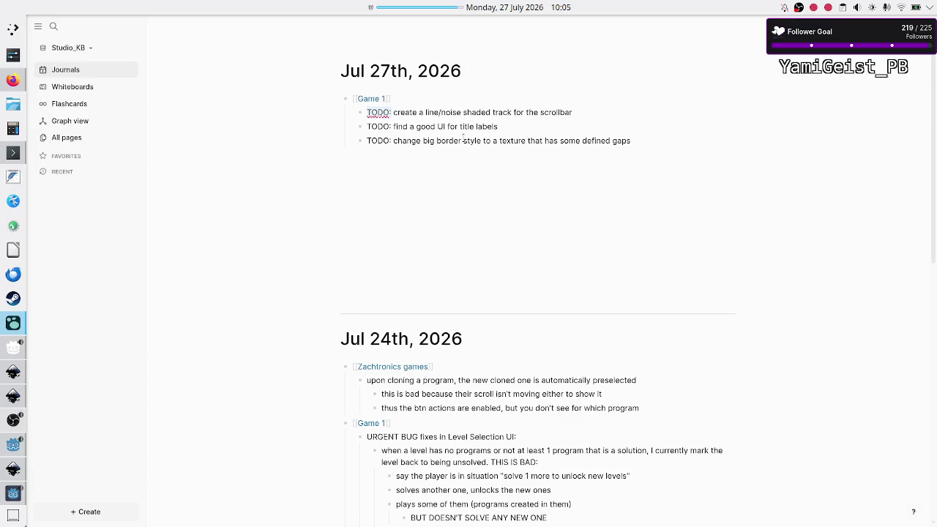
pyautogui.press('Delete')
pyautogui.press('Delete')
pyautogui.press('Delete')
pyautogui.write('DONE')
pyautogui.press('Down')
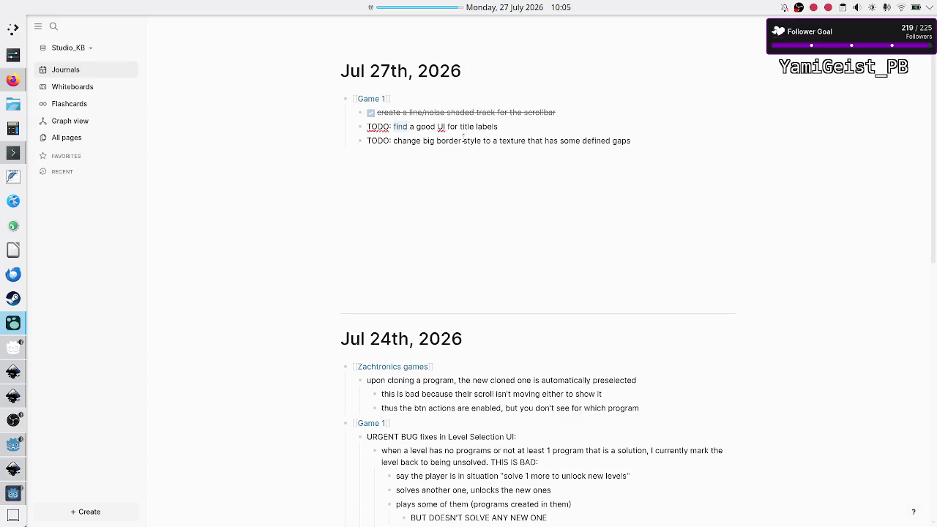
# - Reword the next TODO from 'find' to 'create a good UI for title labels'
pyautogui.press('BackSpace')
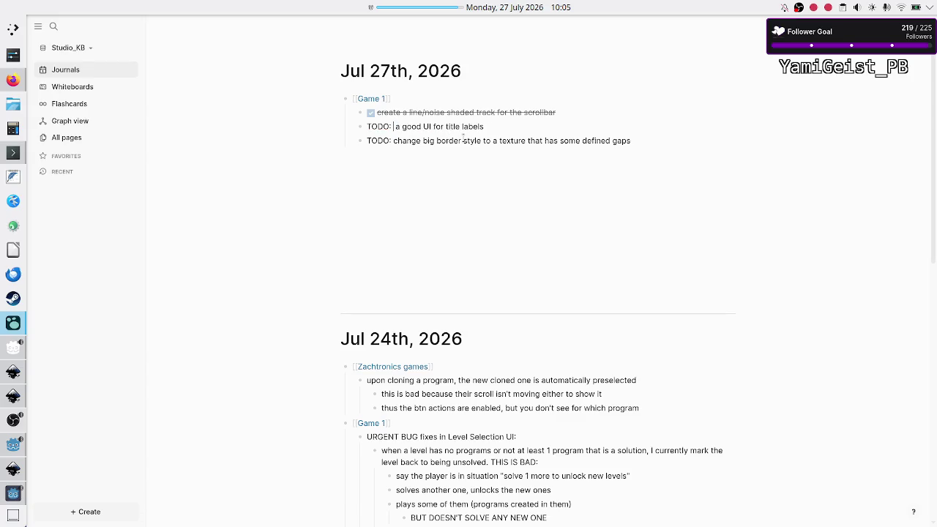
pyautogui.write('i')
pyautogui.write('create')
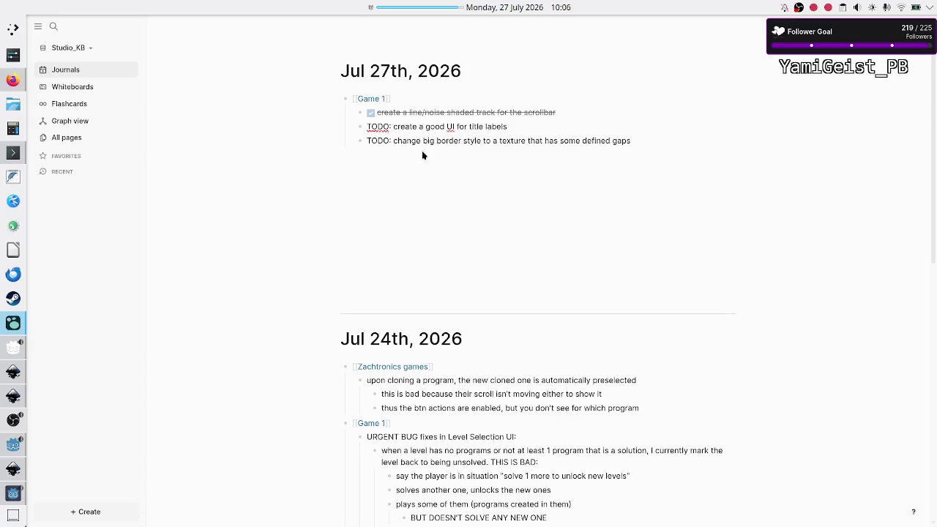
pyautogui.click(14, 79)
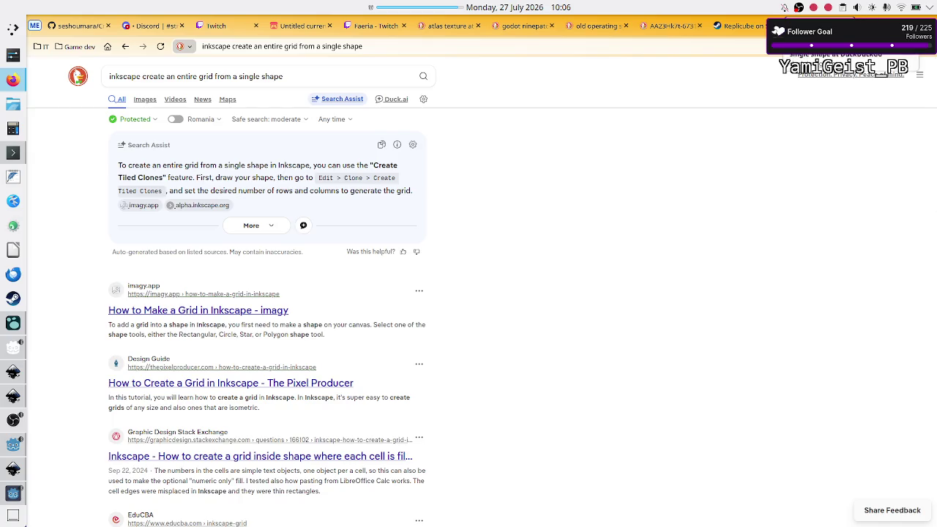
# - Close the Inkscape grid search tab and watch the Replicube trailer full screen
pyautogui.hotkey('ctrl', 'w')
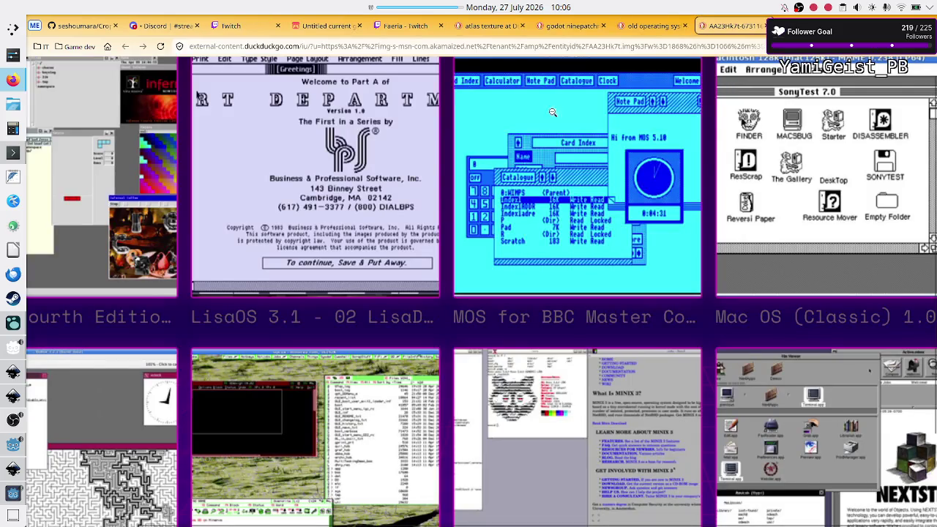
pyautogui.hotkey('ctrl', 'Tab')
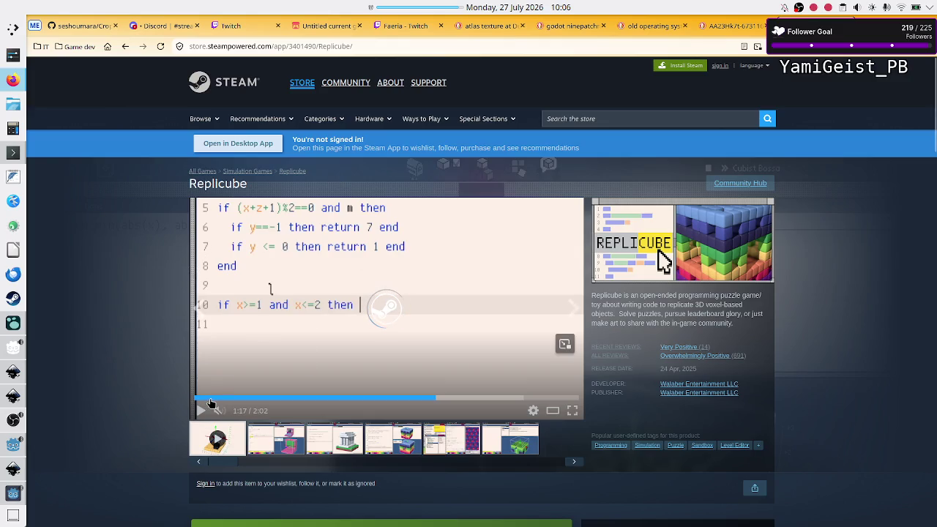
pyautogui.click(572, 410)
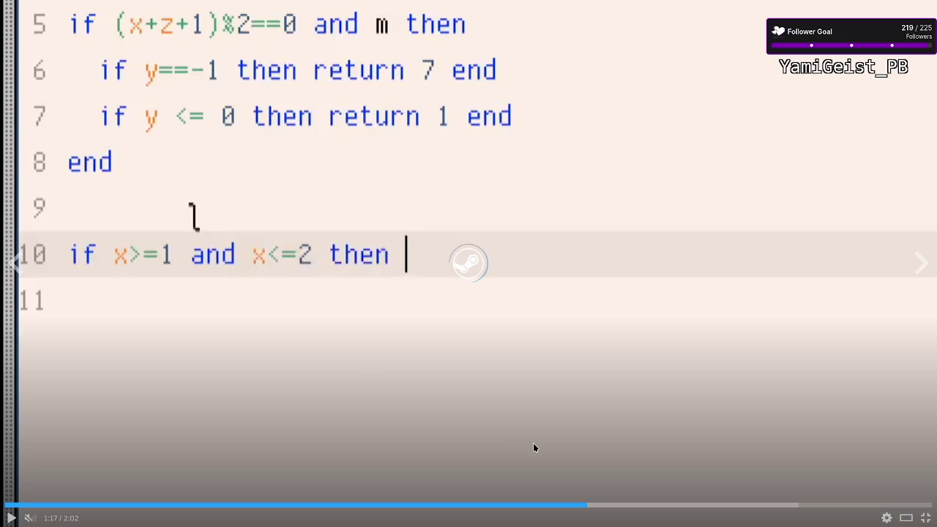
pyautogui.click(927, 518)
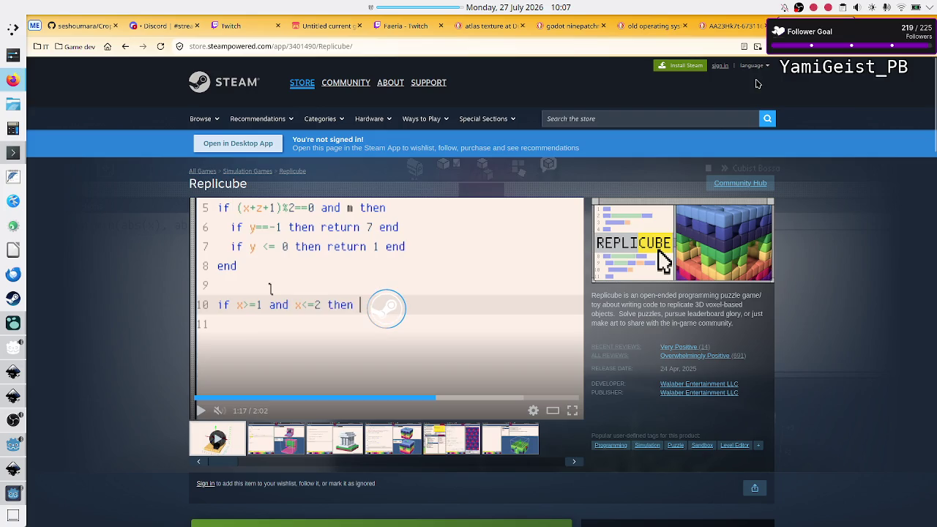
# - View the old operating-system screenshots tab, then return to the Godot editor
pyautogui.click(747, 26)
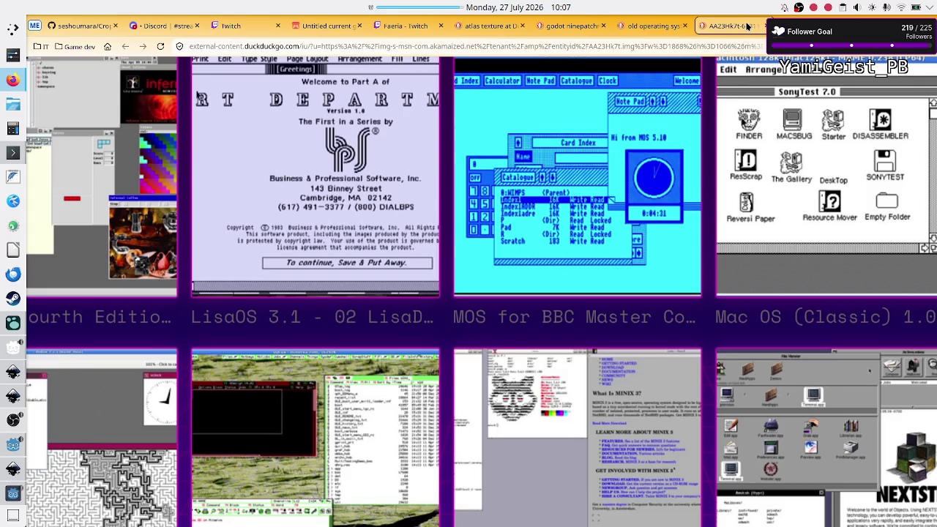
pyautogui.scroll(1, 716, 106)
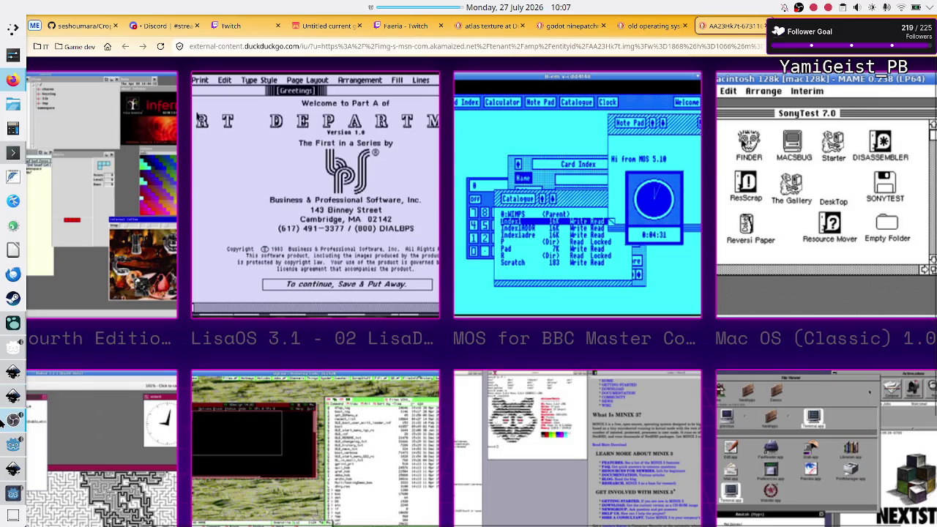
pyautogui.moveTo(5, 445)
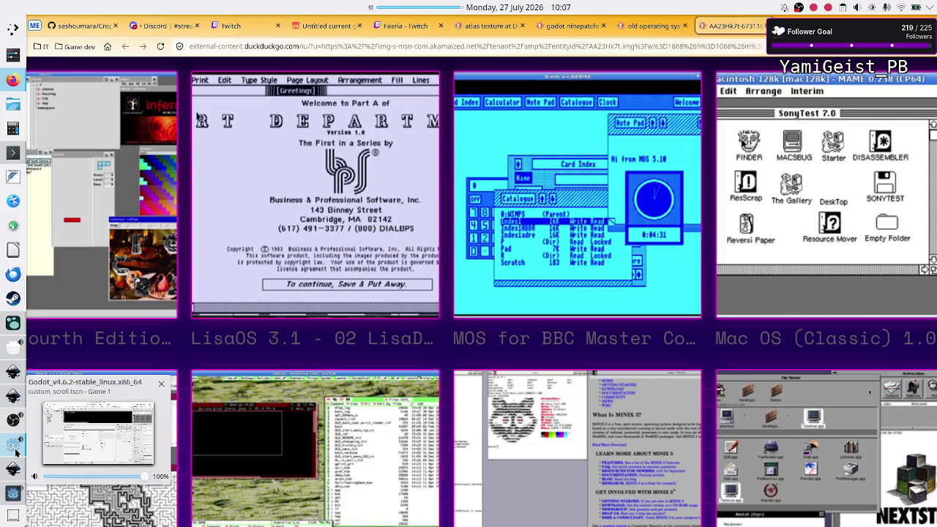
pyautogui.click(17, 453)
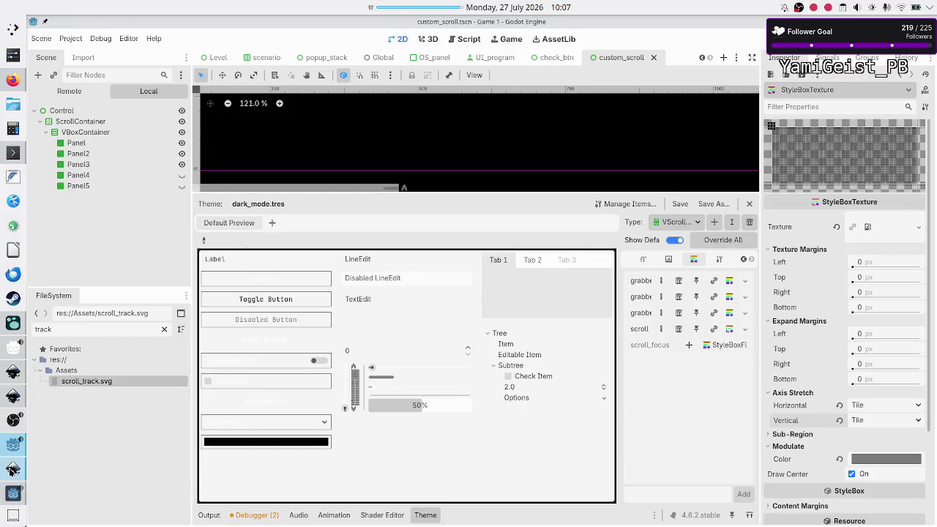
# - Look over scroll_track.svg in Inkscape and the running Game 1 window, then return to Godot
pyautogui.click(11, 470)
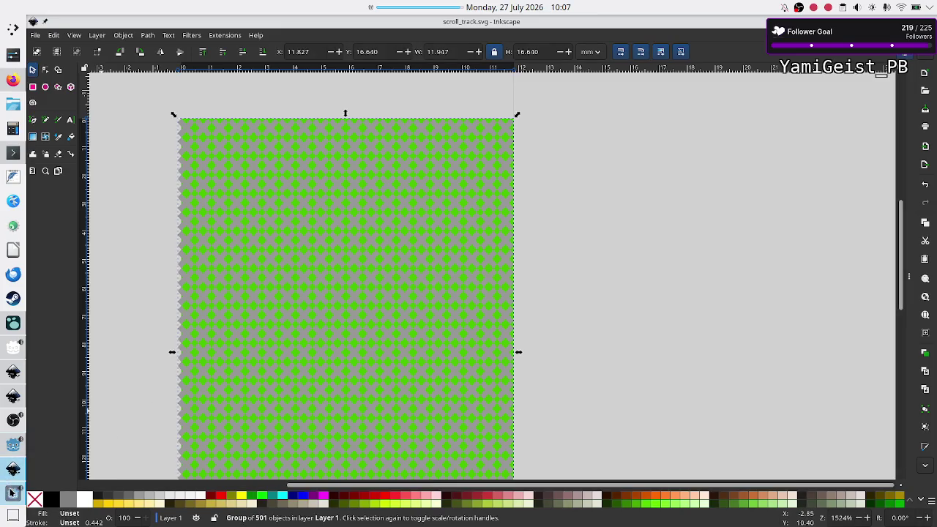
pyautogui.moveTo(12, 494)
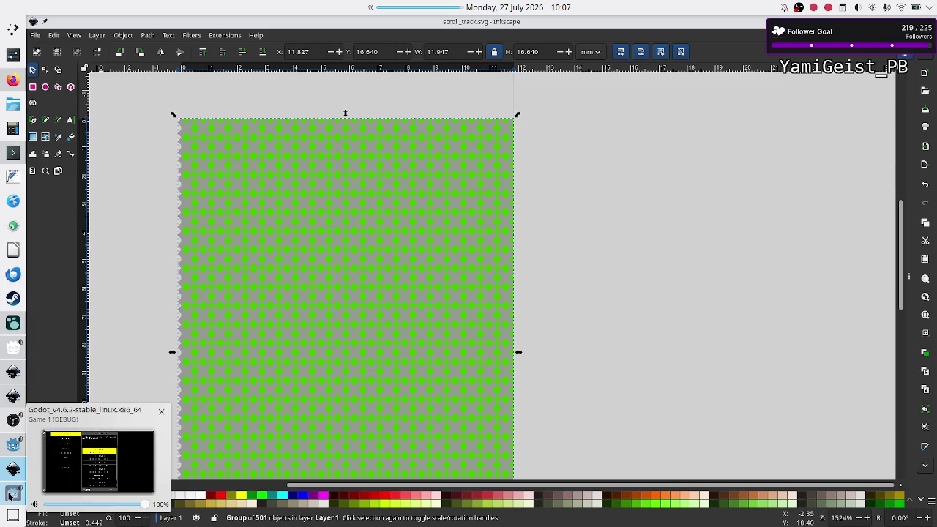
pyautogui.click(12, 494)
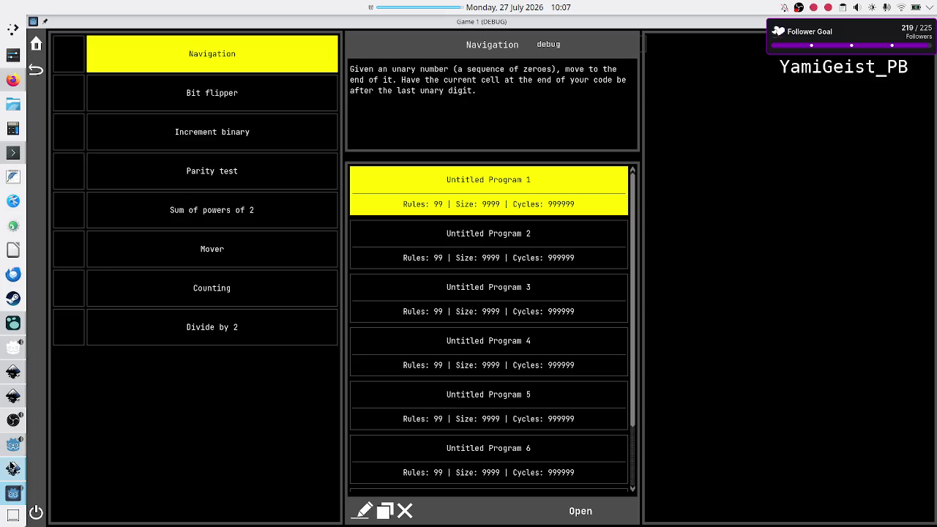
pyautogui.click(10, 452)
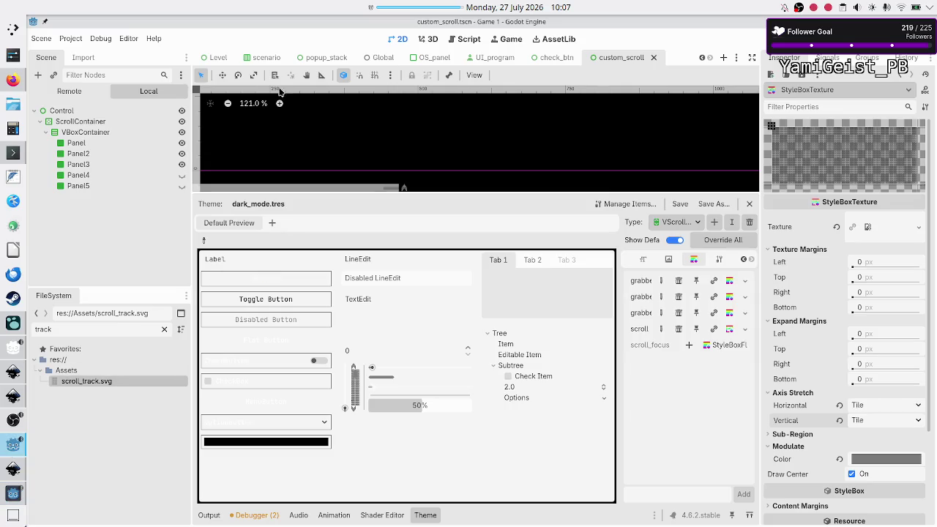
# - Open the Level_selection scene, hide the theme editor, and expand HBoxContainer to select its PanelContainer
pyautogui.click(214, 58)
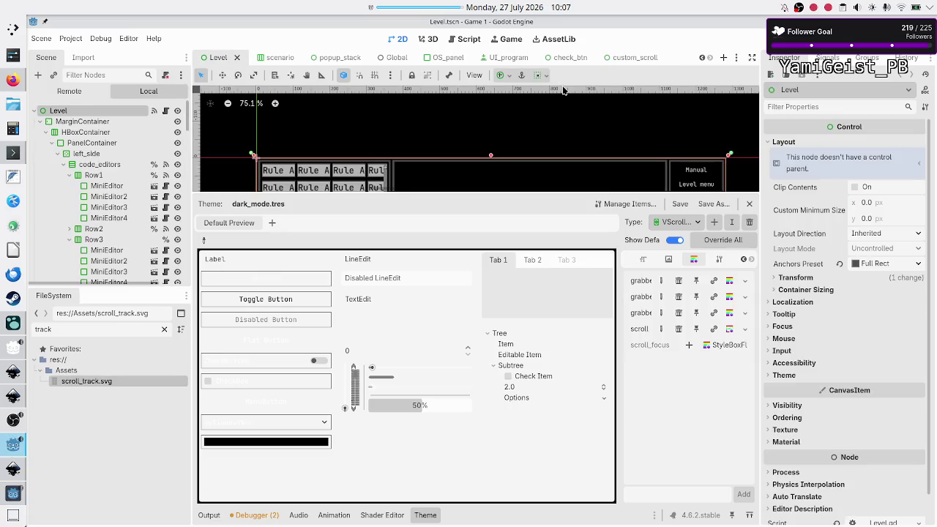
pyautogui.click(702, 58)
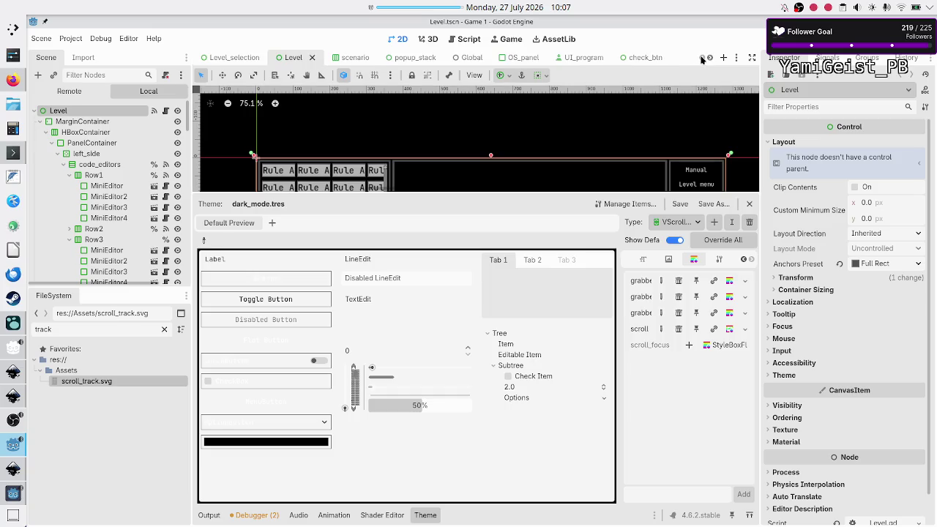
pyautogui.click(235, 58)
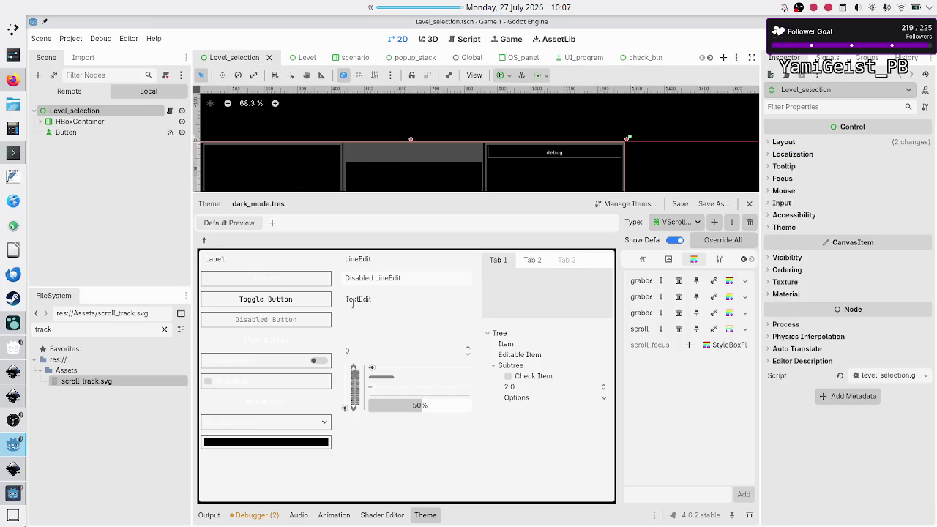
pyautogui.click(429, 517)
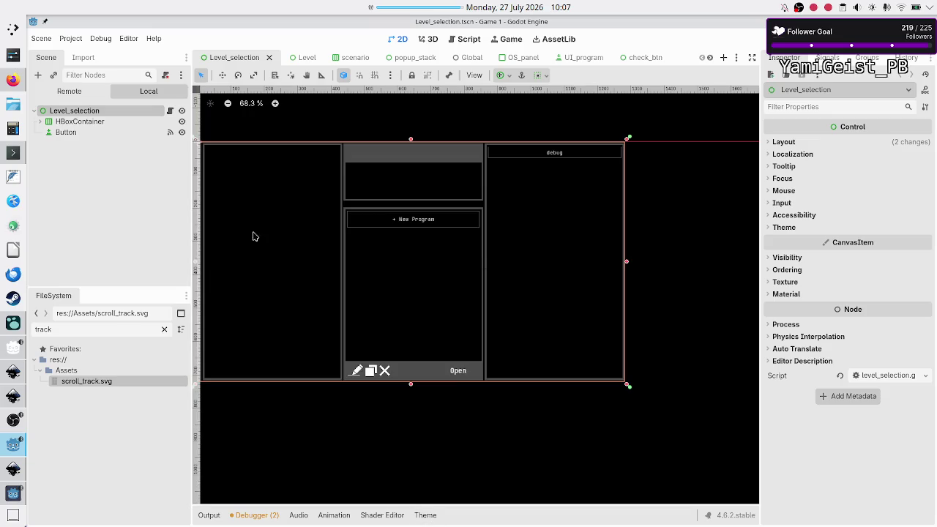
pyautogui.click(40, 122)
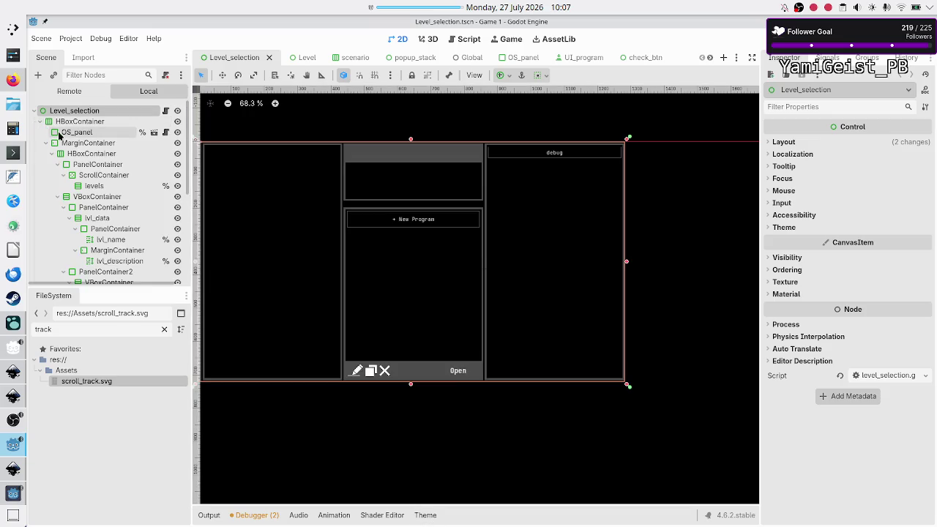
pyautogui.click(98, 166)
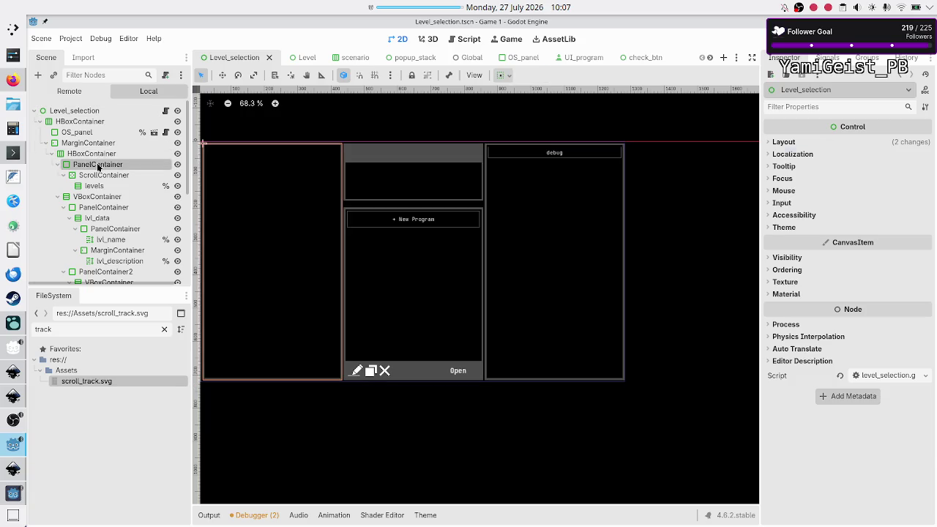
# - Select the PanelContainer holding lvl_name and show its Theme and Type Variation settings
pyautogui.click(100, 208)
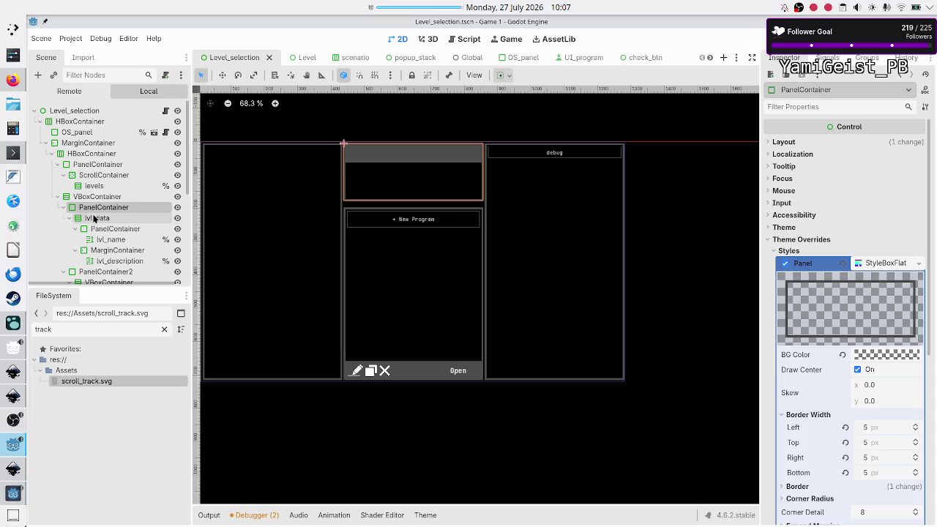
pyautogui.click(110, 231)
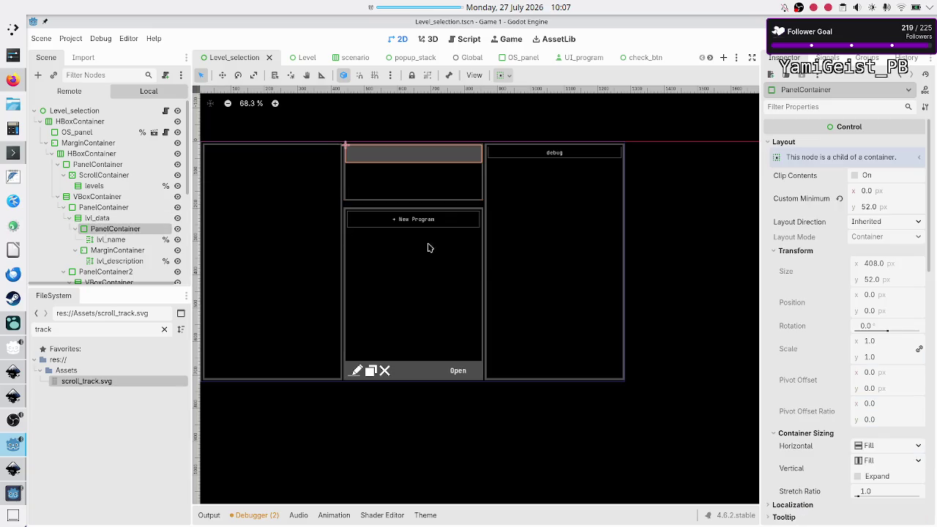
pyautogui.scroll(-5, 812, 374)
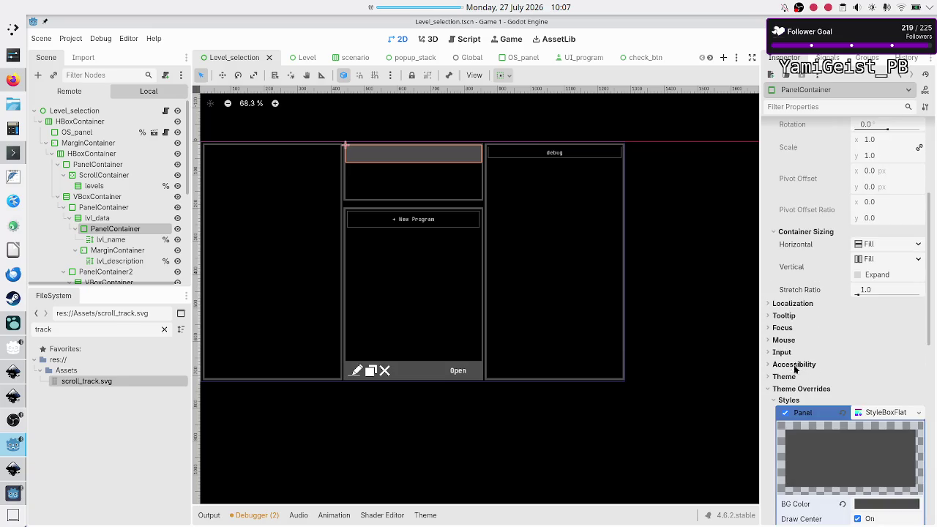
pyautogui.click(793, 379)
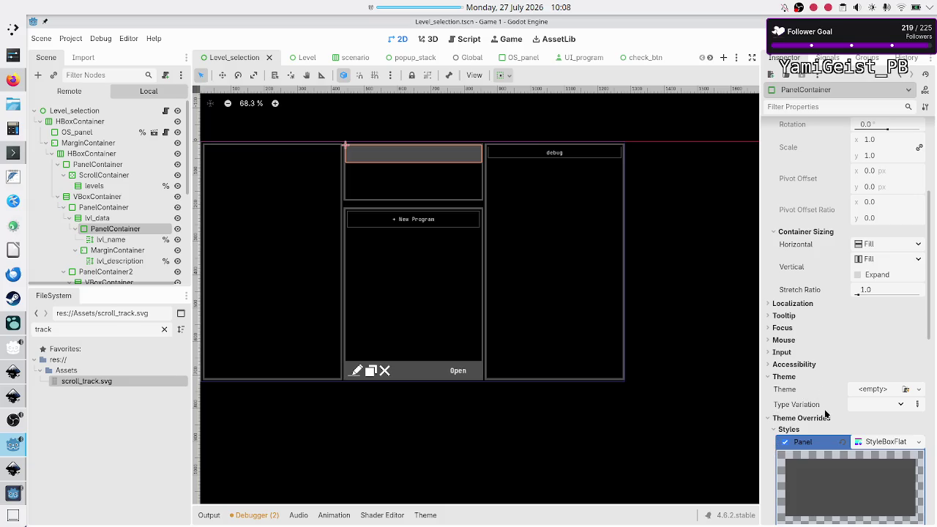
pyautogui.moveTo(826, 415)
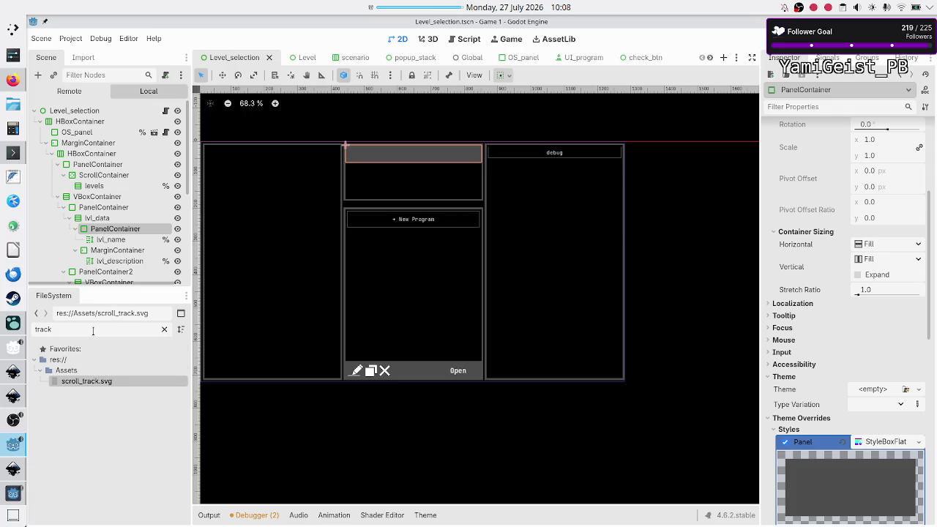
pyautogui.doubleClick(93, 331)
# - Filter FileSystem for 'dark', open dark_mode.tres and inspect its PanelContainer panel style
pyautogui.press('BackSpace')
pyautogui.write('d')
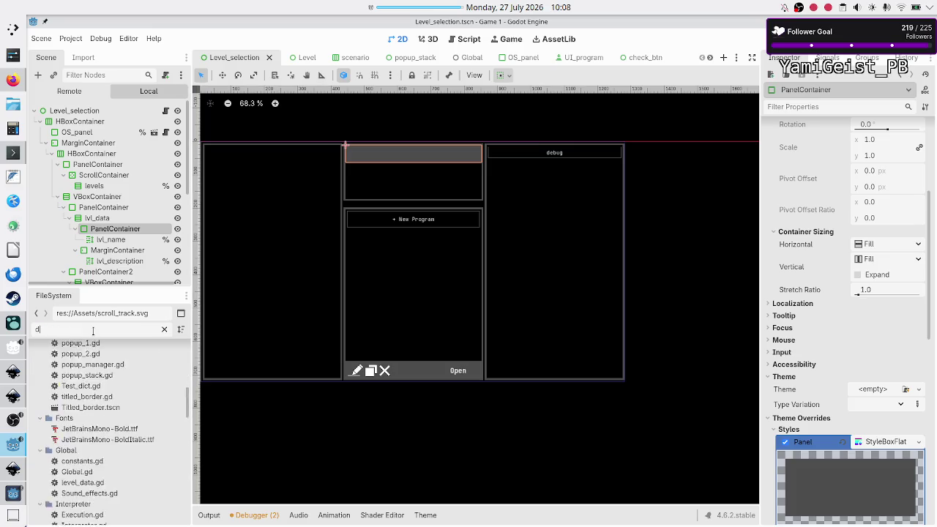
pyautogui.write('ark')
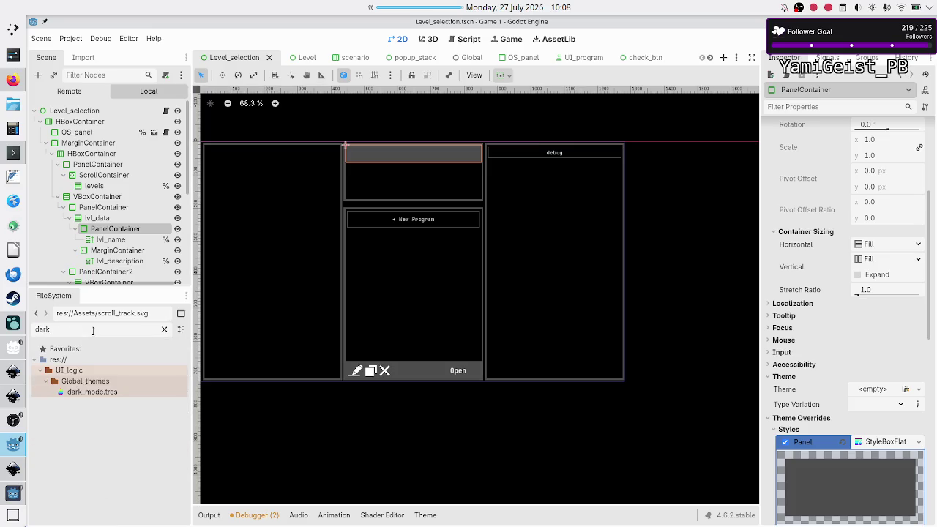
pyautogui.press('Down')
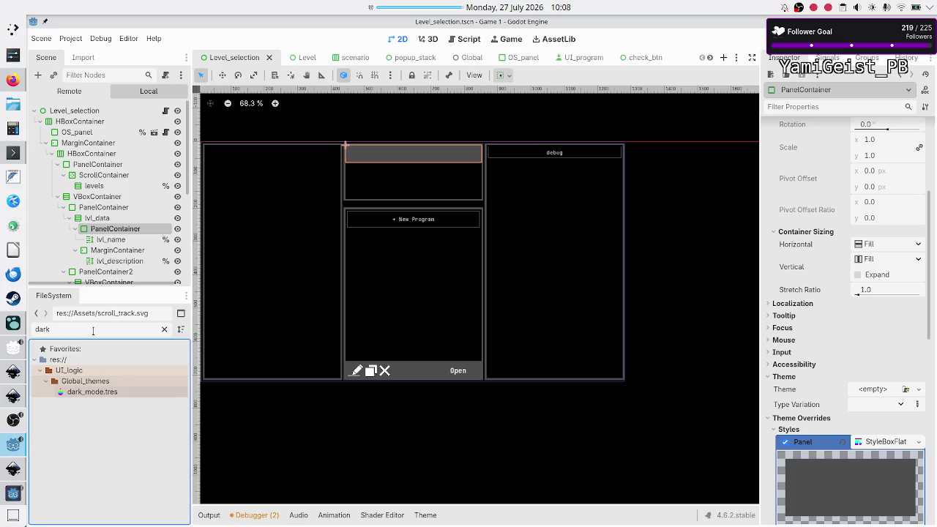
pyautogui.press('Return')
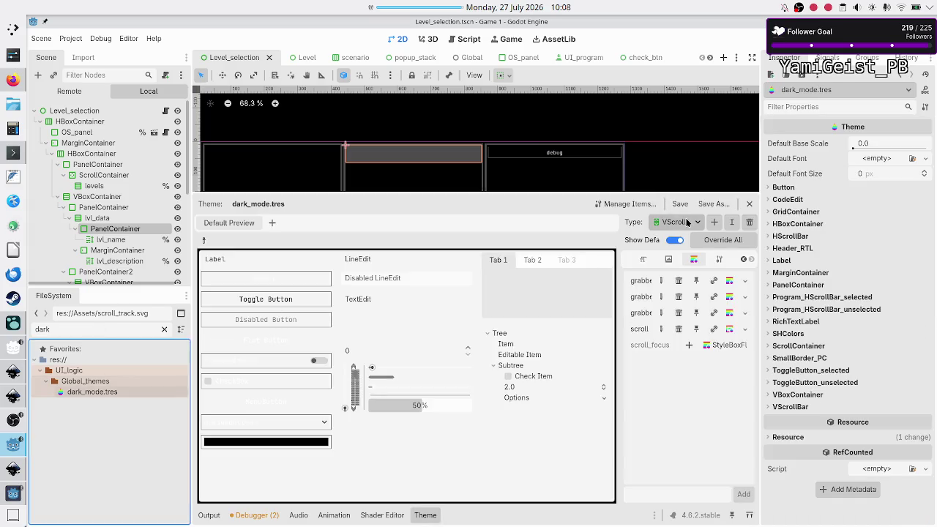
pyautogui.click(698, 225)
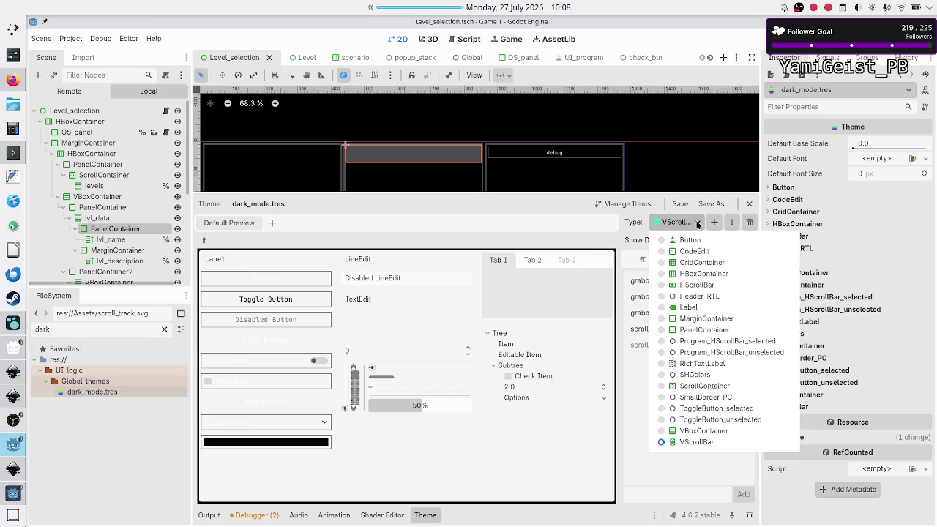
pyautogui.click(692, 330)
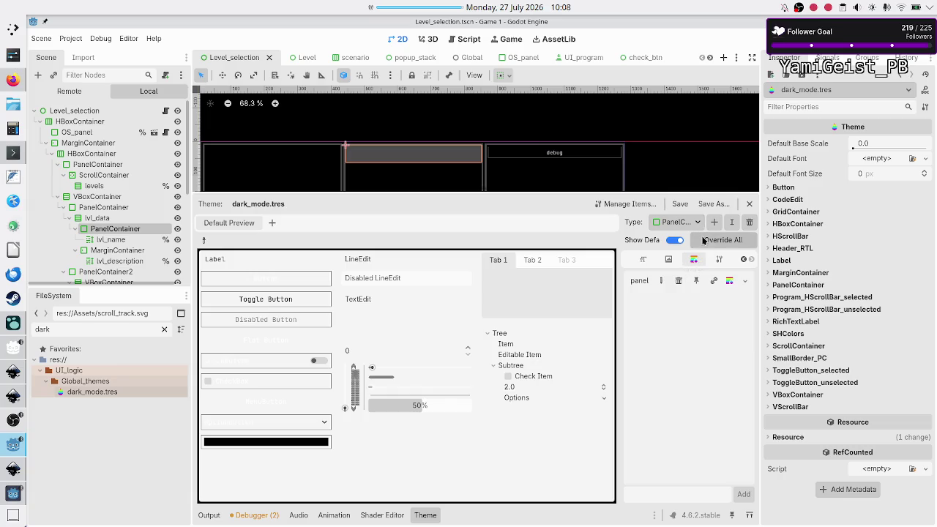
pyautogui.click(730, 281)
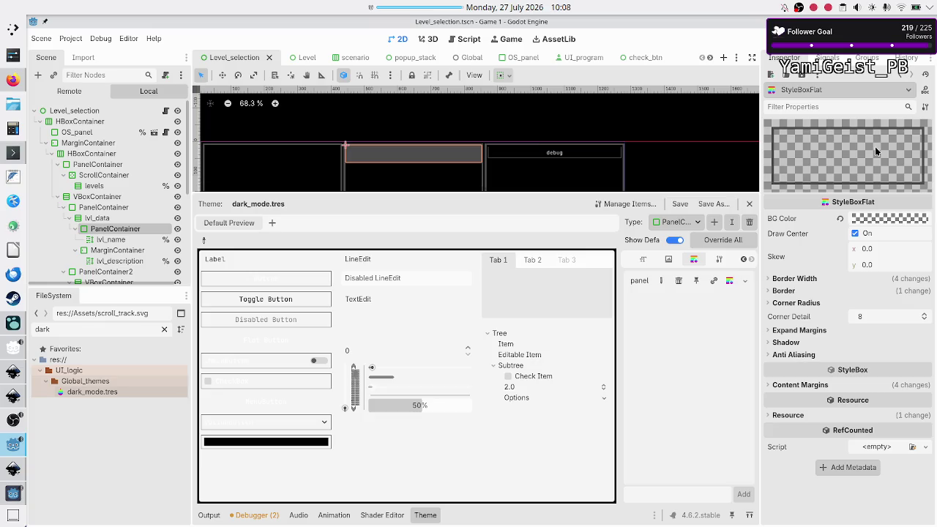
# - Compare the SmallBorder_PC panel style's border widths against PanelContainer's
pyautogui.click(698, 222)
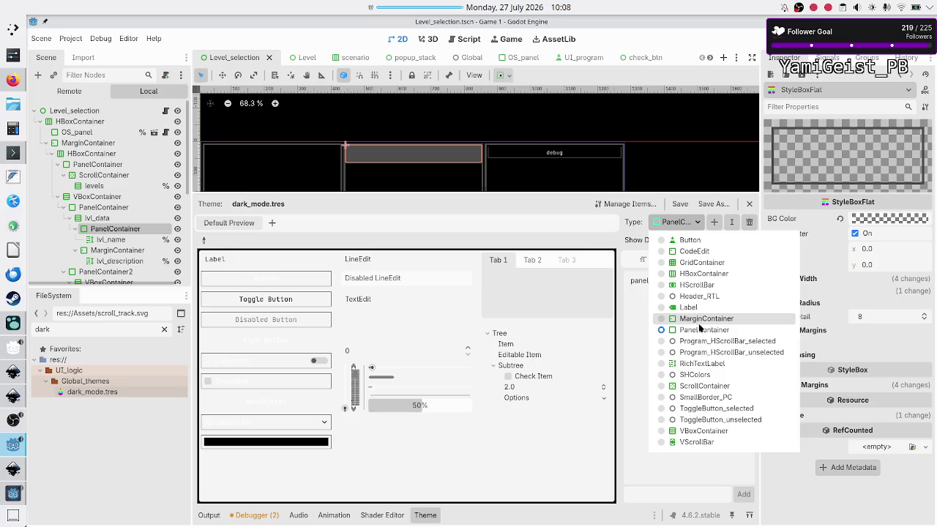
pyautogui.click(708, 402)
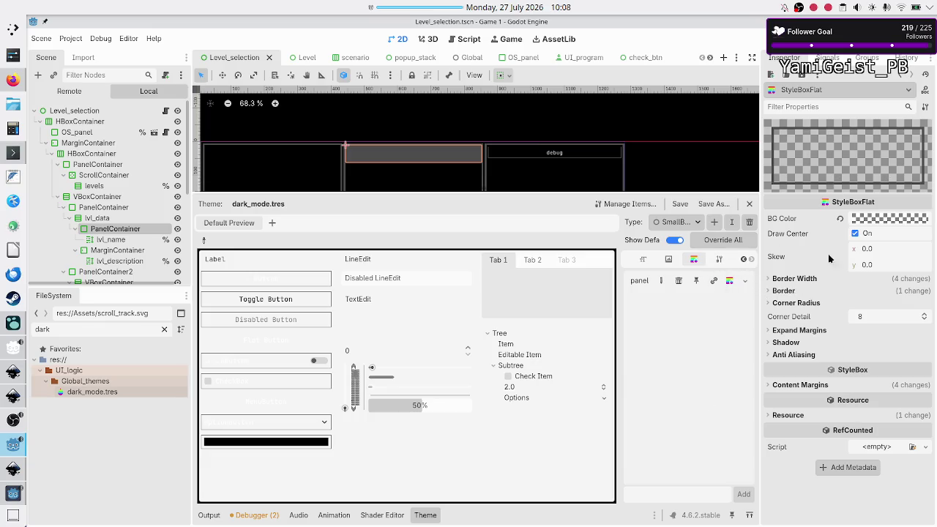
pyautogui.click(794, 279)
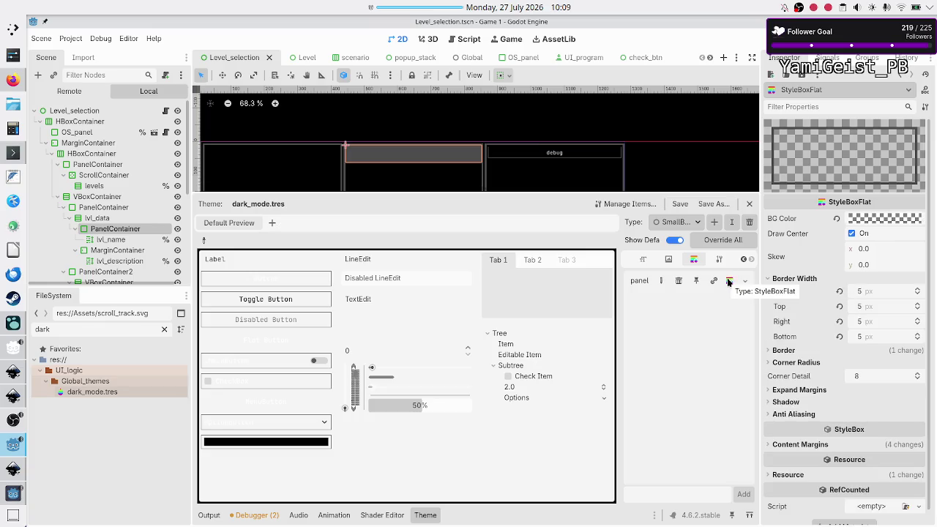
pyautogui.click(728, 281)
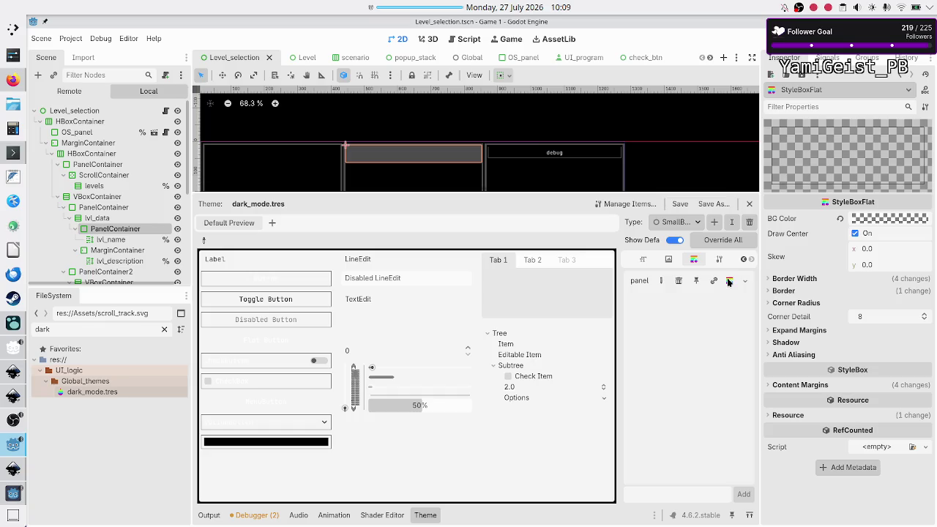
pyautogui.click(802, 283)
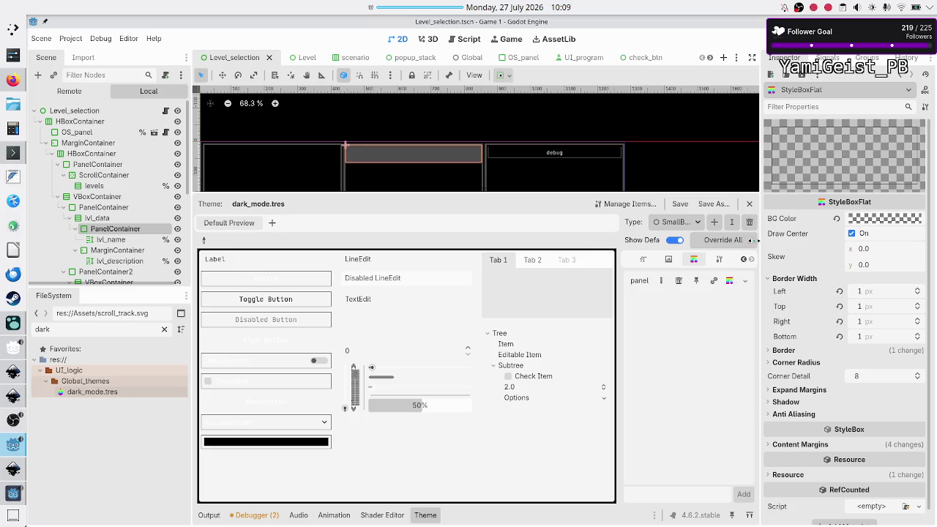
pyautogui.click(142, 232)
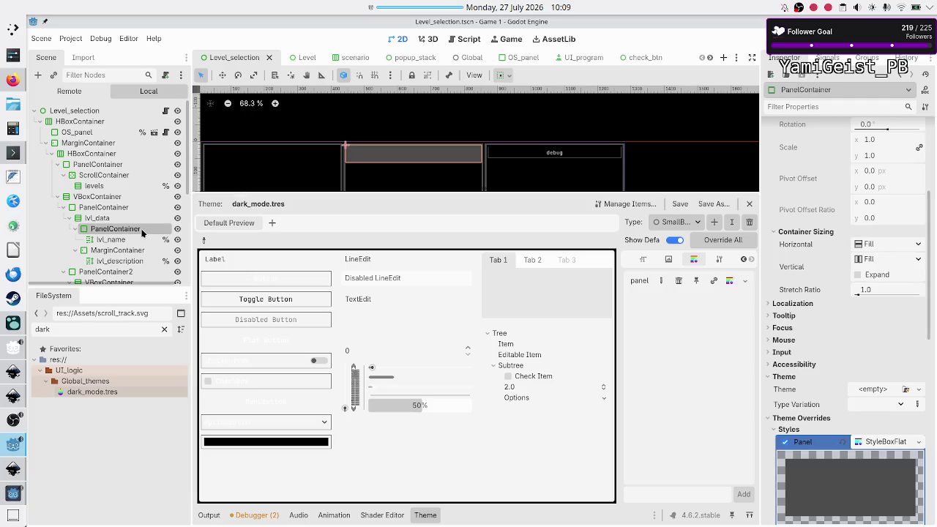
# - Expand the PanelContainer's Panel StyleBoxFlat override, enlarge the 2D view, and add lvl_name to the selection
pyautogui.click(862, 444)
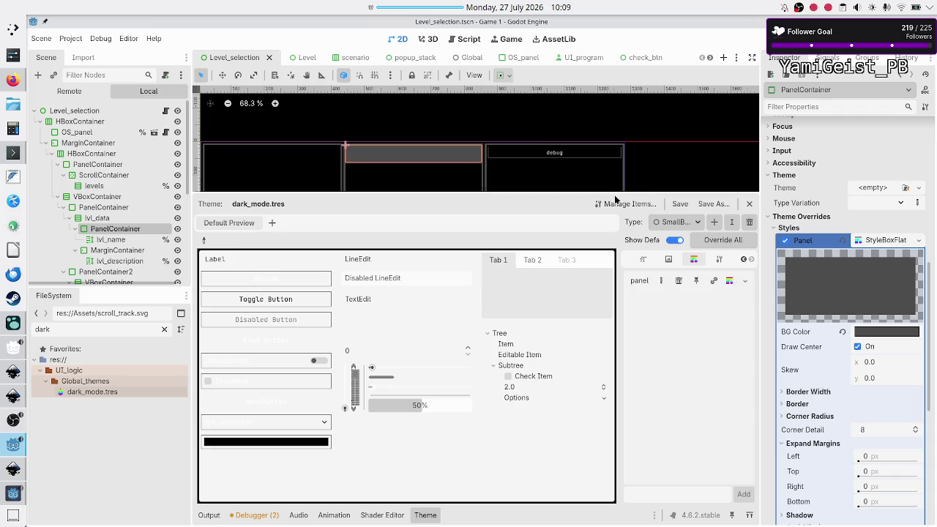
pyautogui.moveTo(617, 192); pyautogui.dragTo(613, 382)
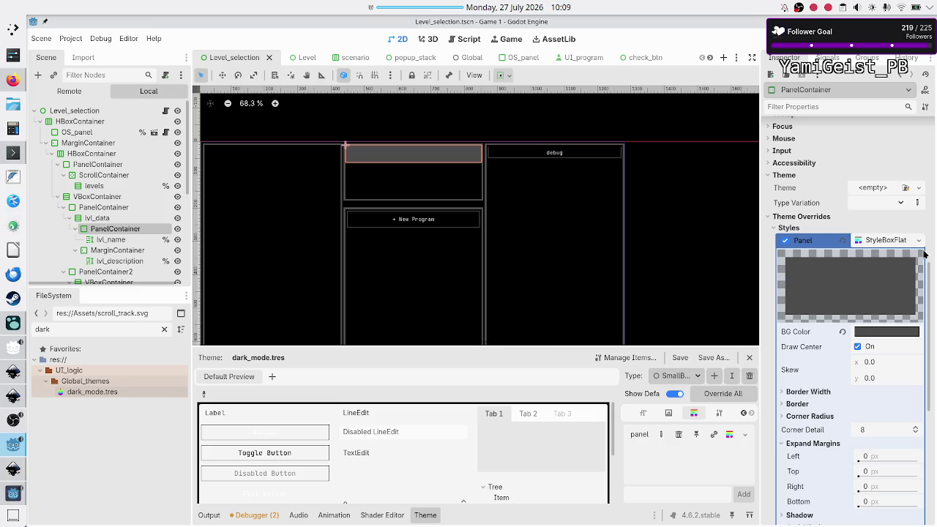
pyautogui.scroll(-5, 849, 432)
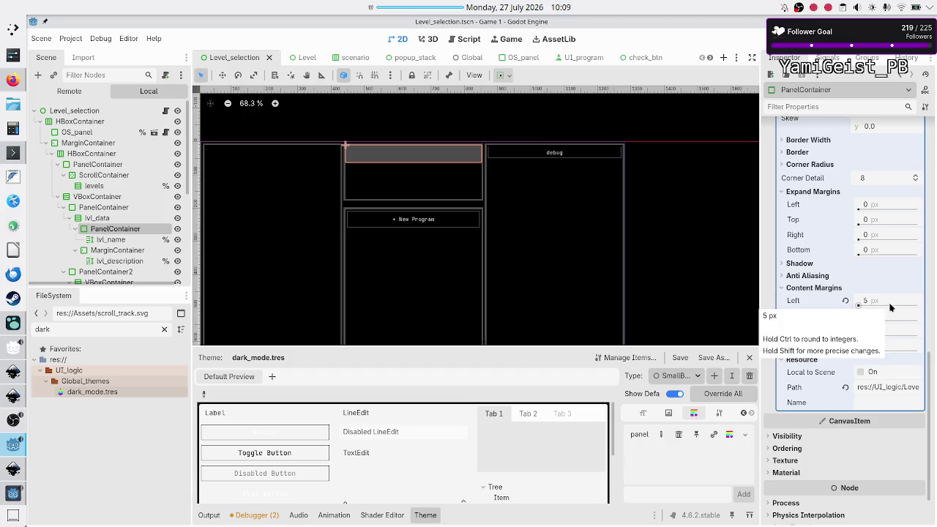
pyautogui.scroll(5, 891, 308)
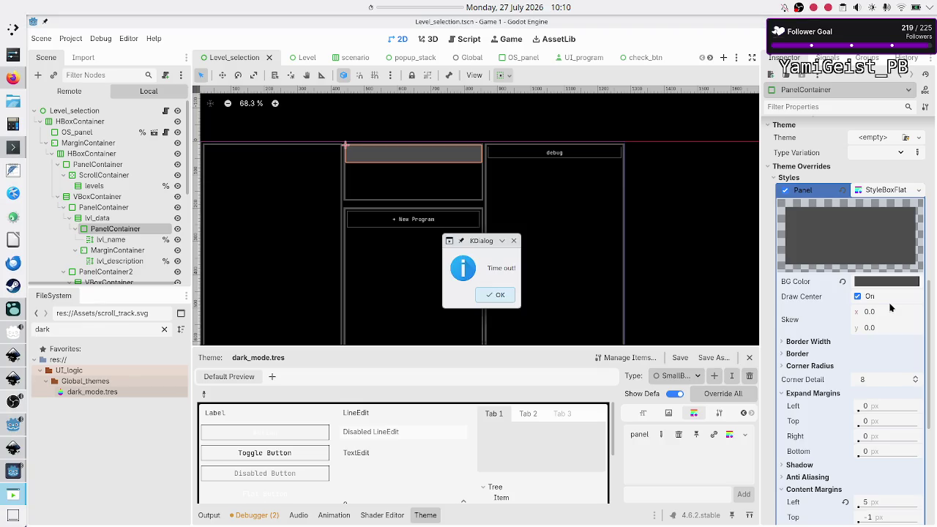
pyautogui.click(498, 295)
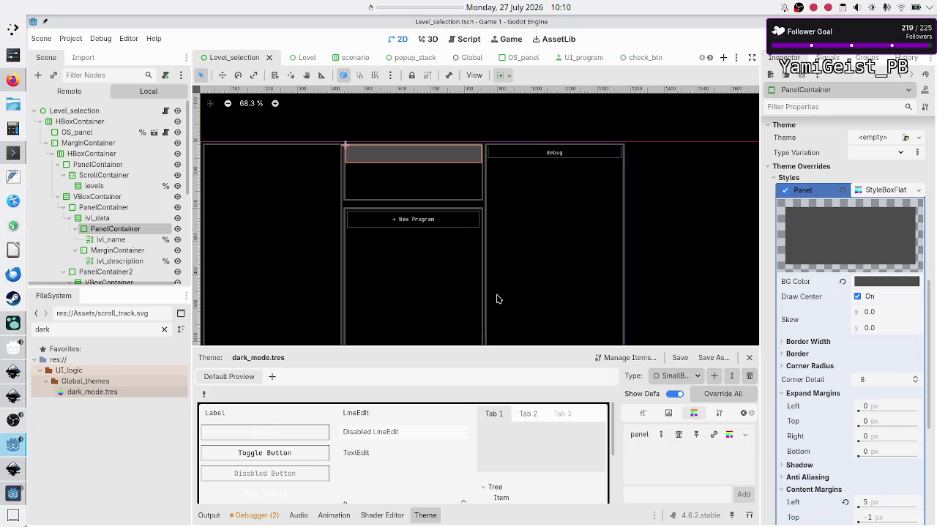
pyautogui.keyDown('ctrl'); pyautogui.click(133, 241); pyautogui.keyUp('ctrl')
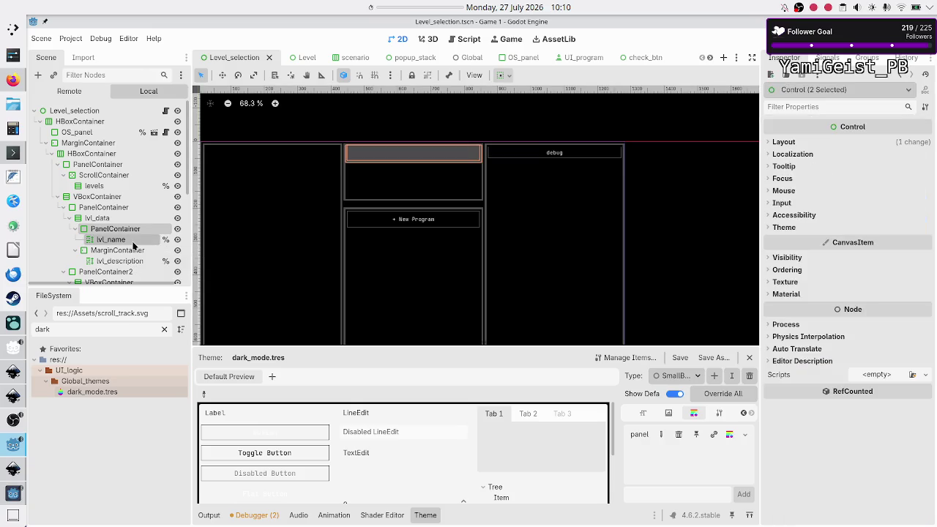
# - Switch to the custom_scroll scene tab and close the Theme editor panel
pyautogui.click(711, 58)
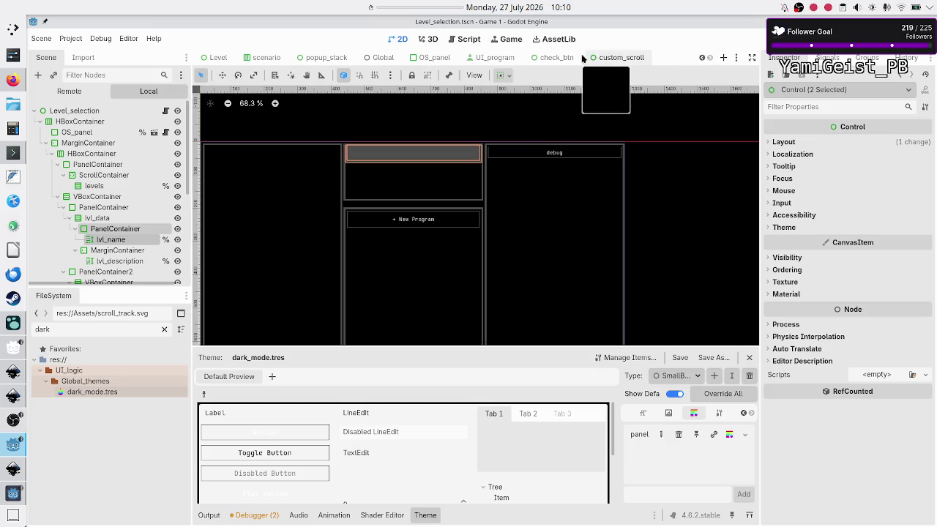
pyautogui.click(613, 57)
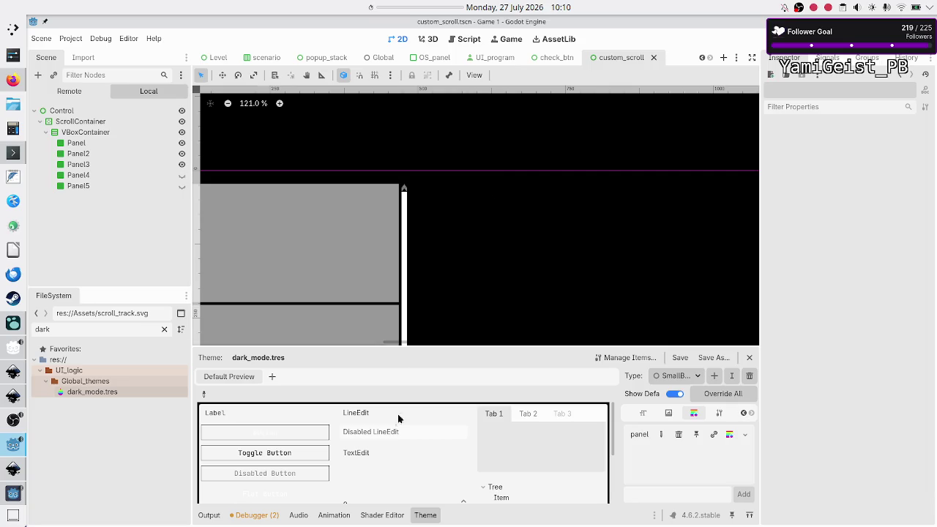
pyautogui.click(423, 516)
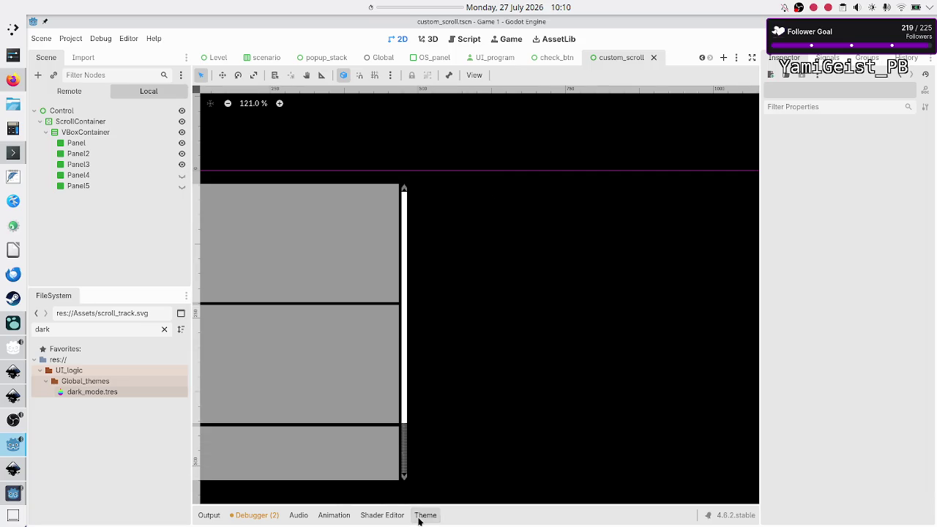
# - Fold the ScrollContainer's children in the Scene dock and select the Control root
pyautogui.click(39, 123)
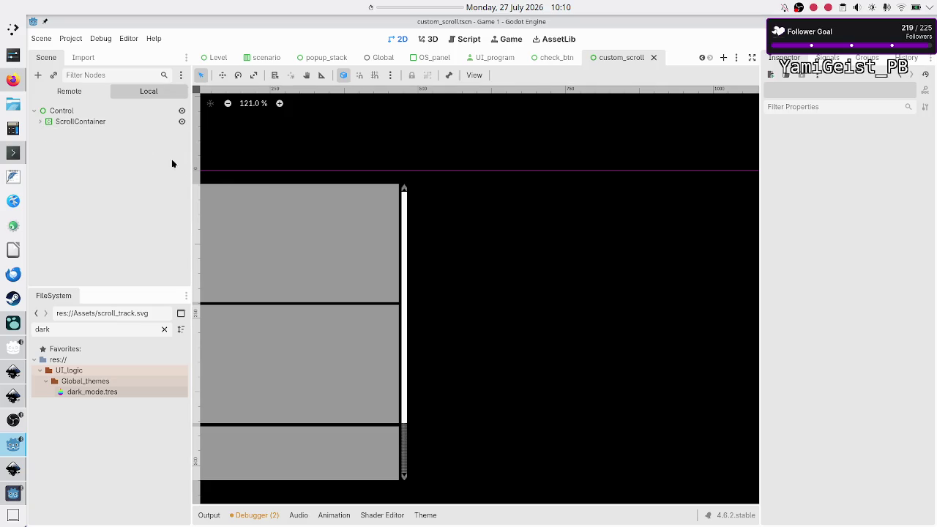
pyautogui.click(83, 114)
pyautogui.click(82, 122)
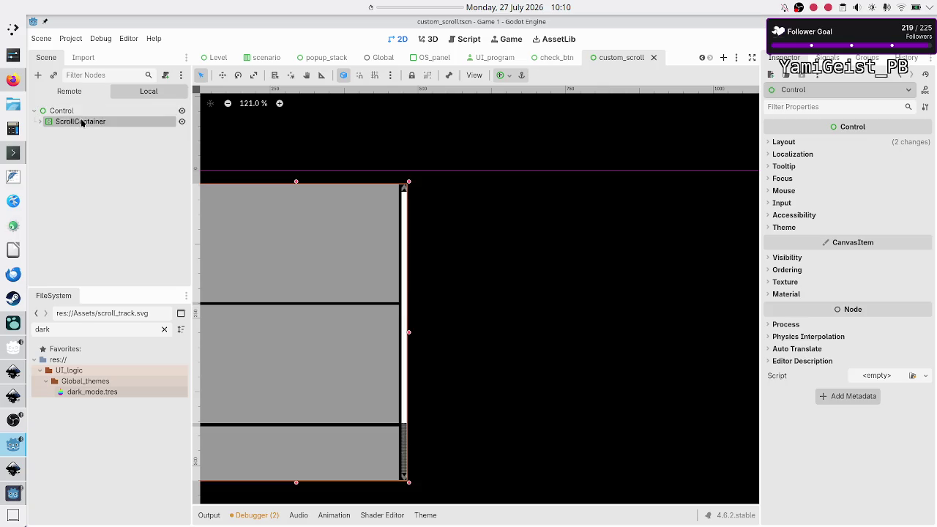
pyautogui.click(83, 169)
pyautogui.click(72, 112)
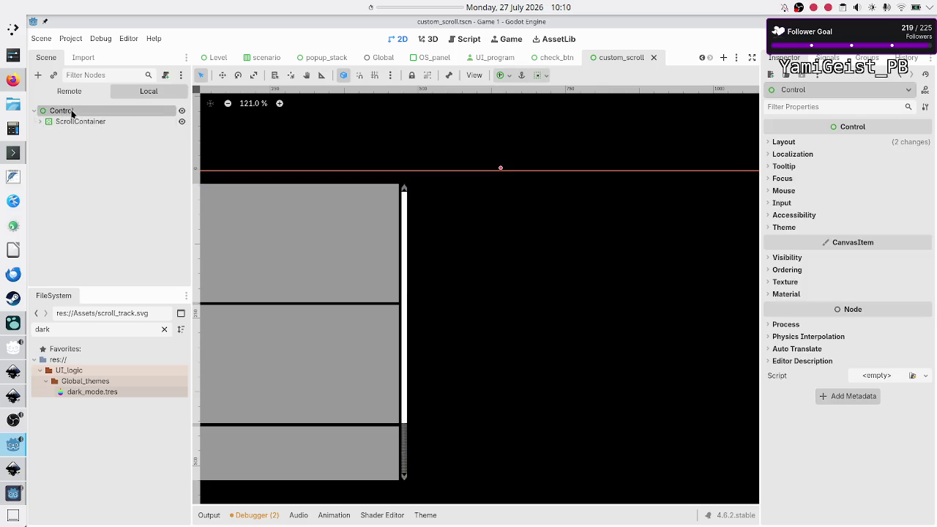
# - Paste the copied PanelContainer under Control and drag it into a large panel
pyautogui.hotkey('ctrl', 'v')
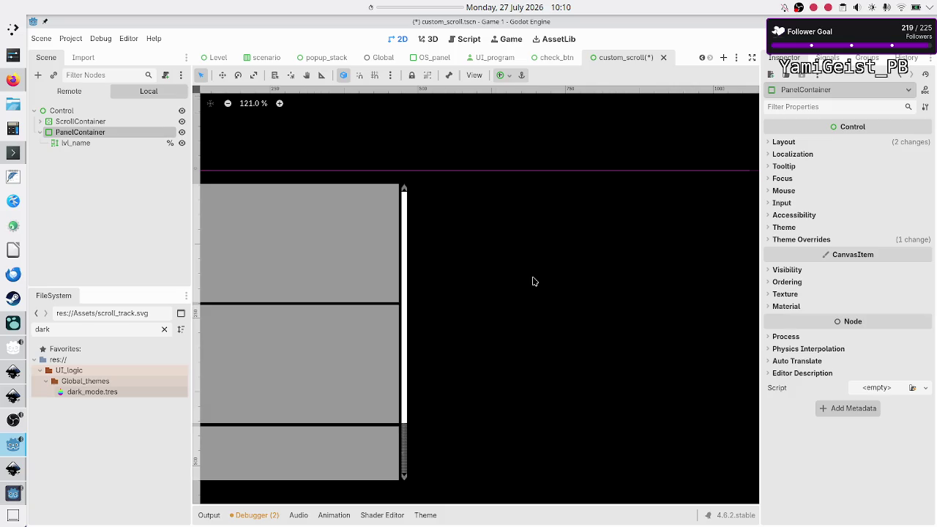
pyautogui.scroll(-6, 531, 280)
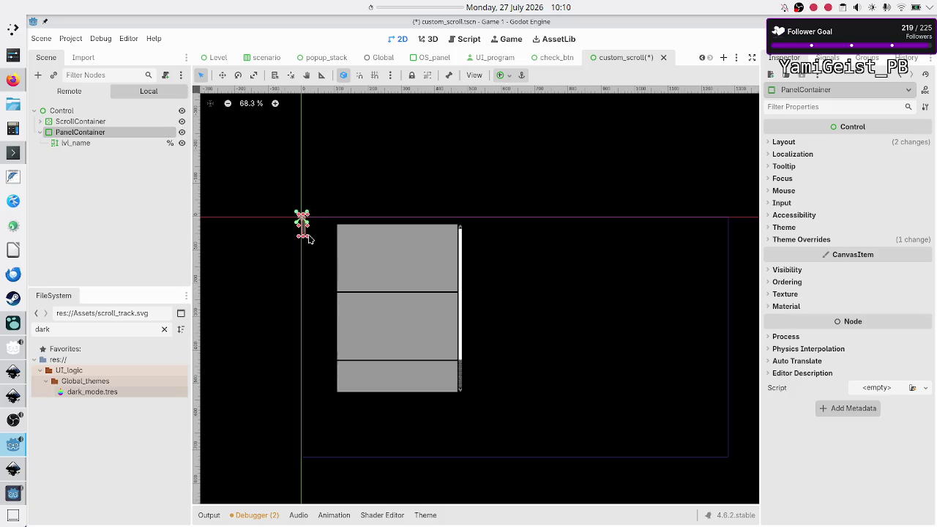
pyautogui.moveTo(308, 241)
pyautogui.mouseDown()
pyautogui.moveTo(353, 258)
pyautogui.moveTo(381, 320)
pyautogui.moveTo(397, 319)
pyautogui.moveTo(434, 351)
pyautogui.moveTo(464, 354)
pyautogui.moveTo(458, 330)
pyautogui.mouseUp()
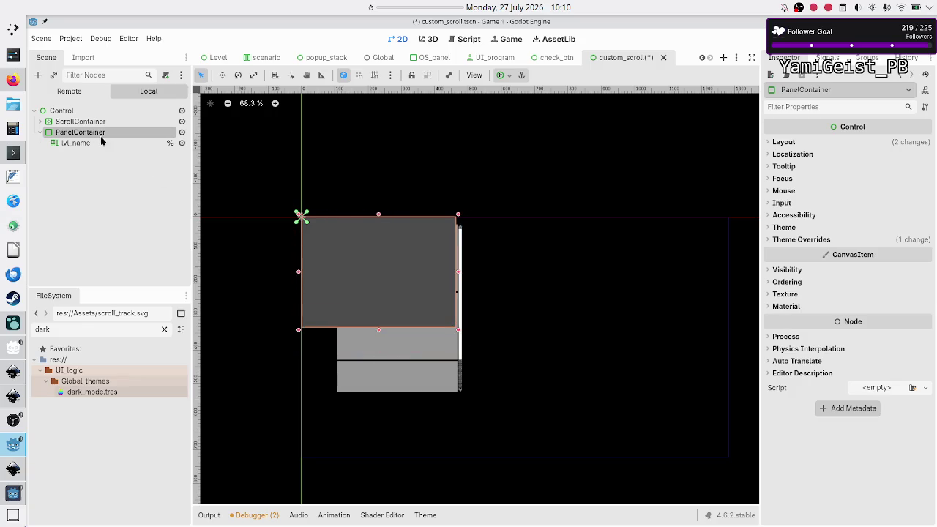
# - Inspect the lvl_name label, ScrollContainer and PanelContainer nodes by selecting them
pyautogui.click(370, 266)
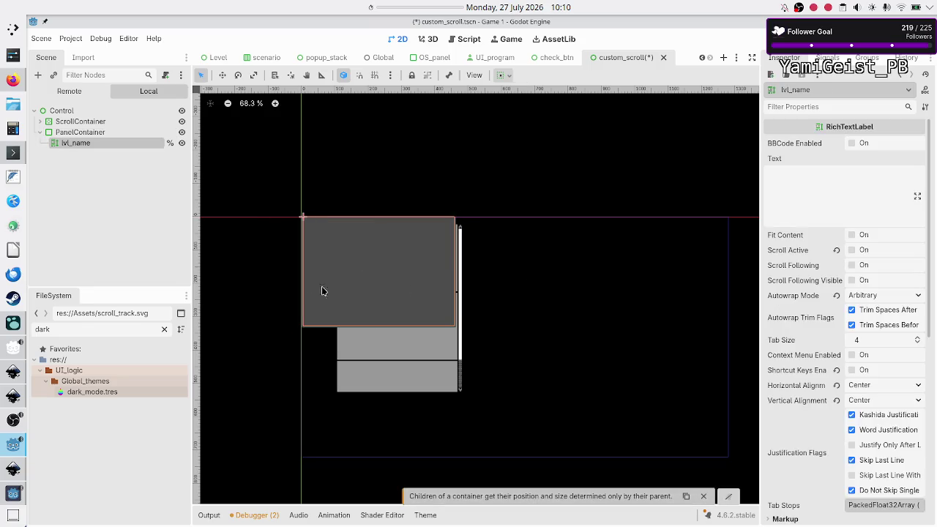
pyautogui.click(93, 123)
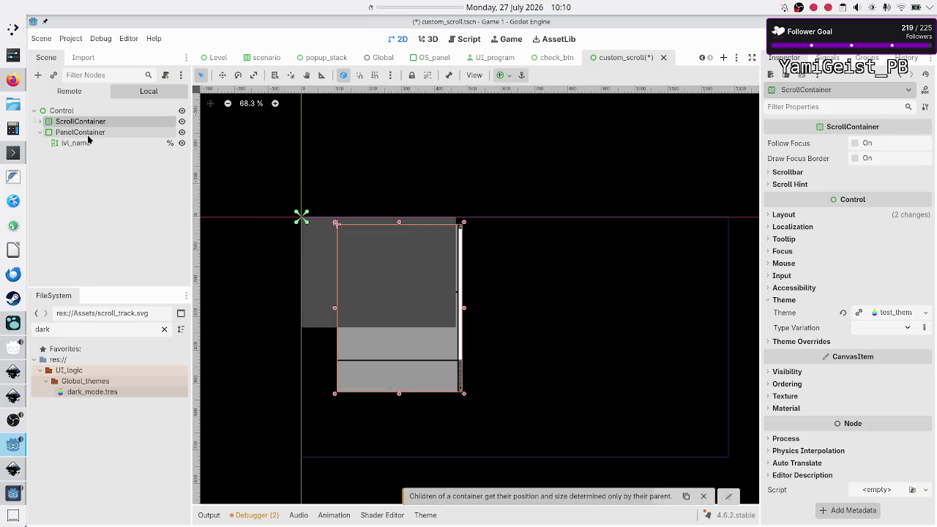
pyautogui.click(90, 133)
pyautogui.click(388, 277)
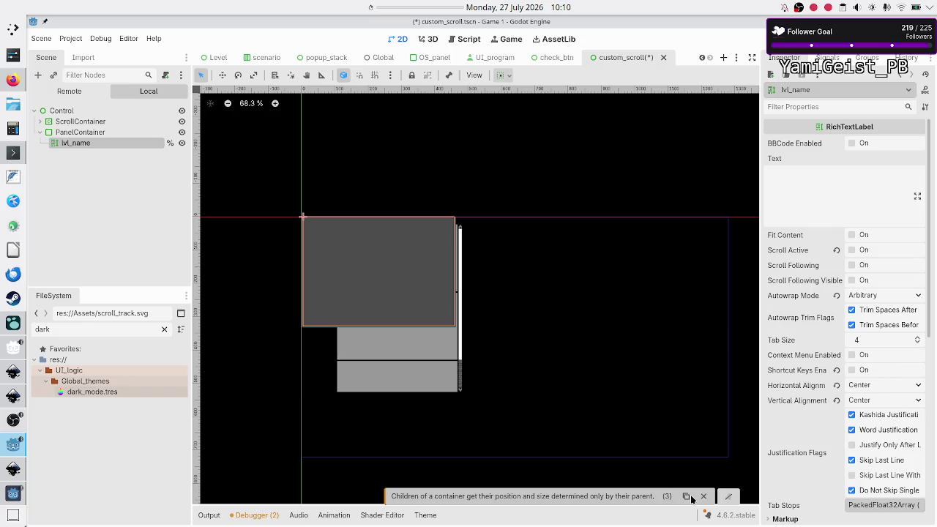
pyautogui.click(64, 134)
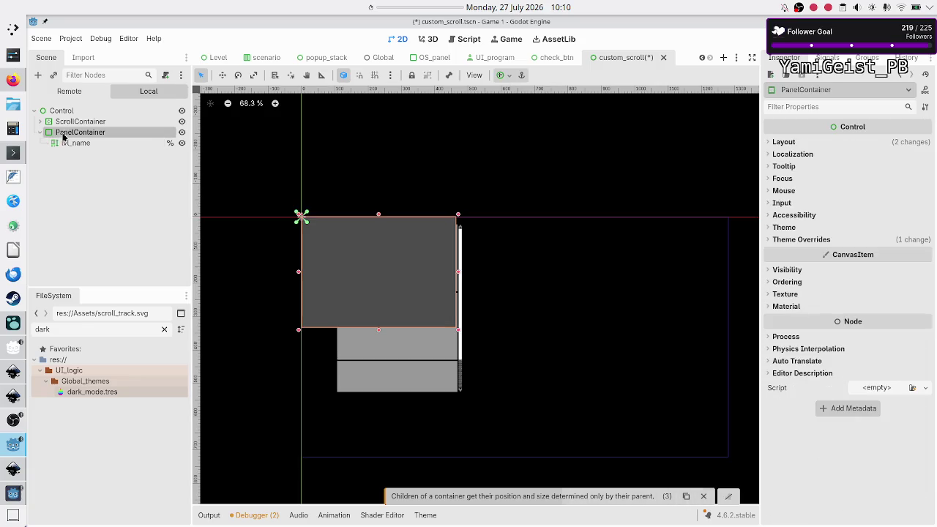
pyautogui.moveTo(63, 134)
pyautogui.mouseDown()
pyautogui.moveTo(91, 123)
pyautogui.moveTo(78, 134)
pyautogui.mouseUp()
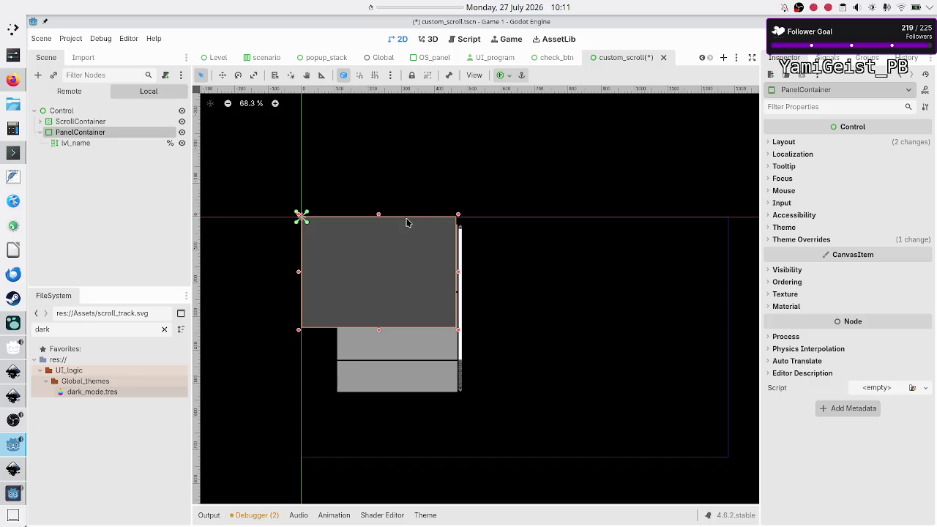
pyautogui.moveTo(403, 237); pyautogui.dragTo(436, 249)
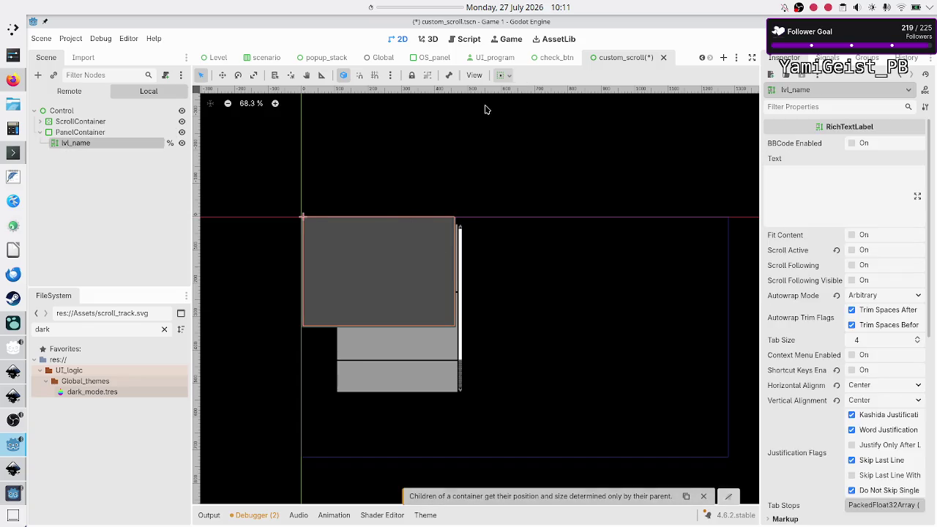
# - Apply the Center, then Center Right anchor preset to PanelContainer
pyautogui.click(122, 132)
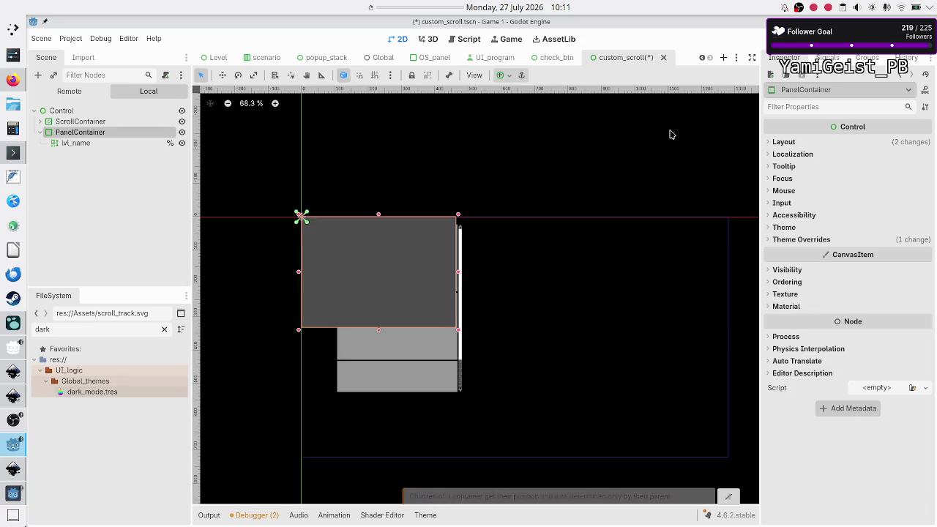
pyautogui.click(509, 76)
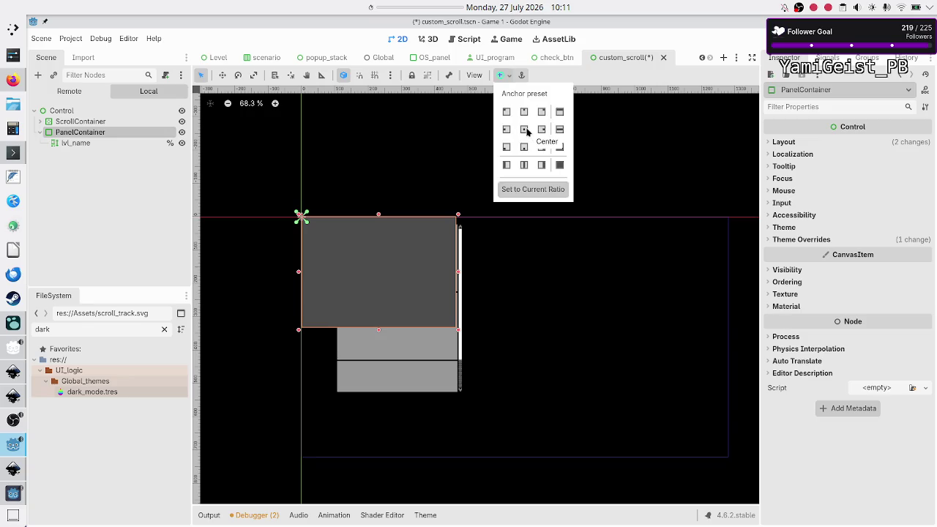
pyautogui.click(525, 130)
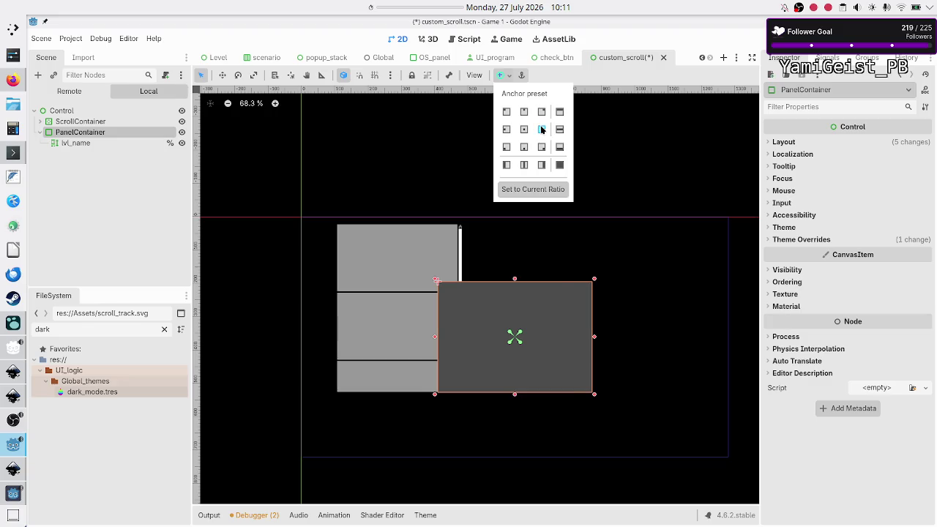
pyautogui.click(542, 129)
pyautogui.click(106, 209)
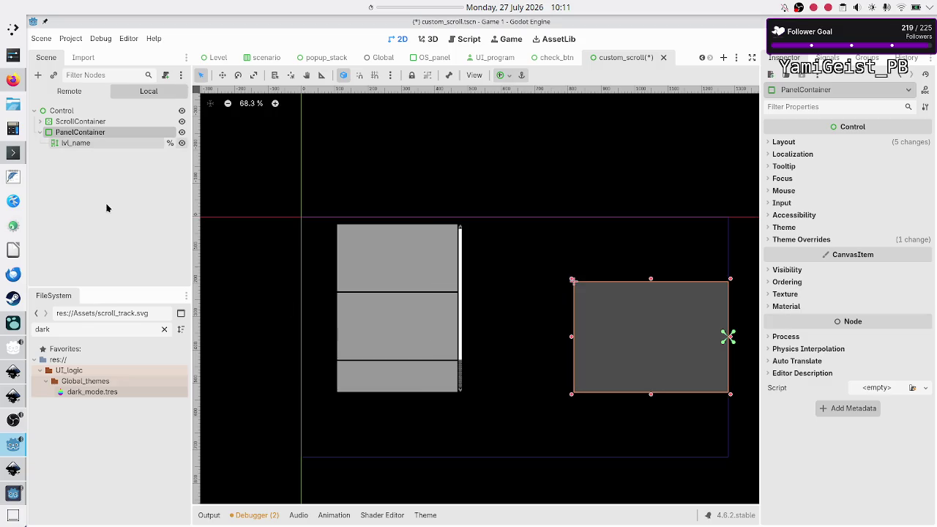
pyautogui.click(110, 145)
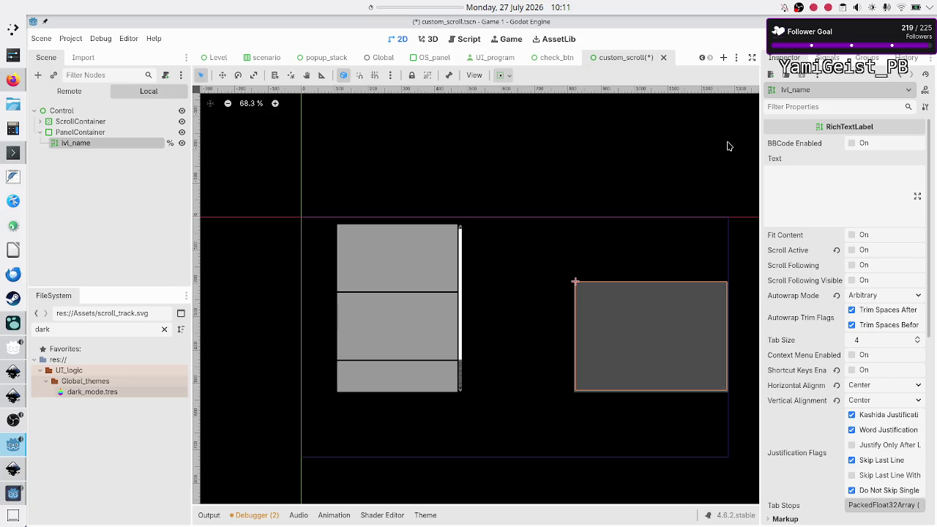
# - Set the lvl_name label's text to 'IMPORTANT TITLE' and bring Firefox to the front
pyautogui.click(816, 194)
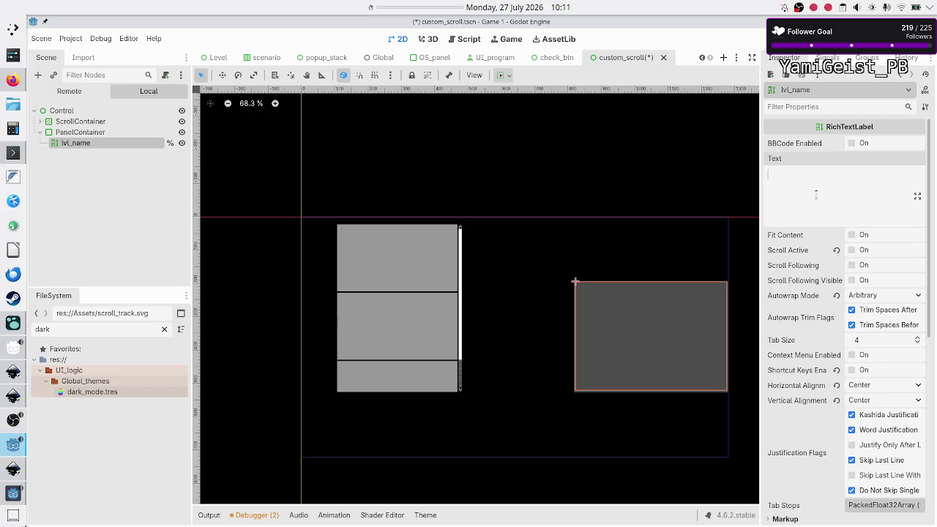
pyautogui.write('IMPORTANT')
pyautogui.write(' TITLE')
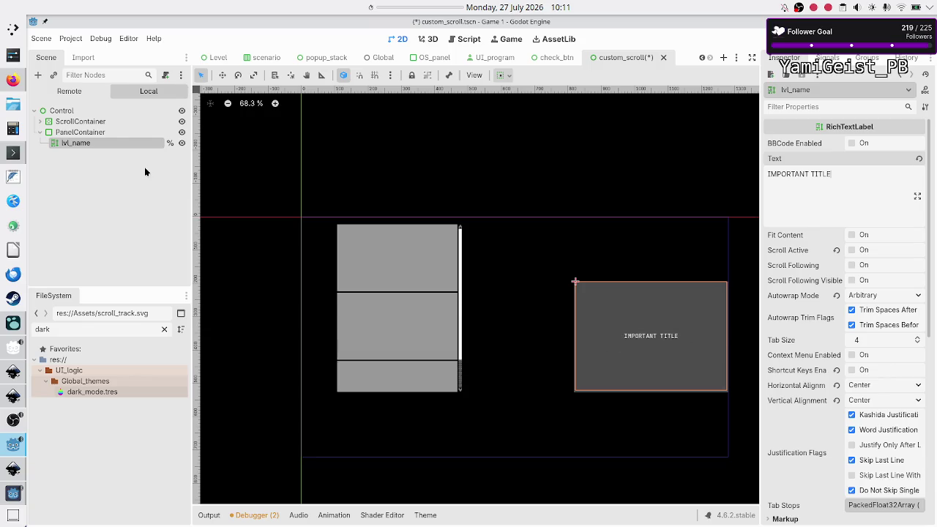
pyautogui.click(14, 80)
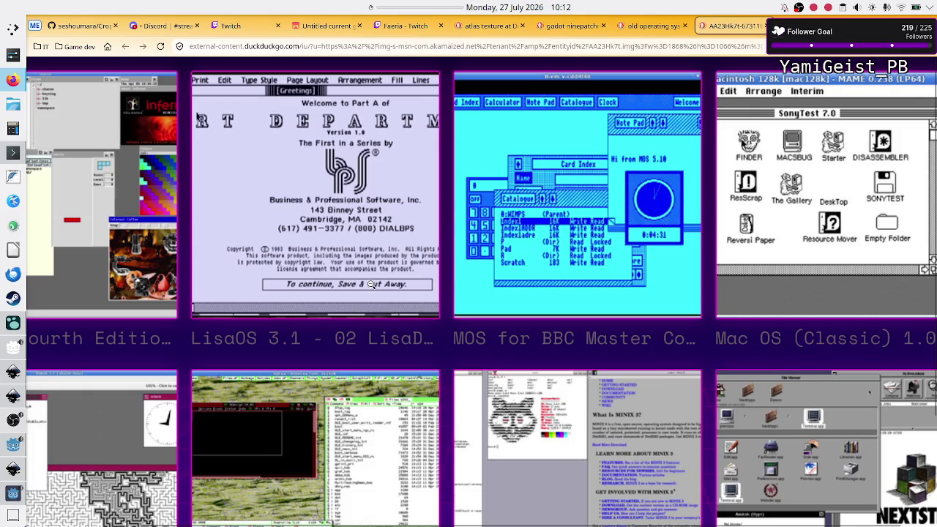
# - Bring the Godot editor back in front of Firefox
pyautogui.click(13, 446)
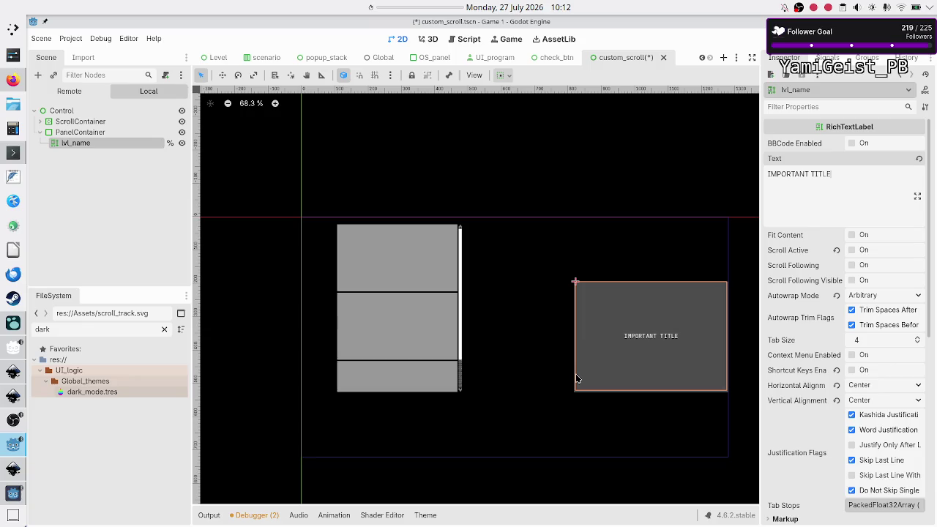
# - Clear the lvl_name text and drag PanelContainer's bottom edge up into a shallow bar
pyautogui.hotkey('alt', 'Tab')
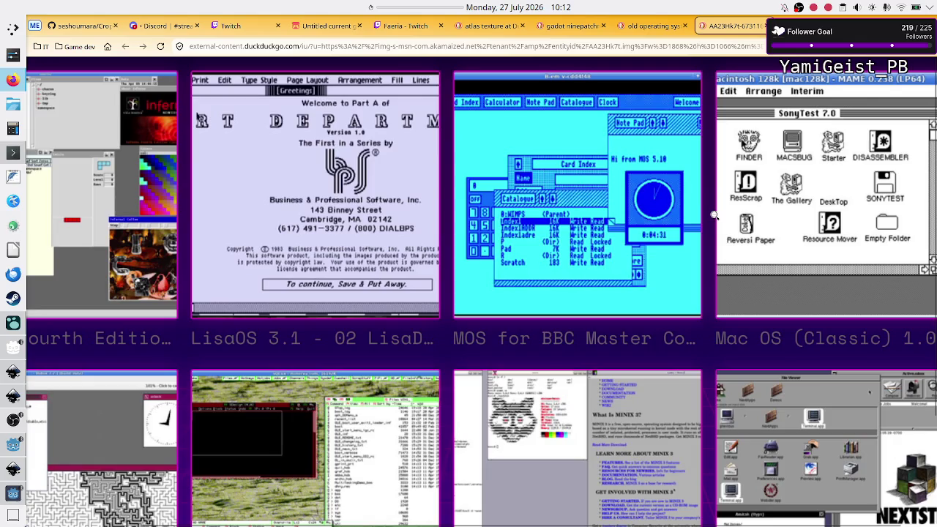
pyautogui.hotkey('alt', 'Tab')
pyautogui.hotkey('ctrl', 'shift', 'Left')
pyautogui.press('BackSpace')
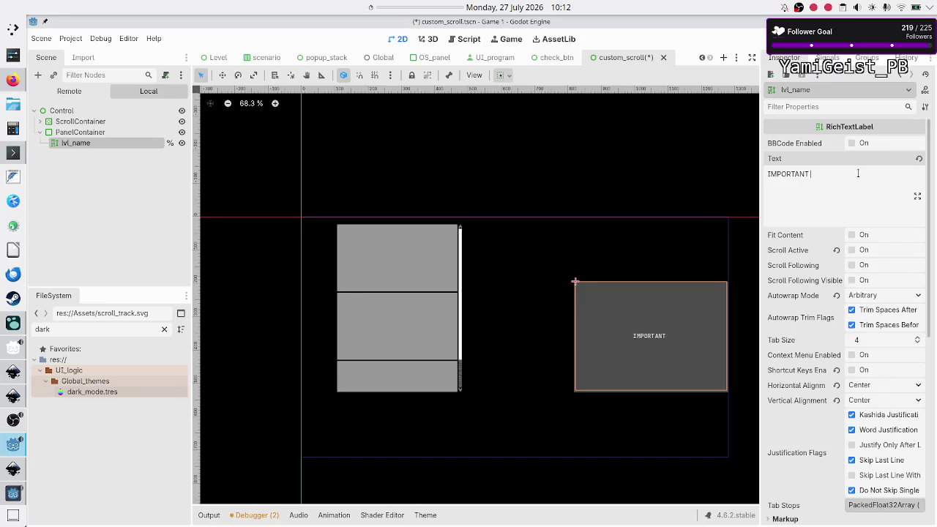
pyautogui.press('BackSpace')
pyautogui.press('BackSpace')
pyautogui.press('BackSpace')
pyautogui.click(96, 133)
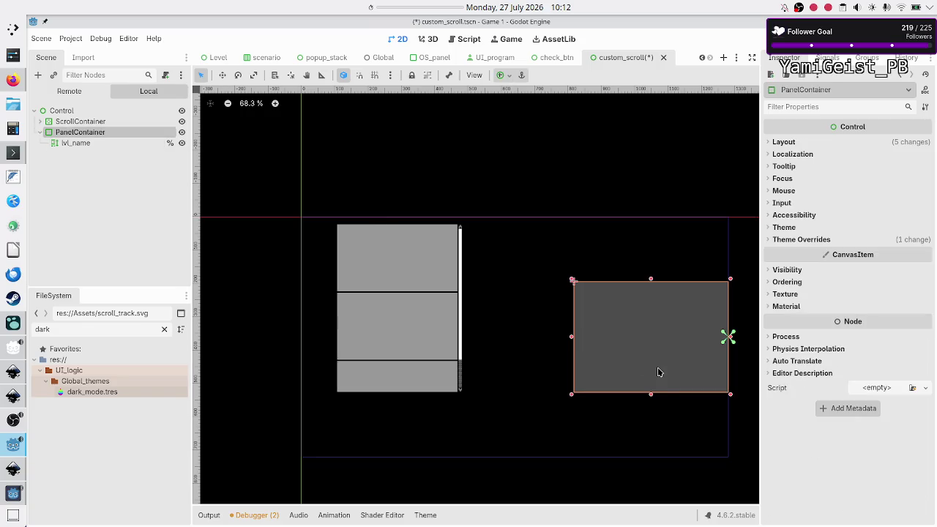
pyautogui.moveTo(653, 398); pyautogui.dragTo(656, 334)
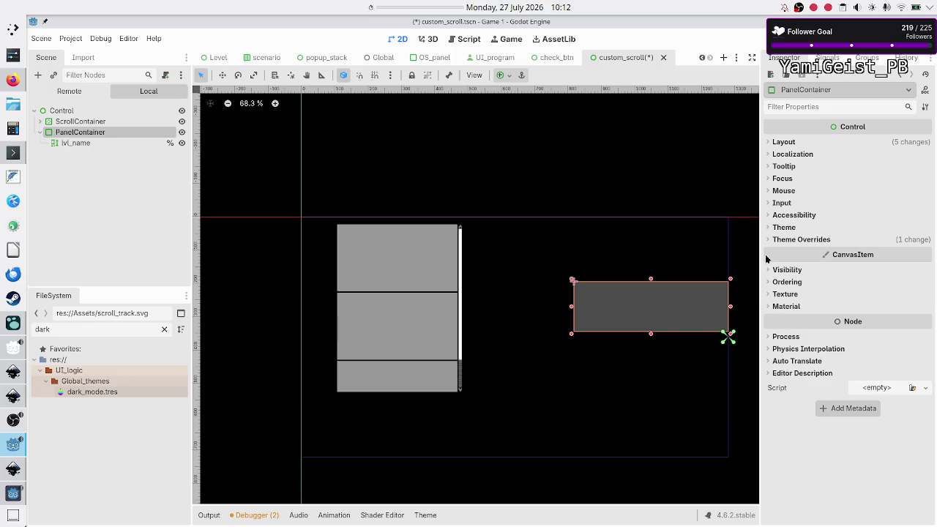
# - Replace PanelContainer's Panel style override with a new StyleBoxTexture
pyautogui.click(797, 239)
pyautogui.click(802, 253)
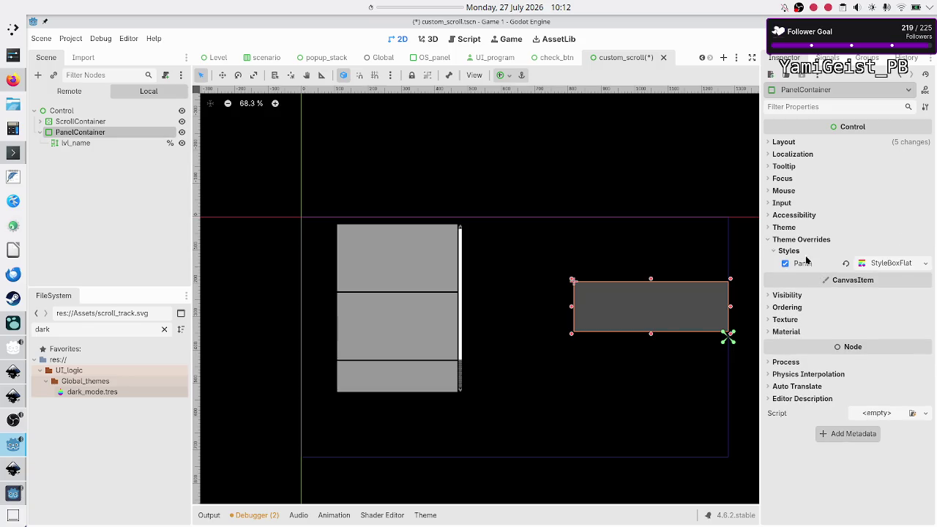
pyautogui.click(899, 265)
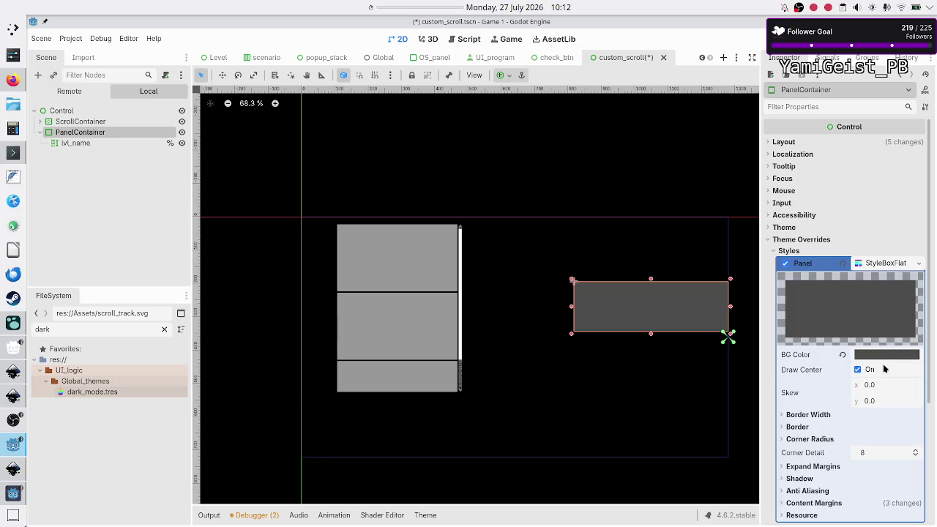
pyautogui.scroll(-5, 864, 366)
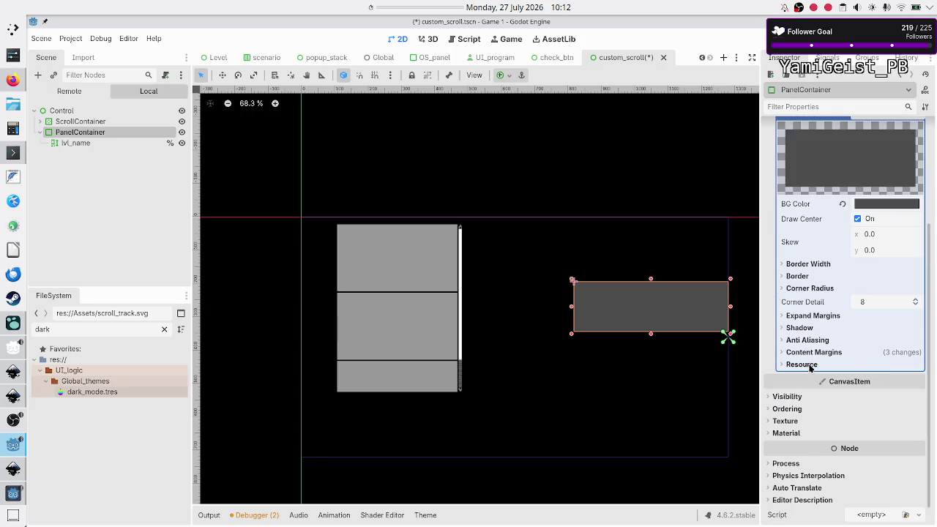
pyautogui.click(810, 366)
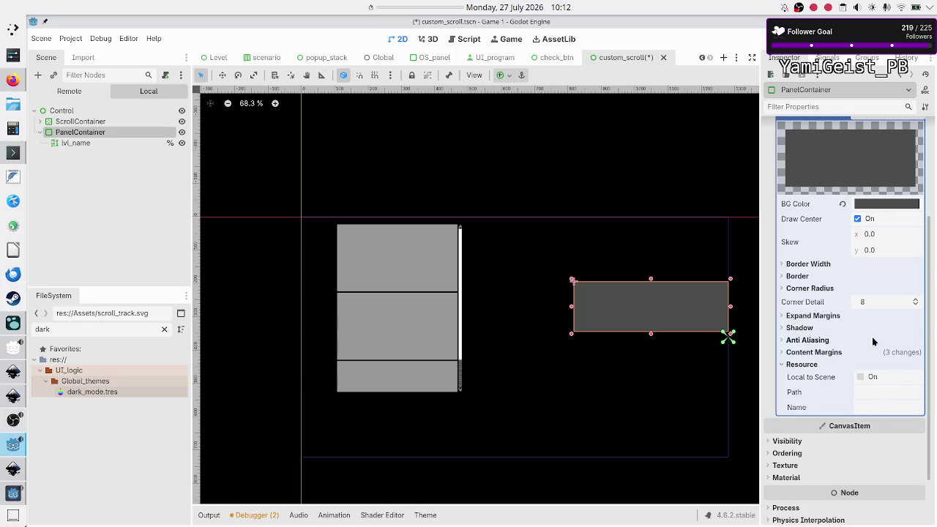
pyautogui.scroll(4, 834, 351)
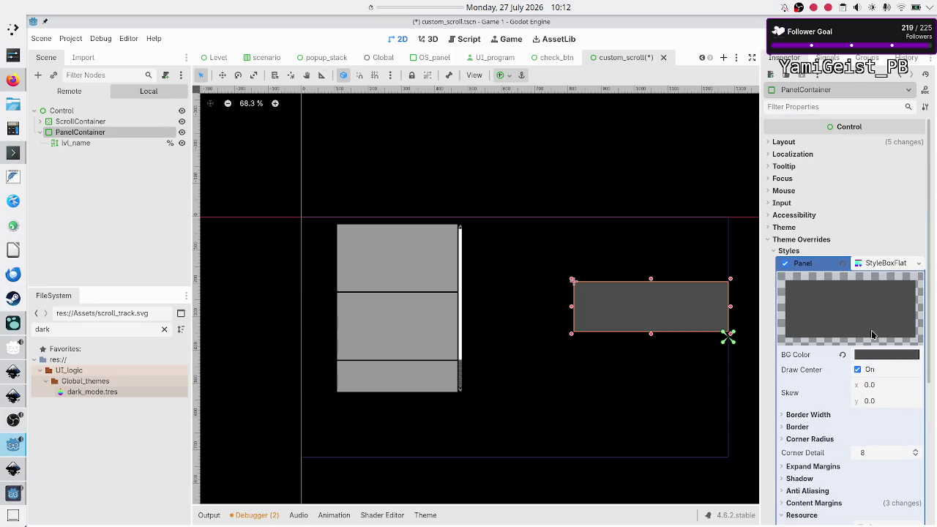
pyautogui.click(843, 263)
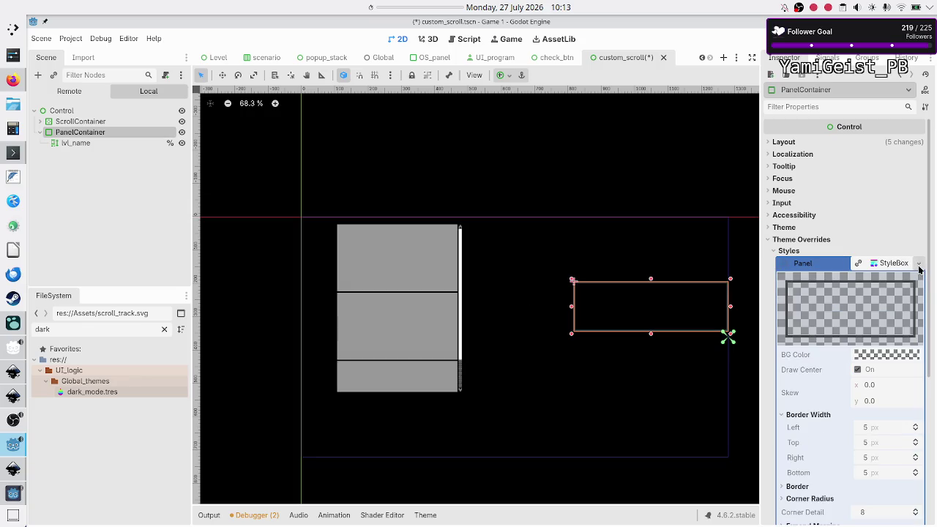
pyautogui.click(920, 265)
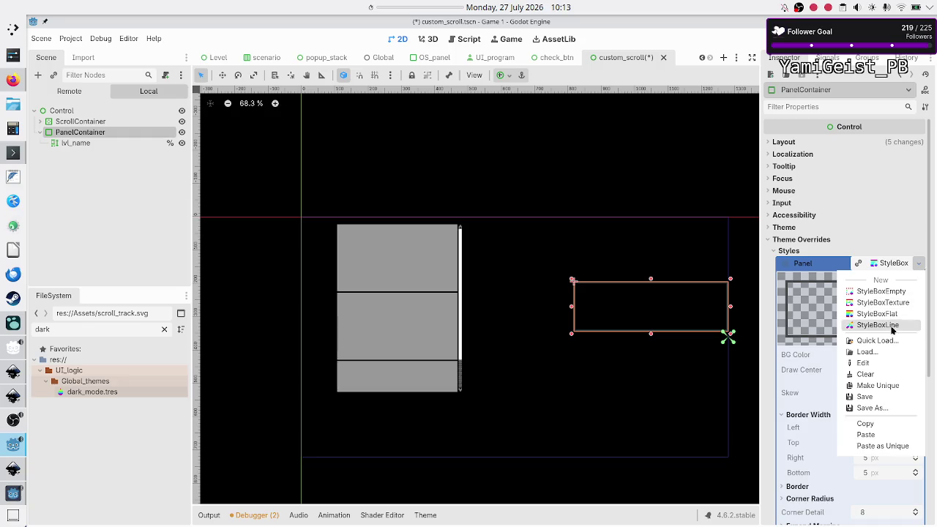
pyautogui.click(900, 302)
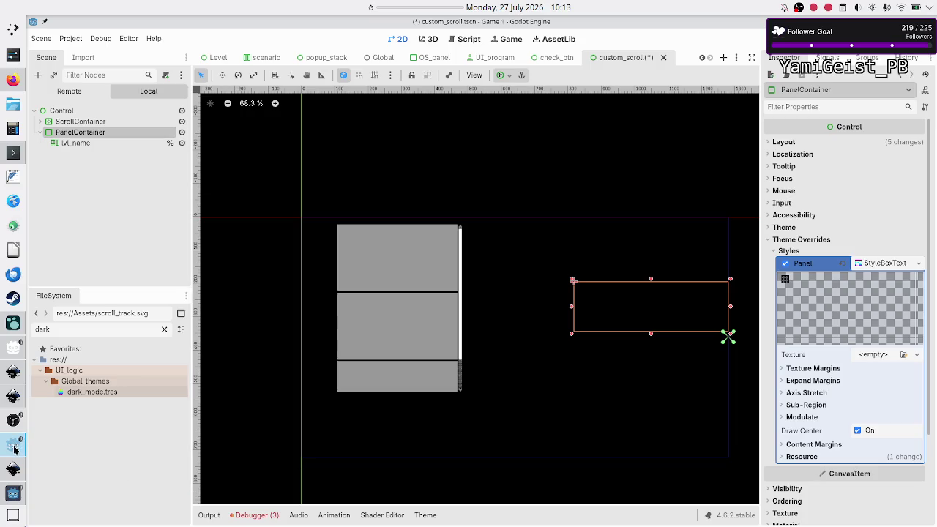
# - Filter the FileSystem for 'trac' and assign scroll_track.svg as the style's Texture
pyautogui.moveTo(16, 449)
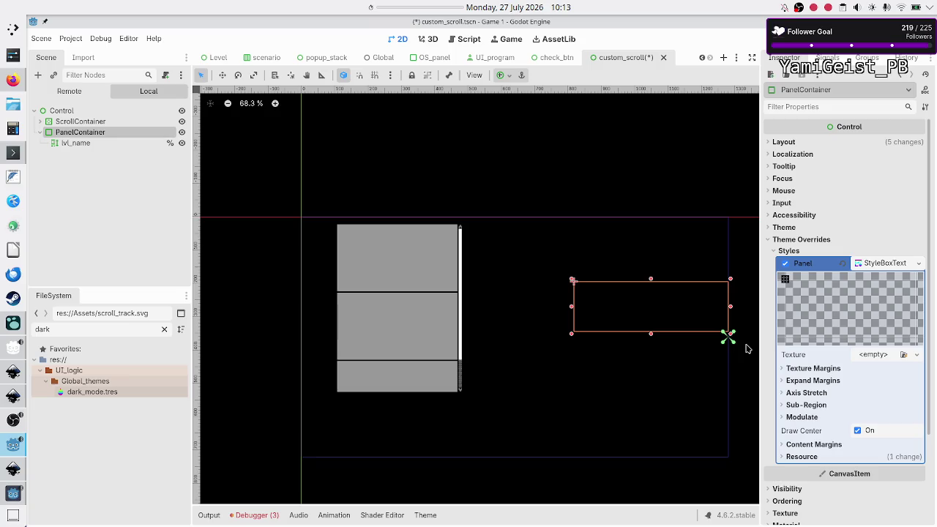
pyautogui.doubleClick(74, 333)
pyautogui.write('trac')
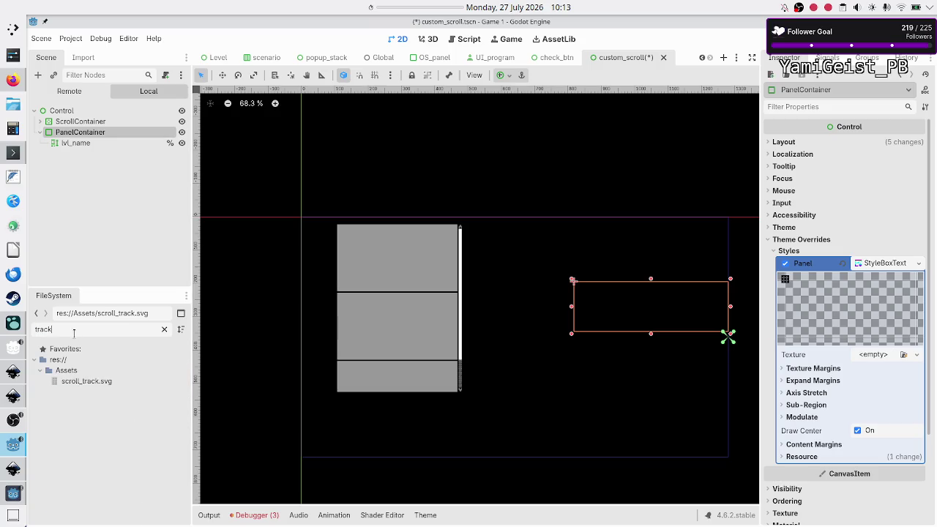
pyautogui.moveTo(90, 380)
pyautogui.mouseDown()
pyautogui.moveTo(349, 388)
pyautogui.moveTo(759, 350)
pyautogui.moveTo(873, 316)
pyautogui.moveTo(878, 302)
pyautogui.moveTo(868, 352)
pyautogui.mouseUp()
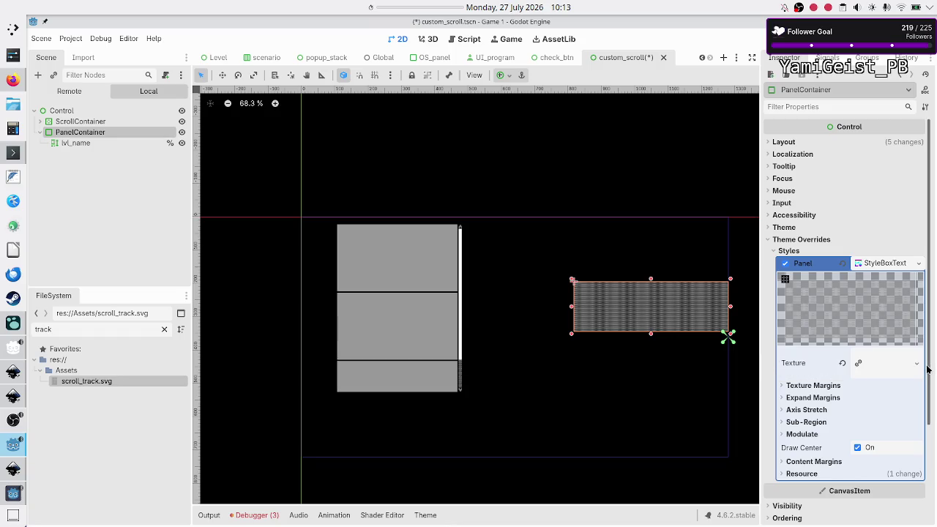
# - Set the StyleBoxTexture's Axis Stretch Horizontal and Vertical modes both to Tile
pyautogui.click(882, 363)
pyautogui.scroll(-5, 843, 419)
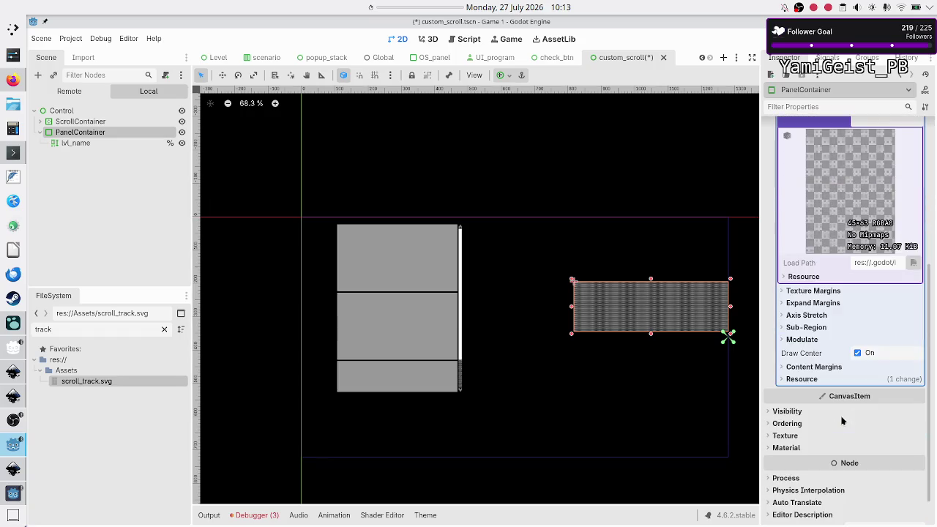
pyautogui.click(813, 316)
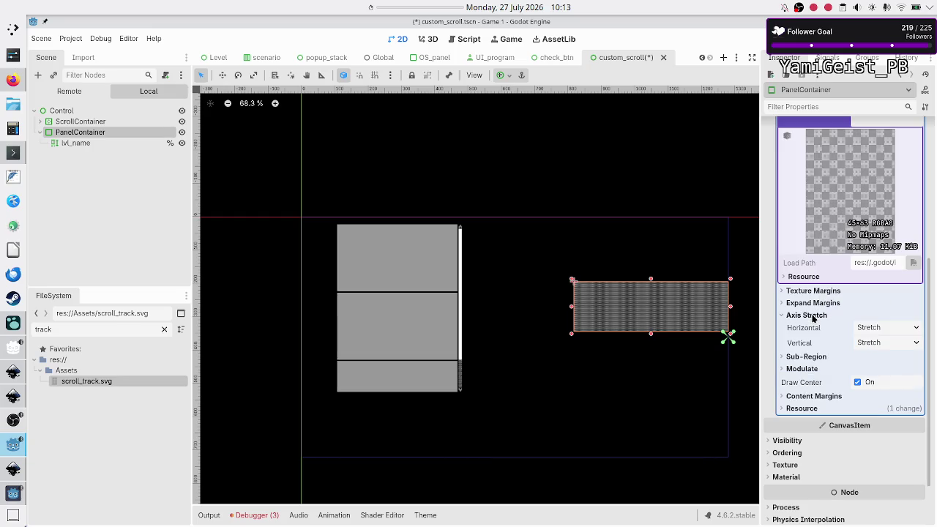
pyautogui.click(886, 327)
pyautogui.click(879, 355)
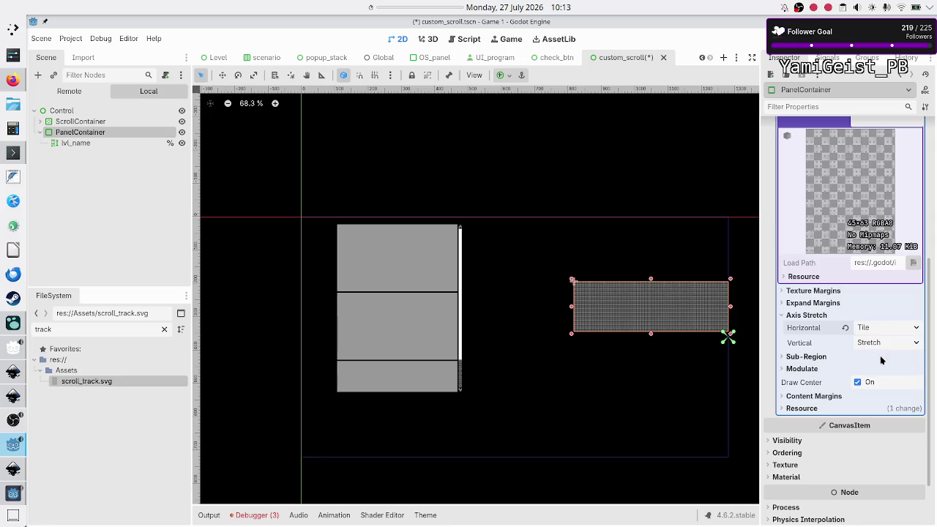
pyautogui.click(871, 343)
pyautogui.click(879, 370)
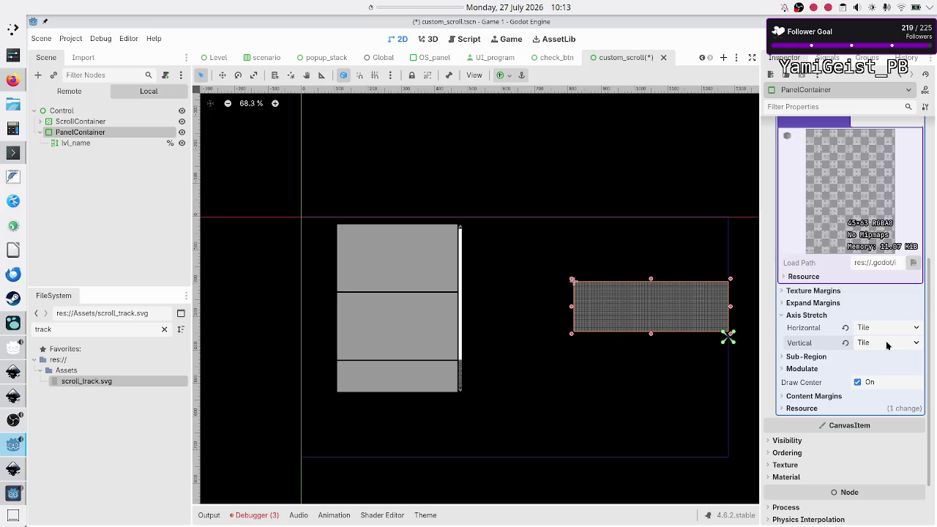
pyautogui.scroll(5, 887, 344)
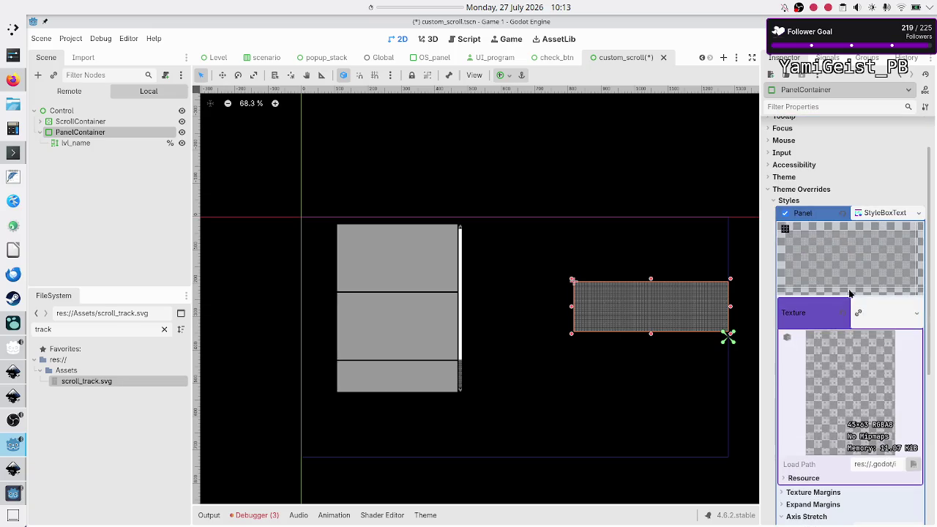
pyautogui.click(886, 321)
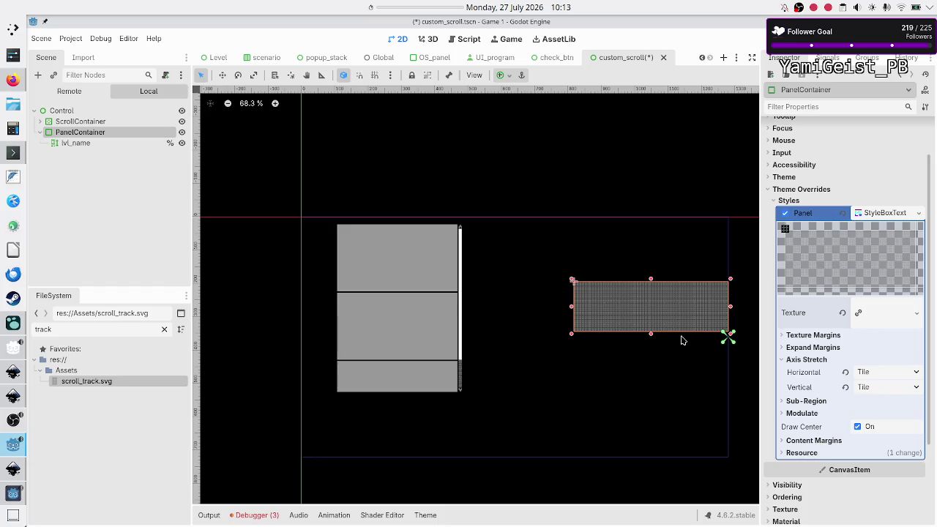
pyautogui.click(678, 195)
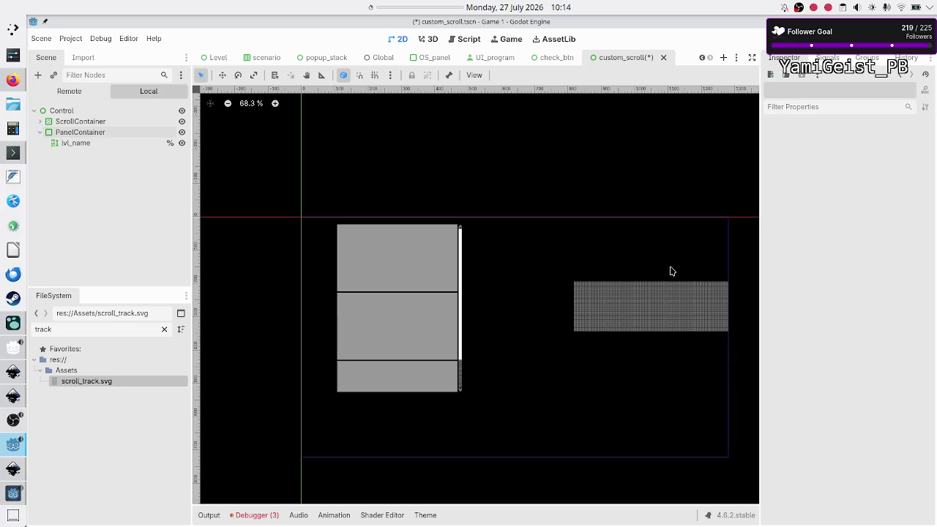
# - Save the custom_scroll scene, run it with F6 in a maximized window, then stop it
pyautogui.click(649, 307)
pyautogui.moveTo(649, 308); pyautogui.dragTo(578, 301)
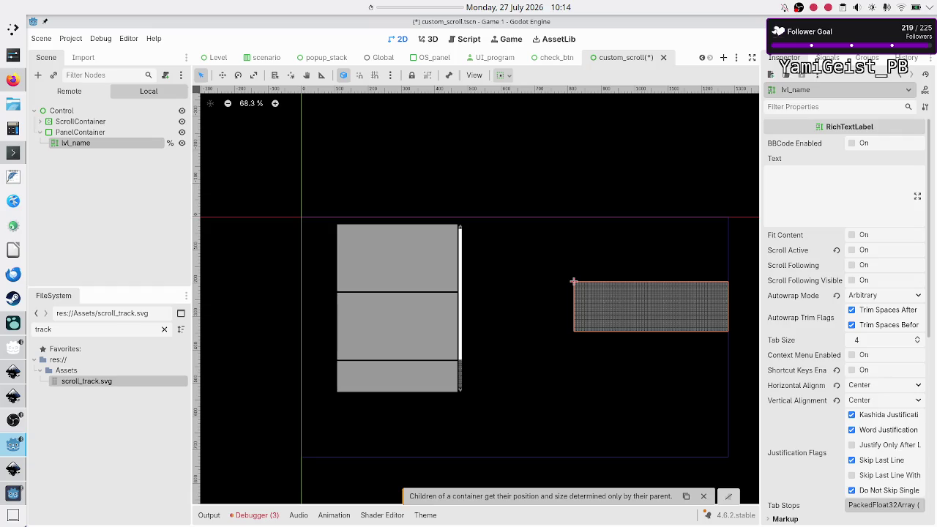
pyautogui.hotkey('ctrl', 's')
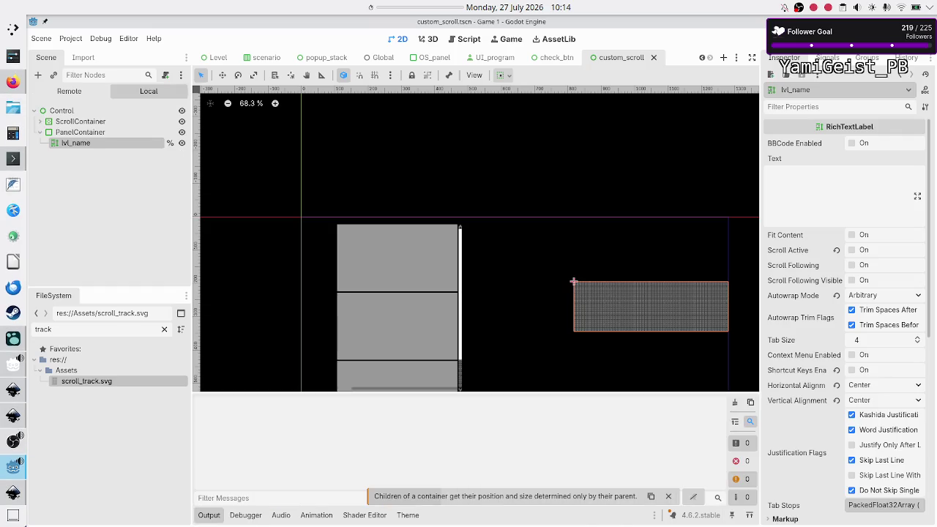
pyautogui.press('F6')
pyautogui.doubleClick(656, 89)
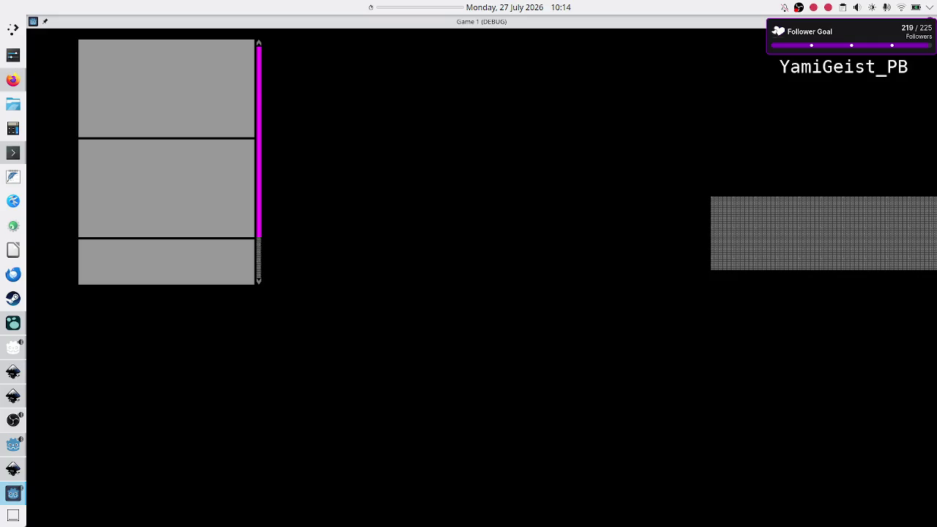
pyautogui.press('F8')
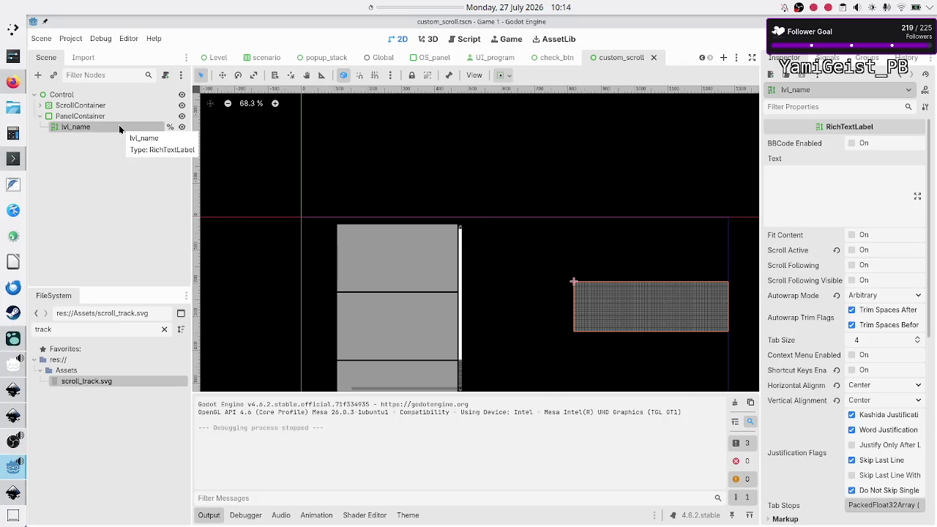
# - Move lvl_name under Control and paste a PanelContainer copy as sibling PanelContainer2
pyautogui.press('Delete')
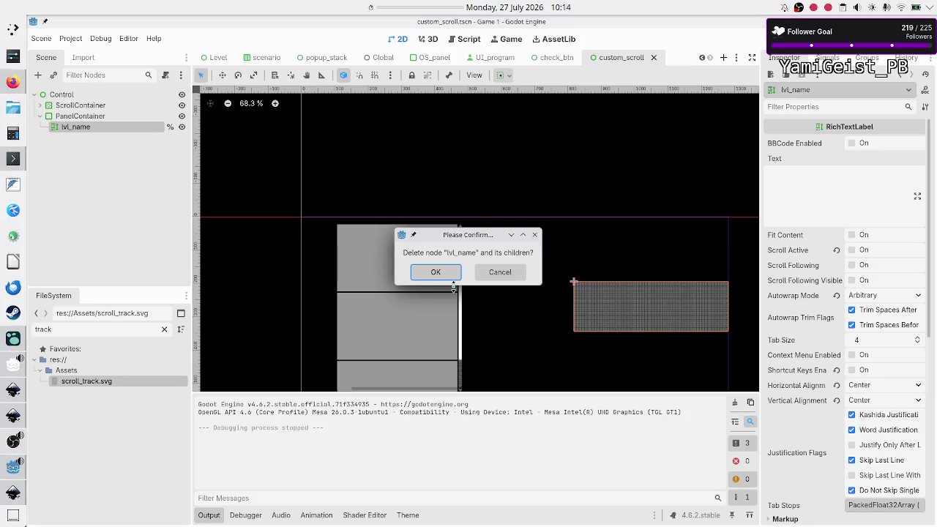
pyautogui.click(500, 271)
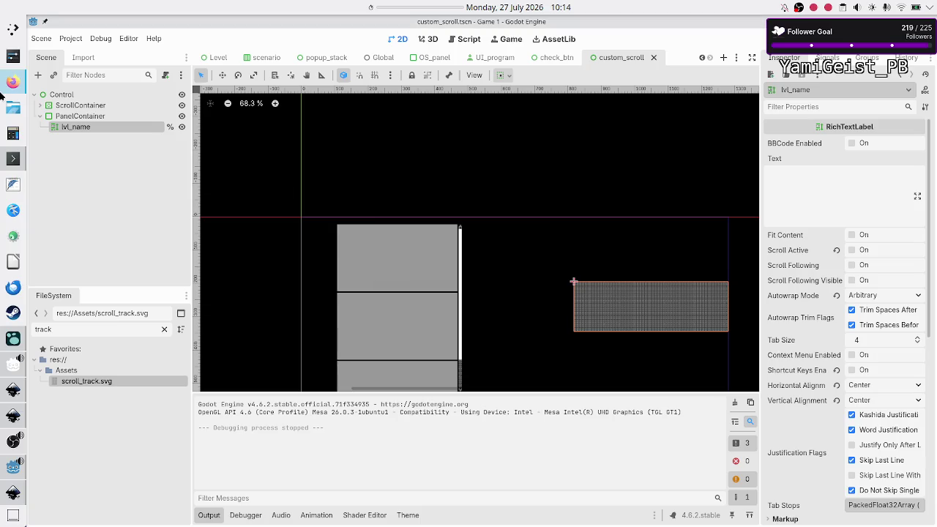
pyautogui.moveTo(92, 129); pyautogui.dragTo(71, 113)
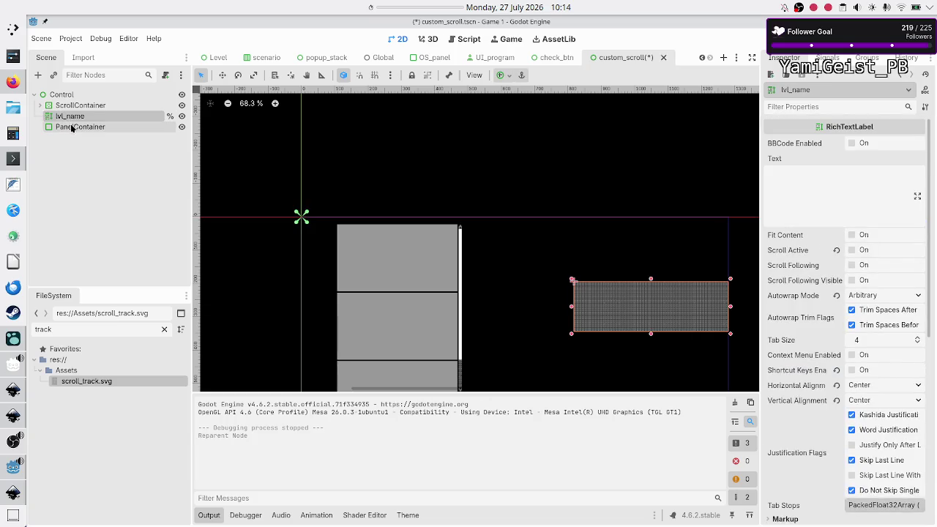
pyautogui.click(72, 128)
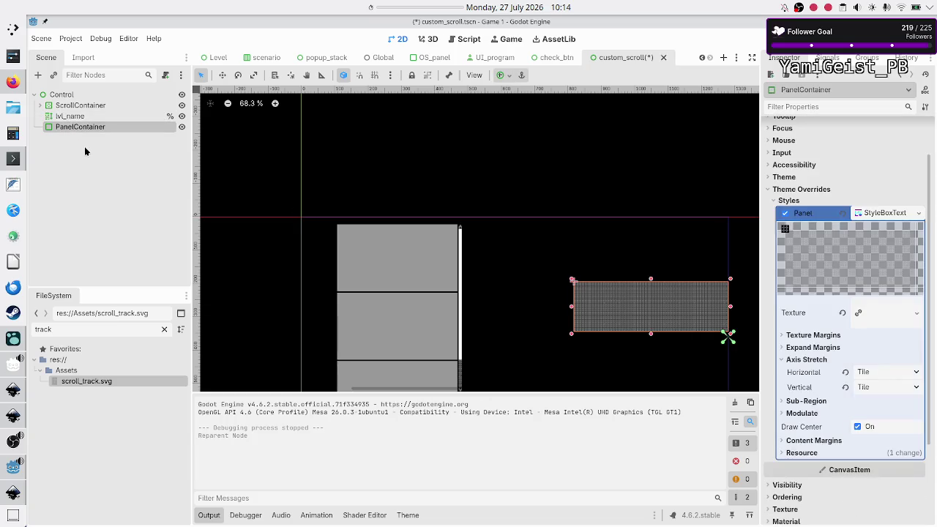
pyautogui.hotkey('ctrl', 'v')
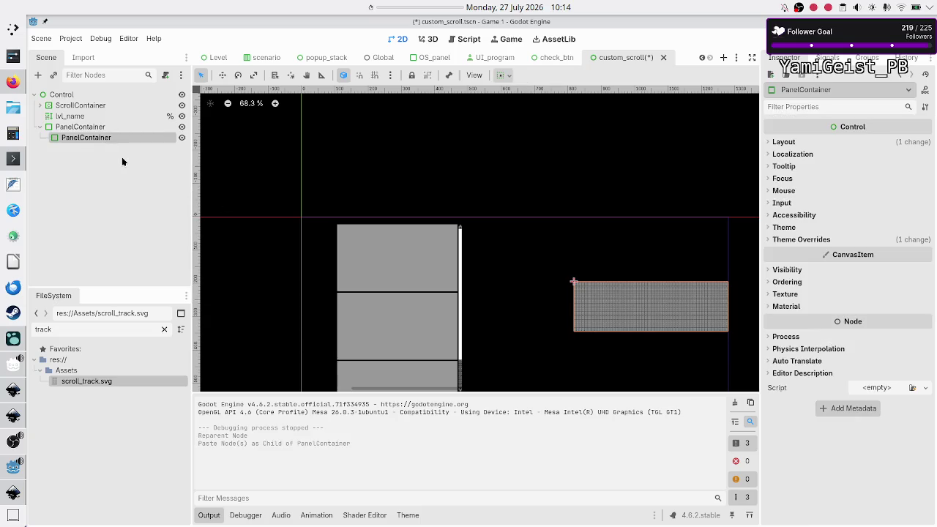
pyautogui.moveTo(111, 137); pyautogui.dragTo(75, 123)
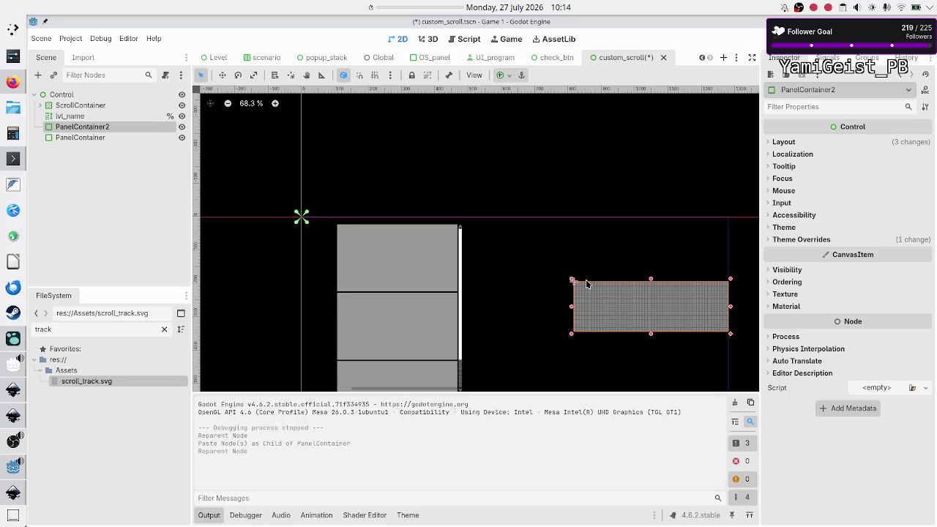
# - Shrink and place both tiled panels, with the lvl_name box positioned between them
pyautogui.moveTo(621, 296); pyautogui.dragTo(453, 299)
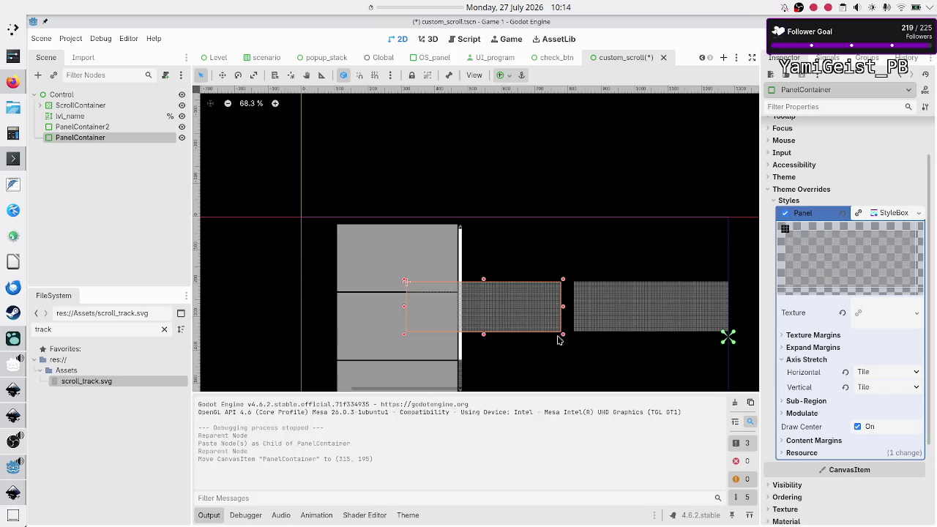
pyautogui.moveTo(564, 336); pyautogui.dragTo(496, 304)
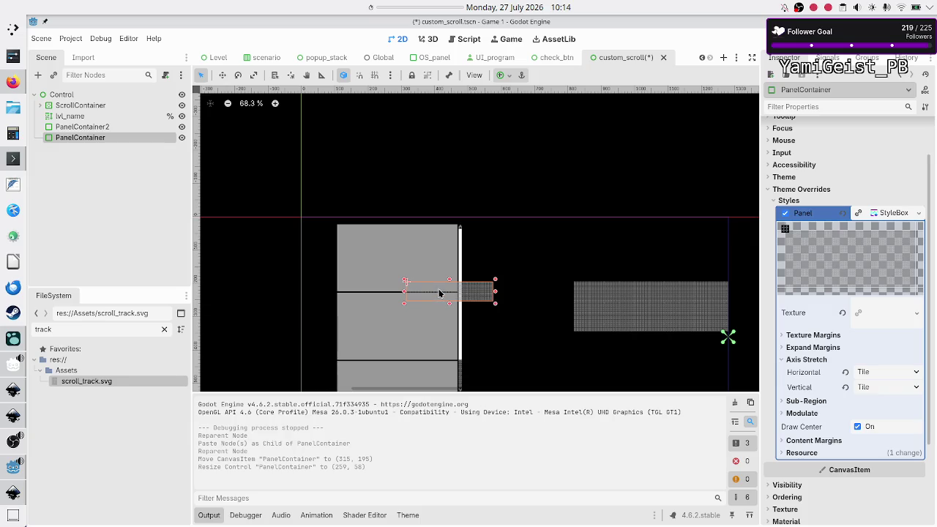
pyautogui.moveTo(439, 293); pyautogui.dragTo(509, 292)
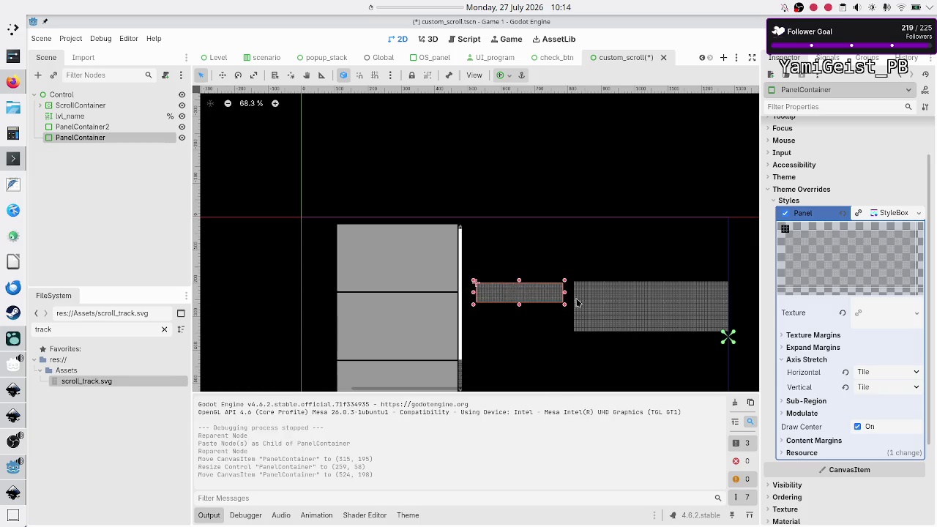
pyautogui.click(577, 302)
pyautogui.moveTo(573, 333)
pyautogui.mouseDown()
pyautogui.moveTo(583, 315)
pyautogui.moveTo(575, 300)
pyautogui.moveTo(657, 306)
pyautogui.moveTo(632, 290)
pyautogui.moveTo(610, 292)
pyautogui.moveTo(649, 290)
pyautogui.mouseUp()
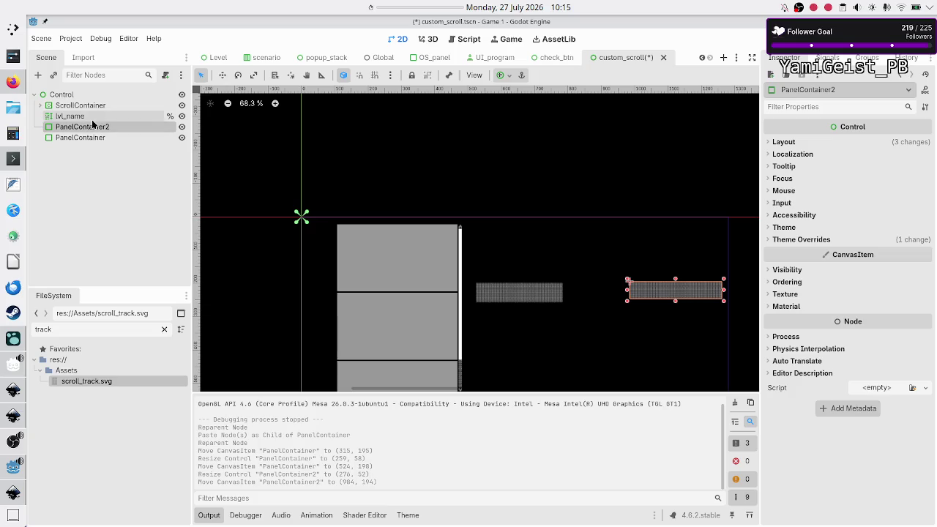
pyautogui.click(73, 116)
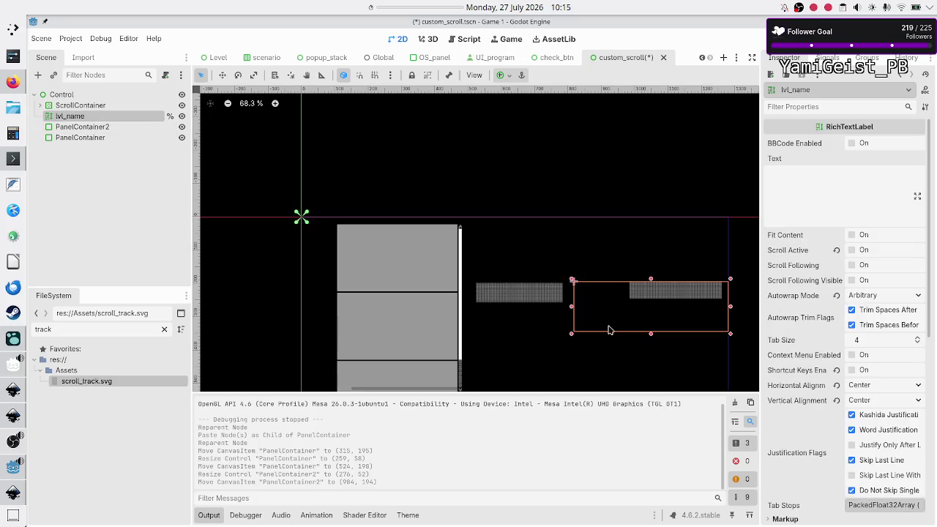
pyautogui.moveTo(615, 323)
pyautogui.mouseDown()
pyautogui.moveTo(567, 299)
pyautogui.moveTo(574, 307)
pyautogui.mouseUp()
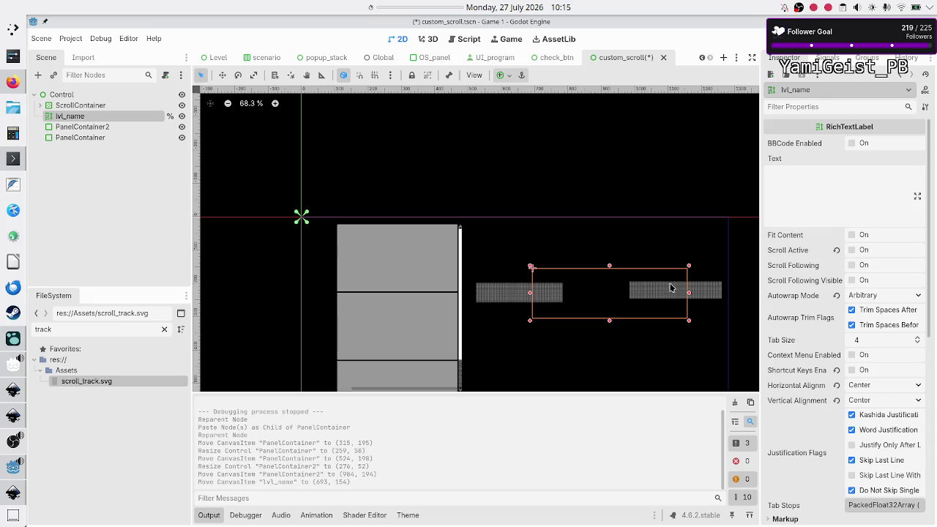
# - Resize the lvl_name box to 293 × 66 so it fits between the two striped track panels
pyautogui.moveTo(688, 293); pyautogui.dragTo(632, 294)
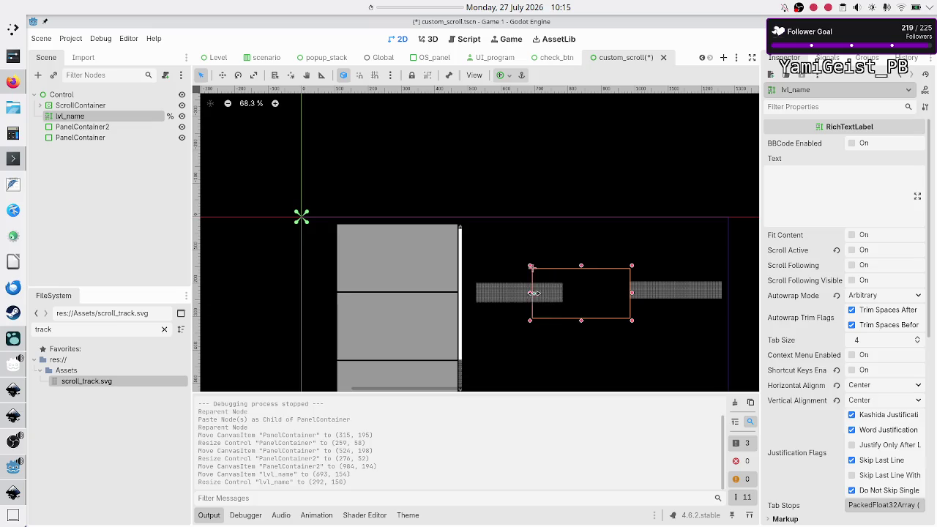
pyautogui.moveTo(530, 293); pyautogui.dragTo(594, 279)
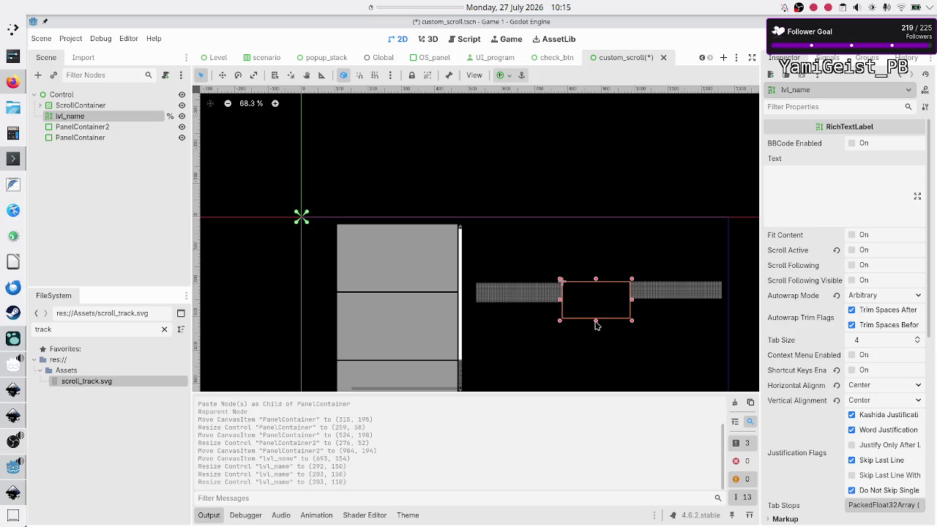
pyautogui.moveTo(596, 320); pyautogui.dragTo(595, 306)
pyautogui.click(828, 192)
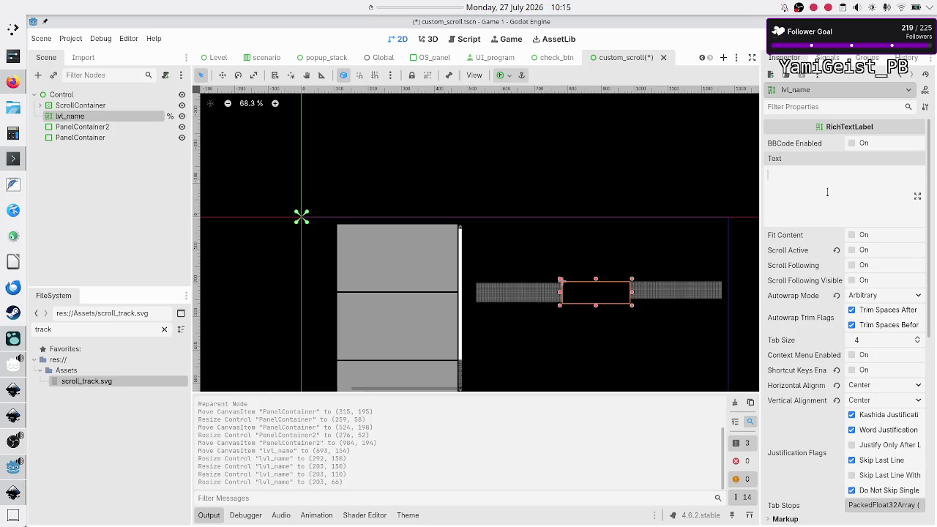
# - Enter 'Important Title' as the lvl_name label's text and preview it in the viewport
pyautogui.write('i')
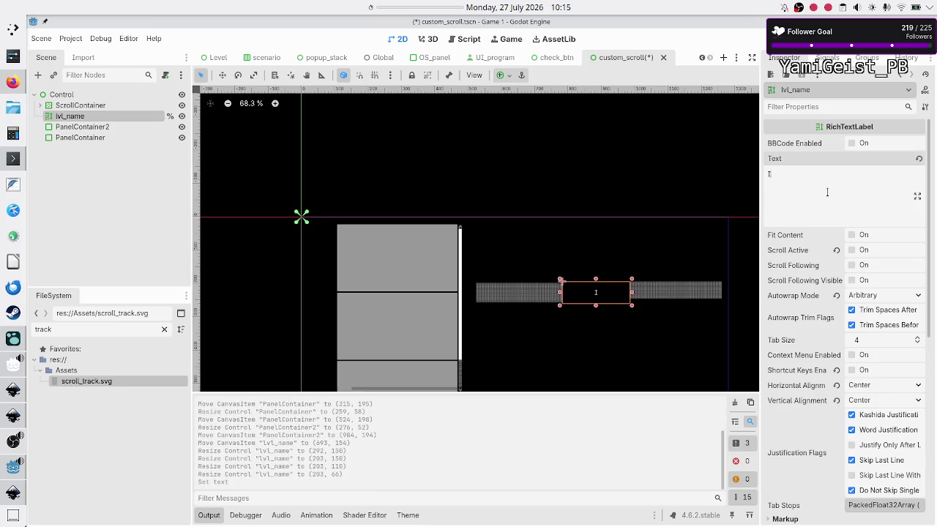
pyautogui.write('mport')
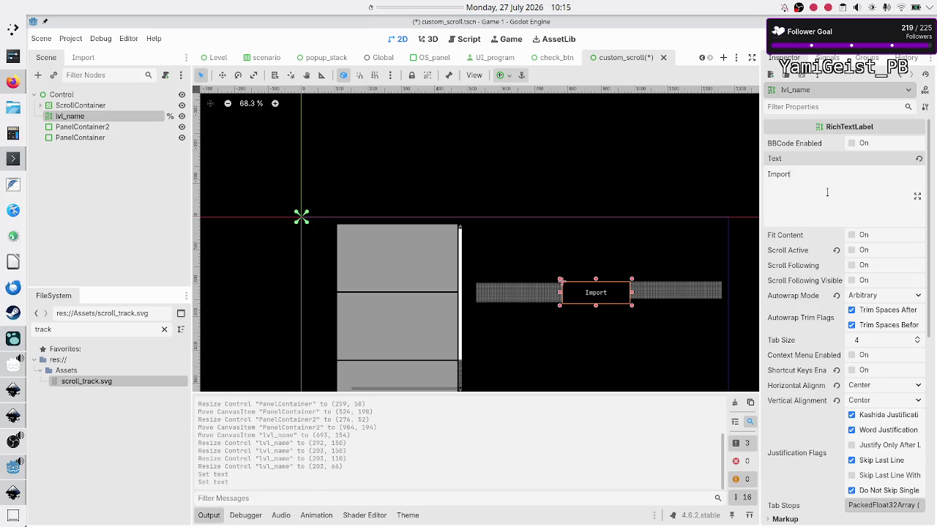
pyautogui.write('ant Title')
pyautogui.click(101, 172)
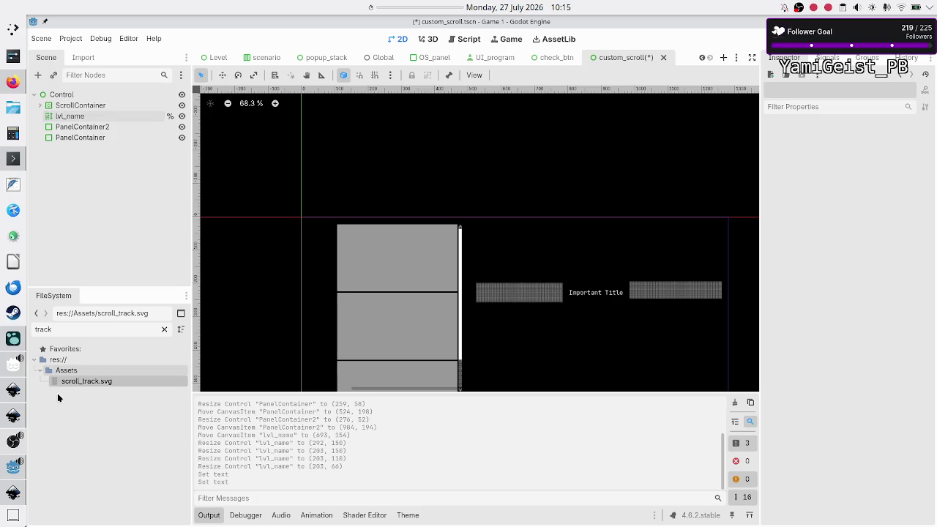
pyautogui.click(89, 117)
pyautogui.scroll(-5, 786, 345)
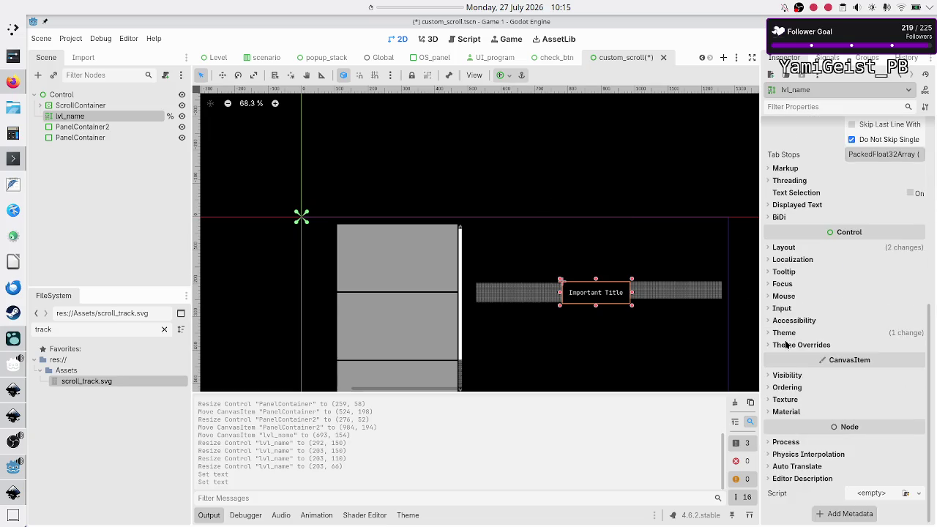
# - Add a new StyleBoxFlat as the lvl_name label's Normal style override
pyautogui.click(786, 345)
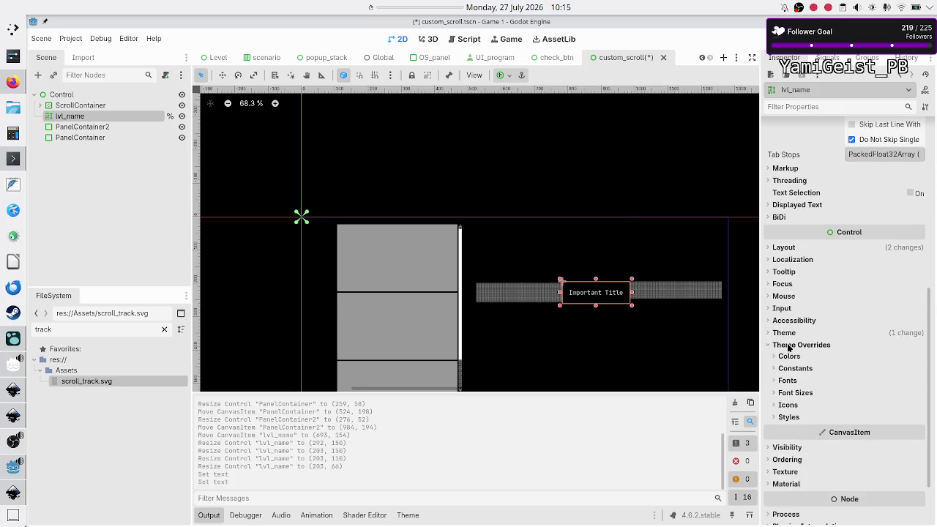
pyautogui.click(788, 417)
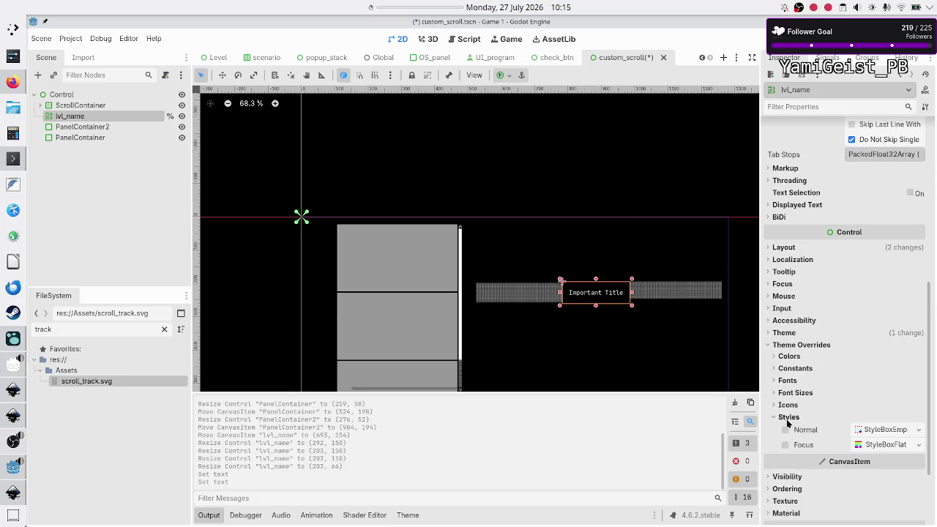
pyautogui.click(919, 430)
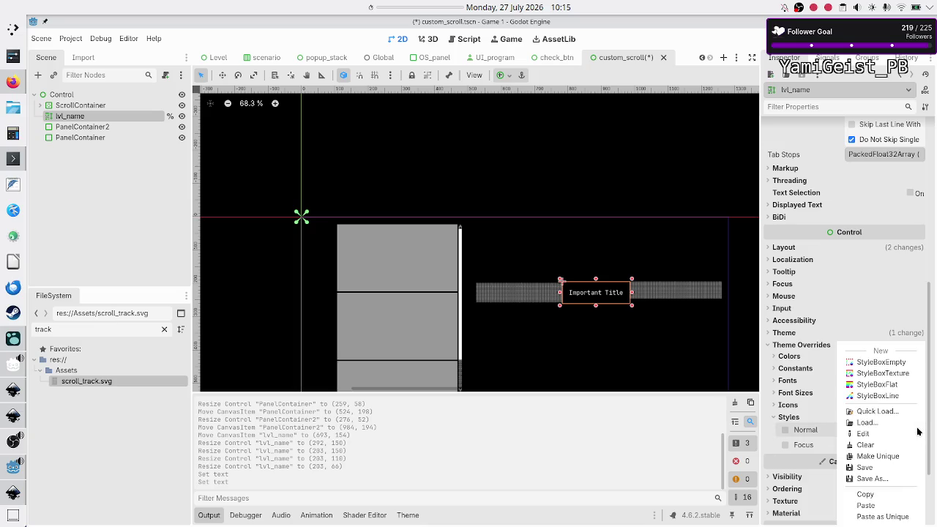
pyautogui.click(878, 384)
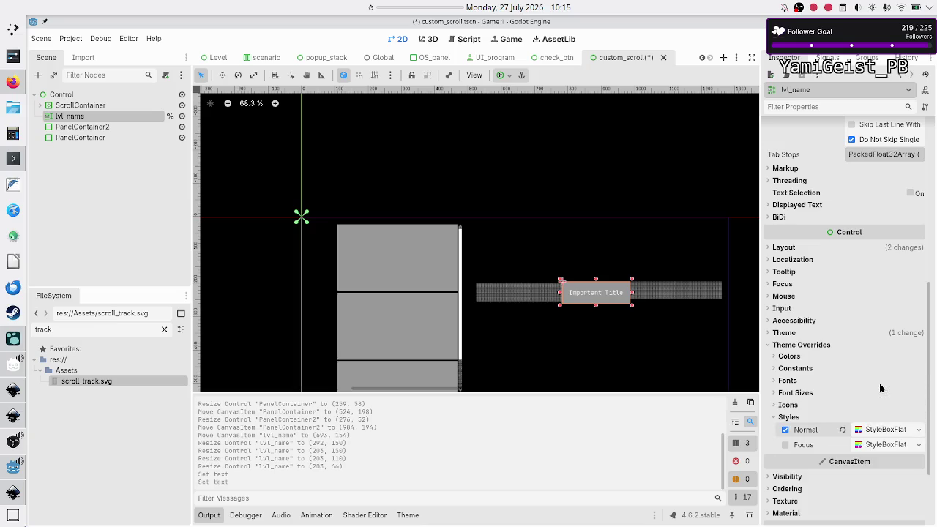
pyautogui.click(885, 432)
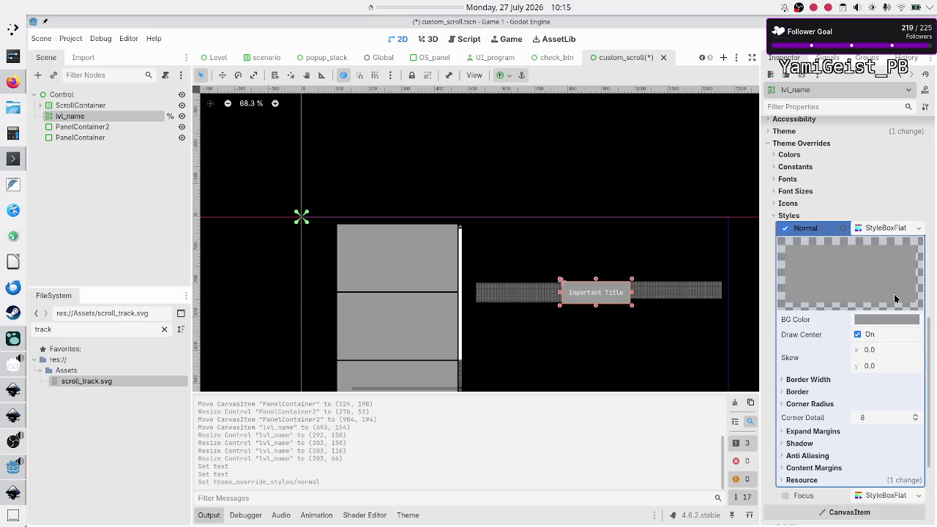
# - Try grey shades for the style's BG Color, then settle on white (fff)
pyautogui.click(876, 320)
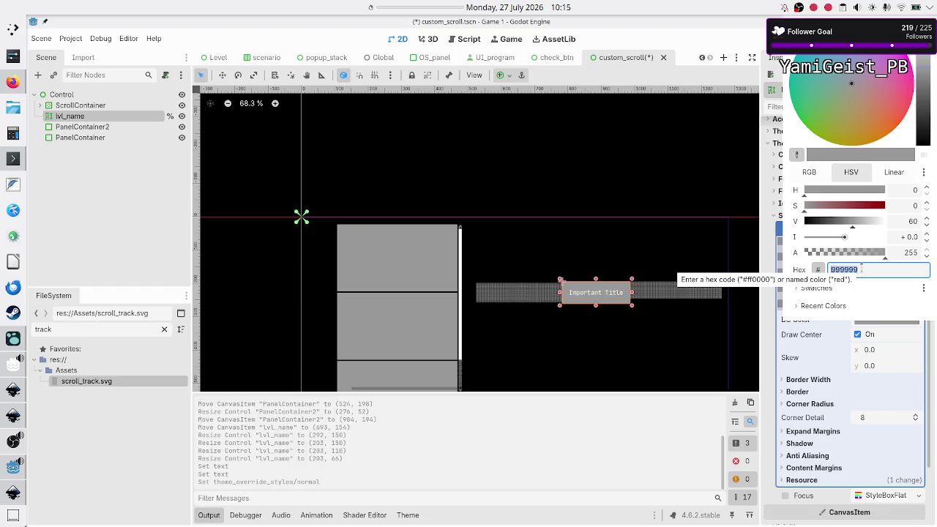
pyautogui.write('cdcdcd')
pyautogui.press('Return')
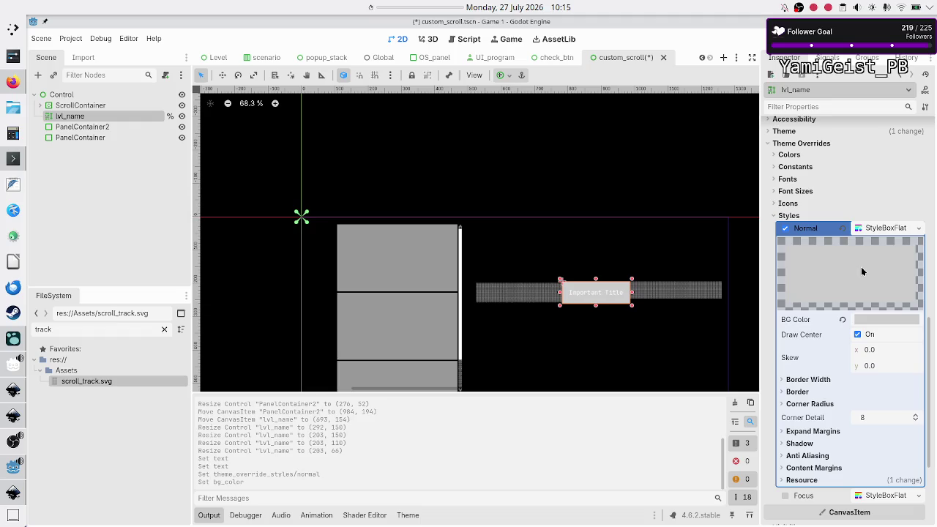
pyautogui.click(871, 321)
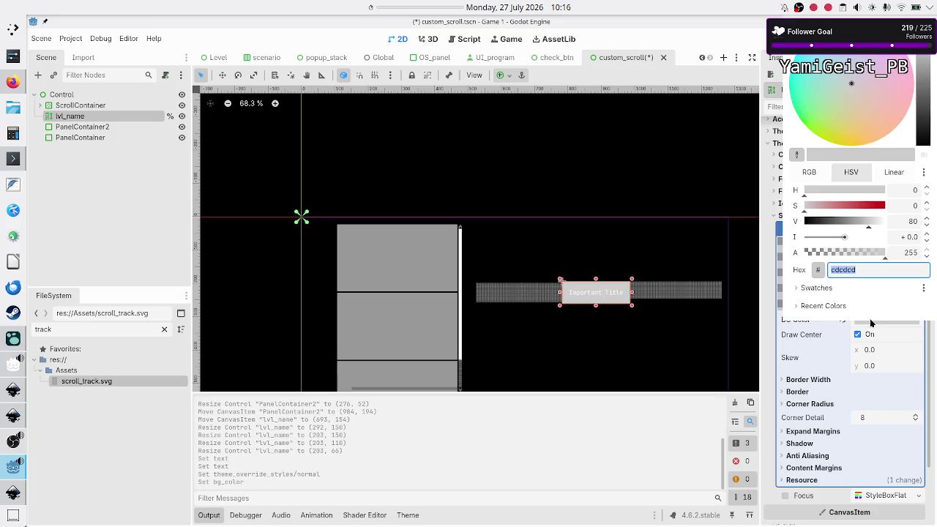
pyautogui.write('8A8A8A')
pyautogui.click(871, 323)
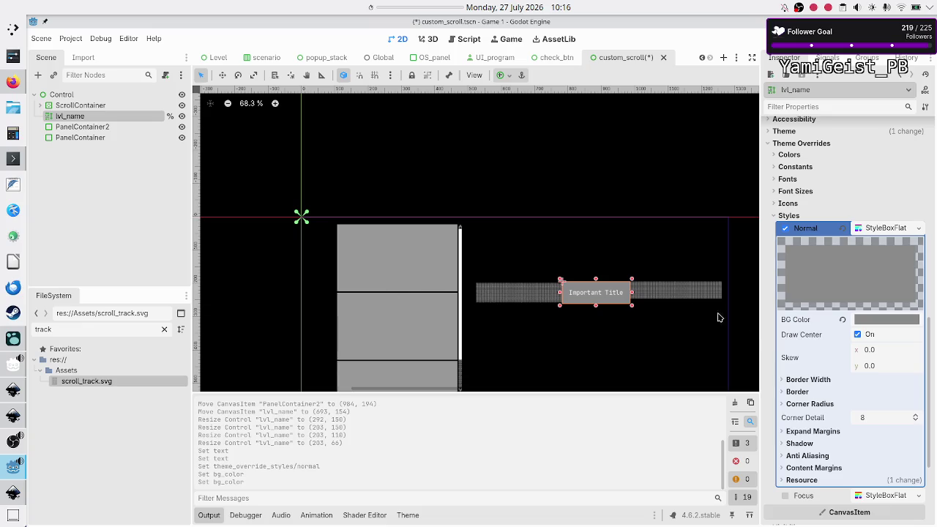
pyautogui.click(872, 317)
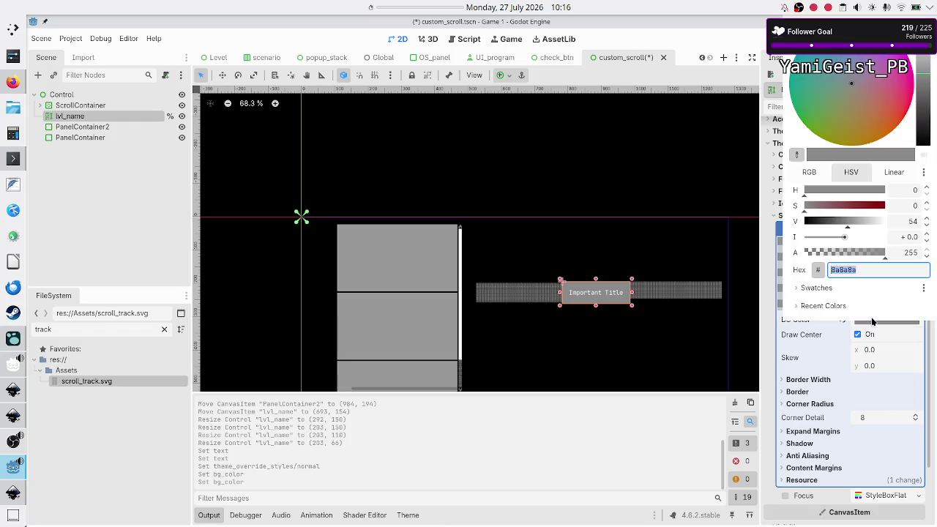
pyautogui.write('fff')
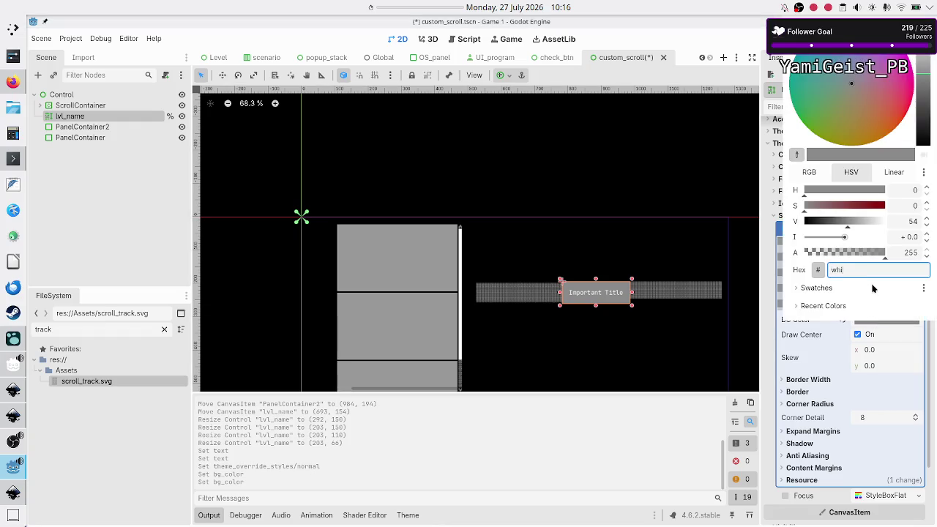
pyautogui.press('Return')
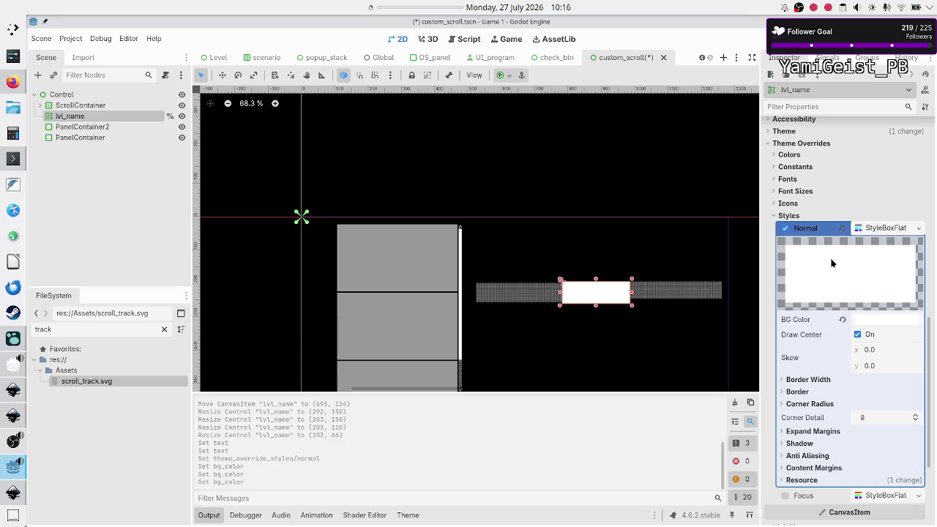
pyautogui.scroll(2, 827, 285)
pyautogui.scroll(2, 823, 293)
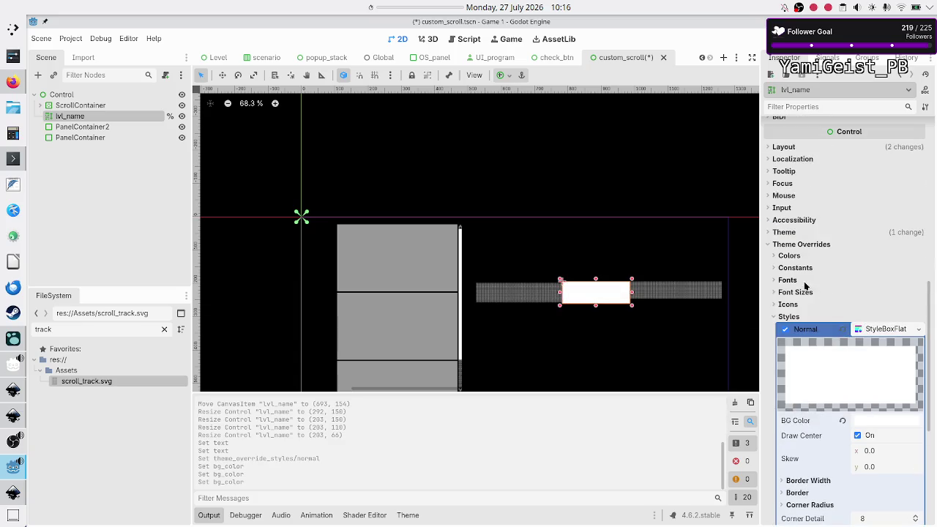
pyautogui.click(796, 256)
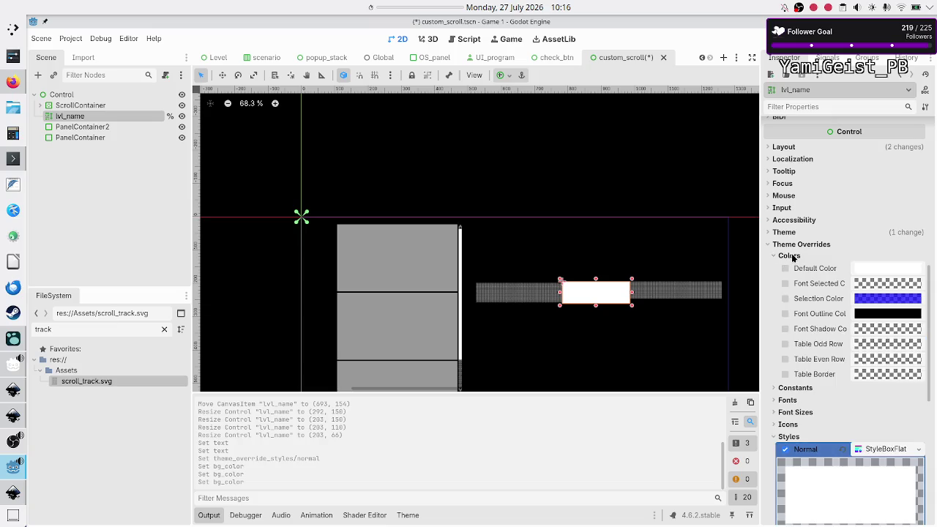
# - Set the title label's default text colour to black
pyautogui.click(875, 271)
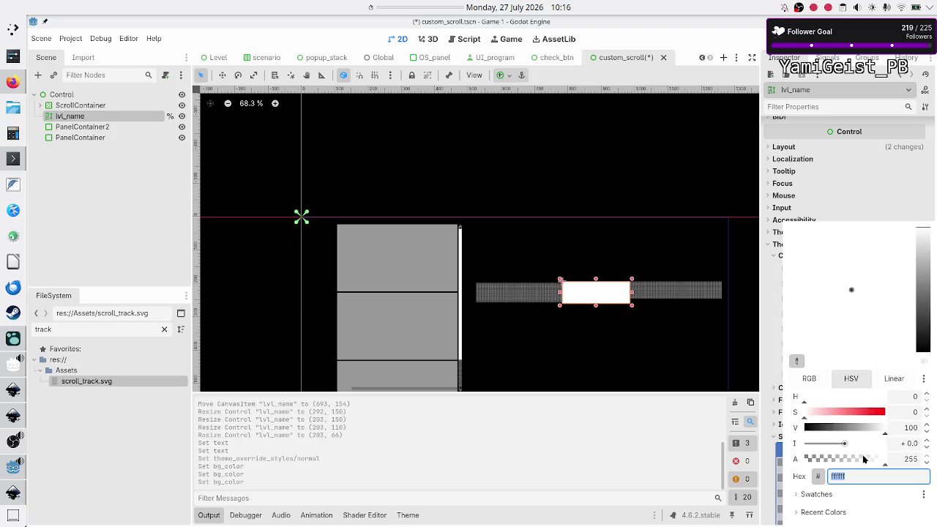
pyautogui.write('black')
pyautogui.press('Return')
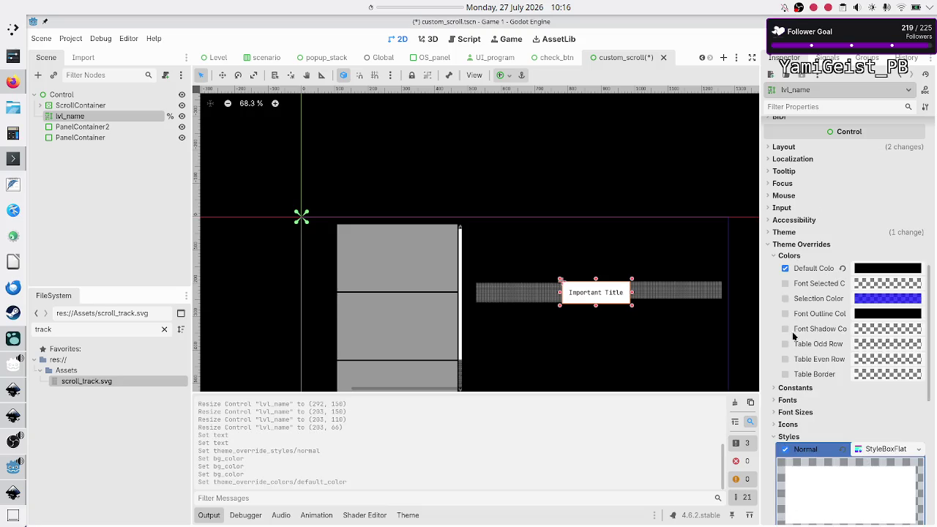
pyautogui.scroll(-5, 814, 417)
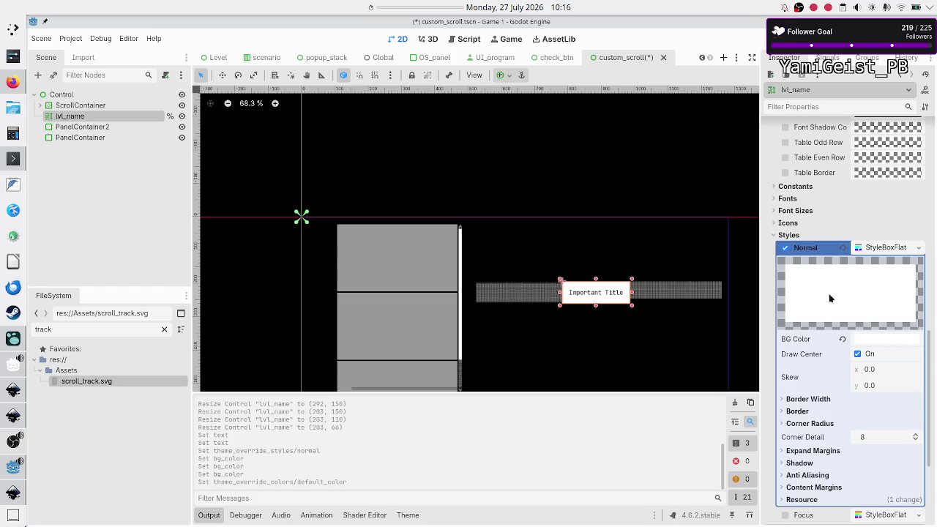
# - Change the label background to light grey cccccc and test-run the scene with F6
pyautogui.click(878, 340)
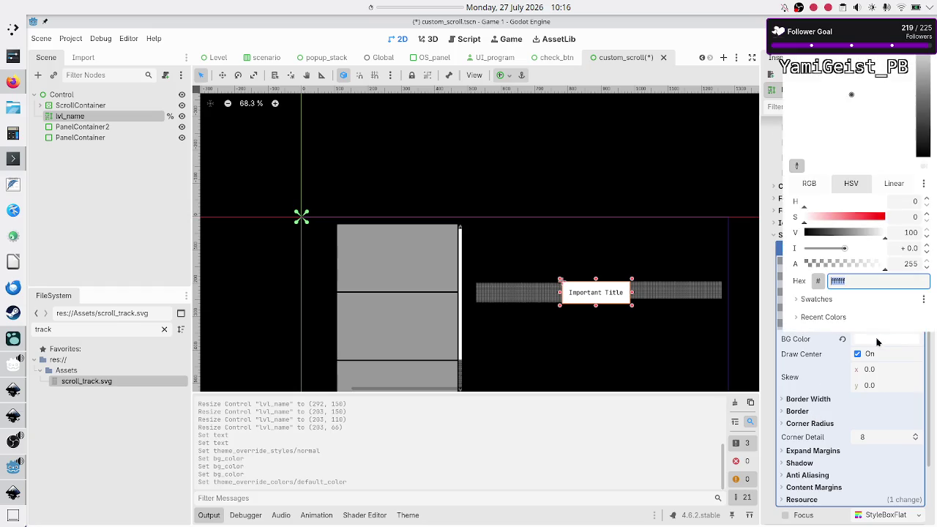
pyautogui.click(929, 76)
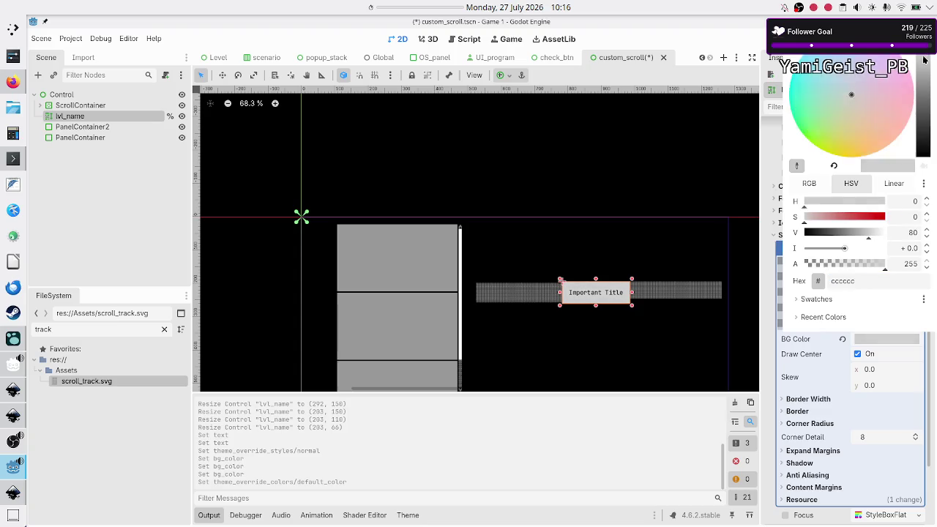
pyautogui.click(634, 355)
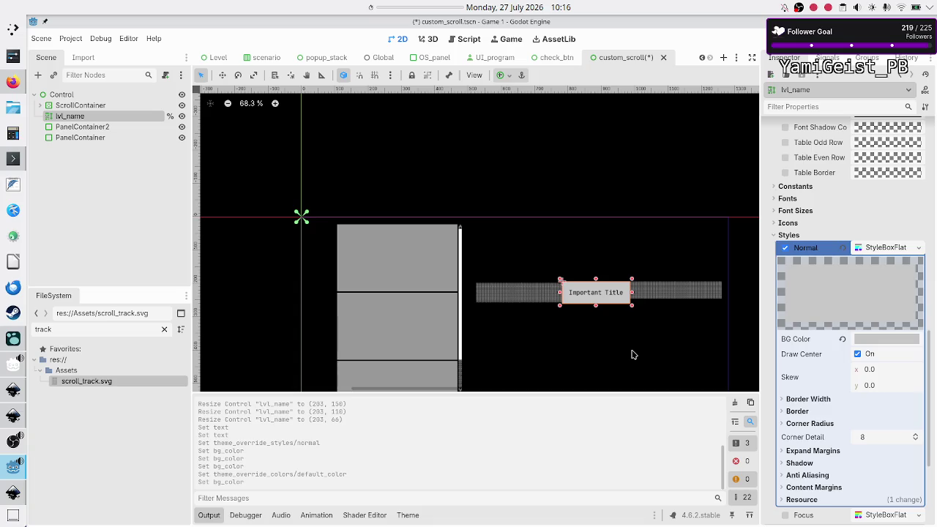
pyautogui.press('F6')
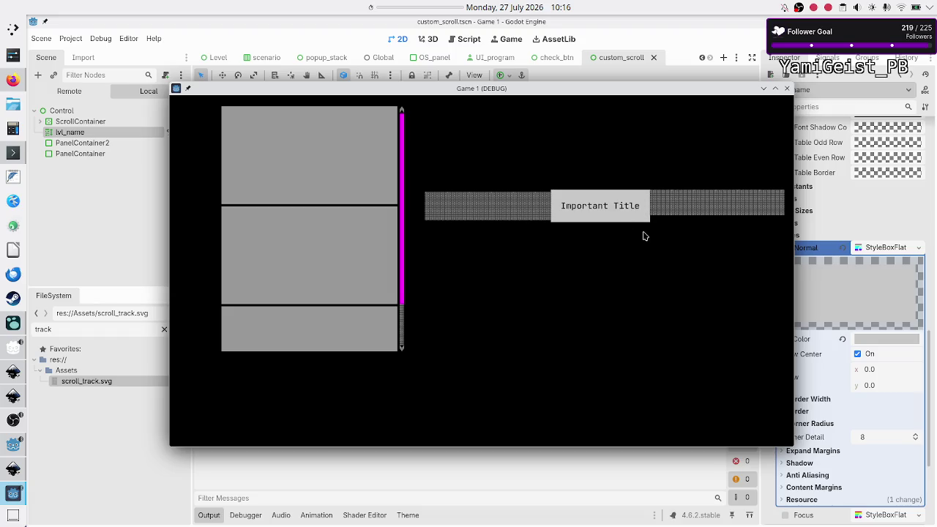
pyautogui.click(787, 89)
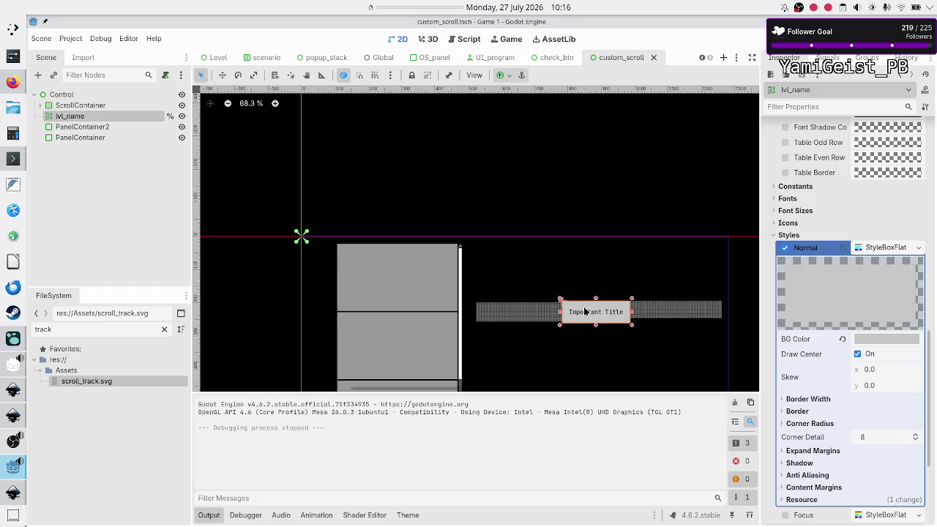
# - Trim the title box's top and bottom edges so it measures 293 × 59
pyautogui.scroll(7, 585, 311)
pyautogui.scroll(-1, 584, 311)
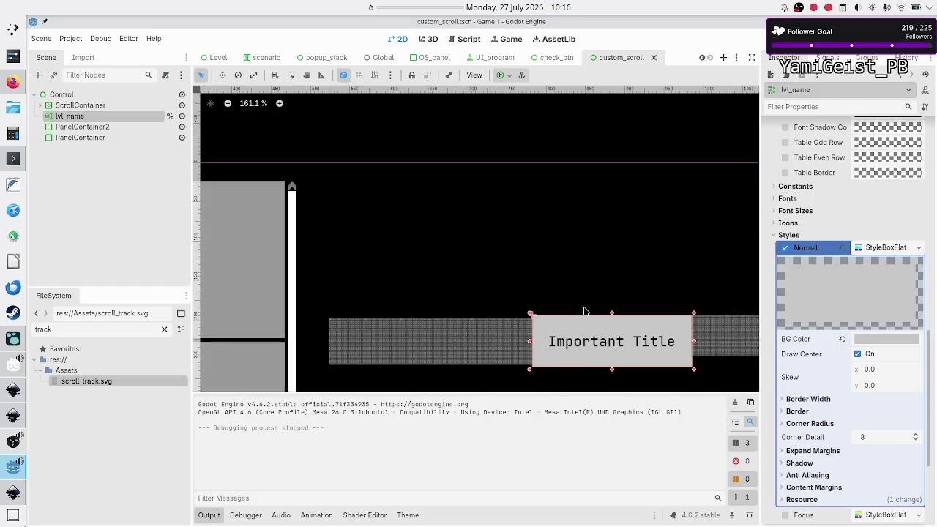
pyautogui.scroll(2, 584, 311)
pyautogui.scroll(-4, 612, 246)
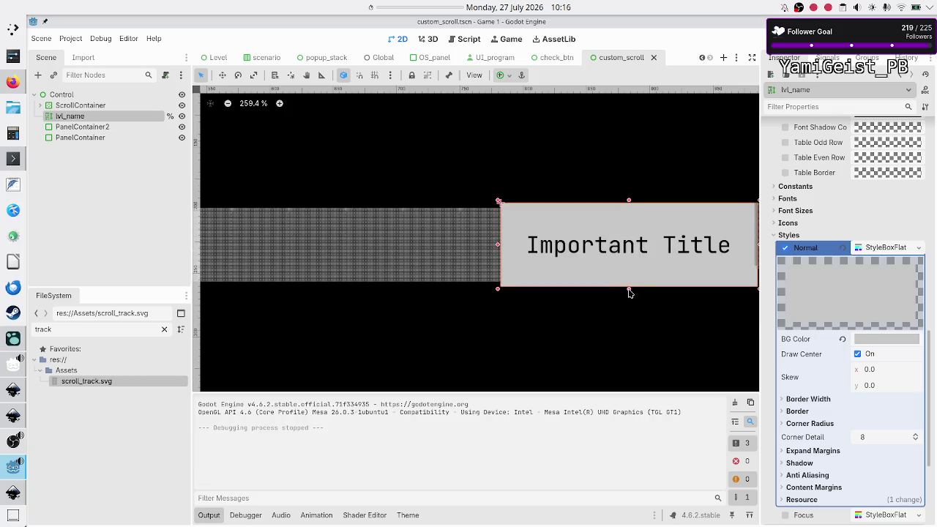
pyautogui.moveTo(628, 288)
pyautogui.mouseDown()
pyautogui.moveTo(628, 273)
pyautogui.moveTo(624, 284)
pyautogui.mouseUp()
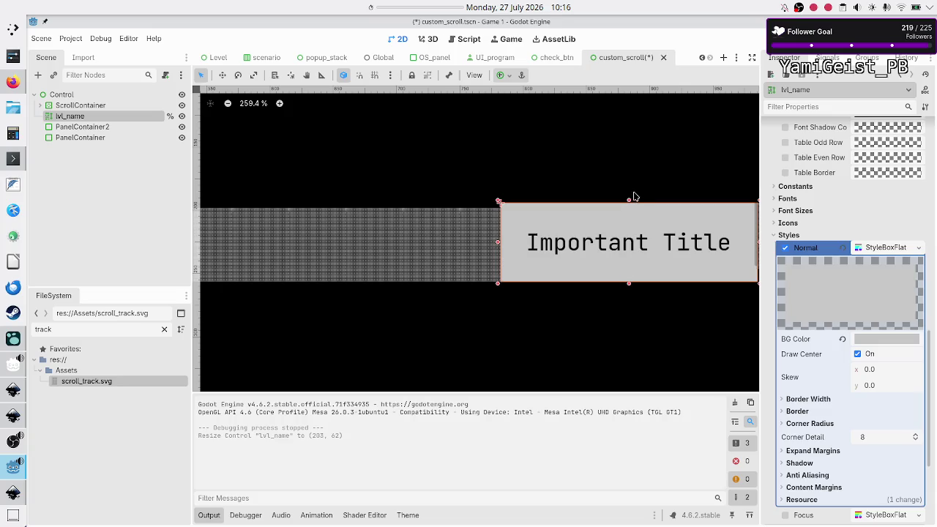
pyautogui.moveTo(628, 202)
pyautogui.mouseDown()
pyautogui.moveTo(630, 189)
pyautogui.moveTo(631, 205)
pyautogui.mouseUp()
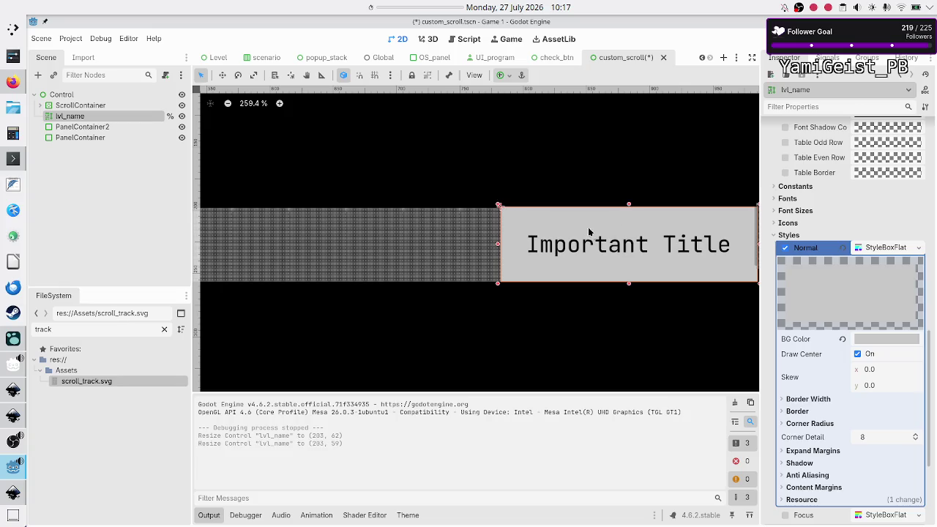
# - Resize the right track panel to 276 × 60 to match the title, then save and run
pyautogui.hscroll(5, 562, 233)
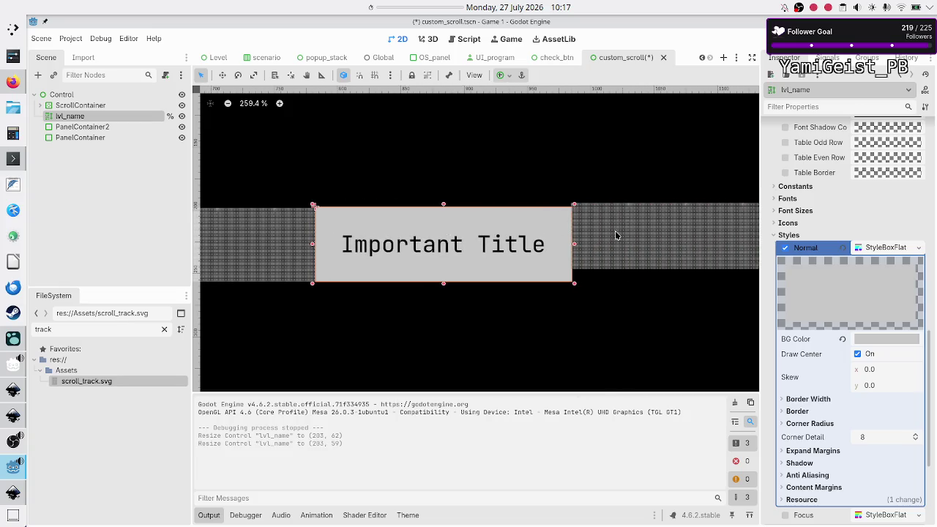
pyautogui.click(634, 234)
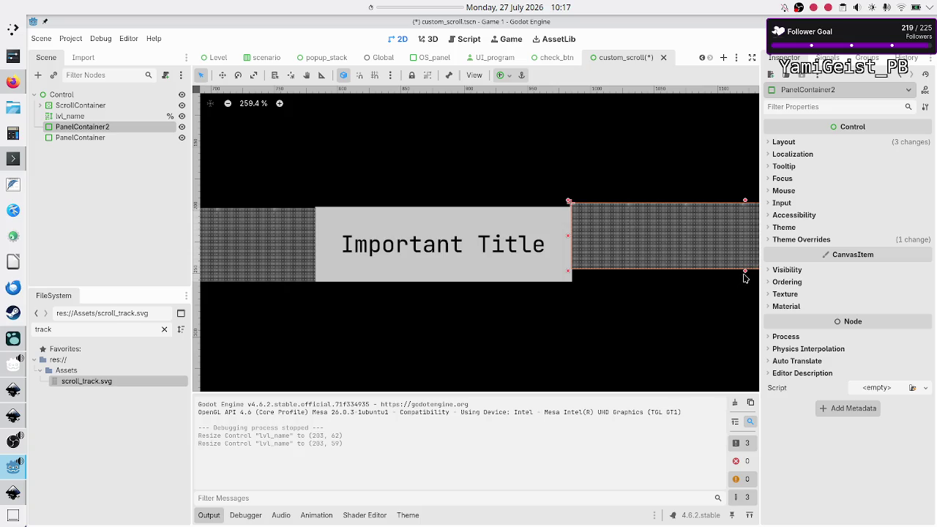
pyautogui.moveTo(746, 276); pyautogui.dragTo(744, 286)
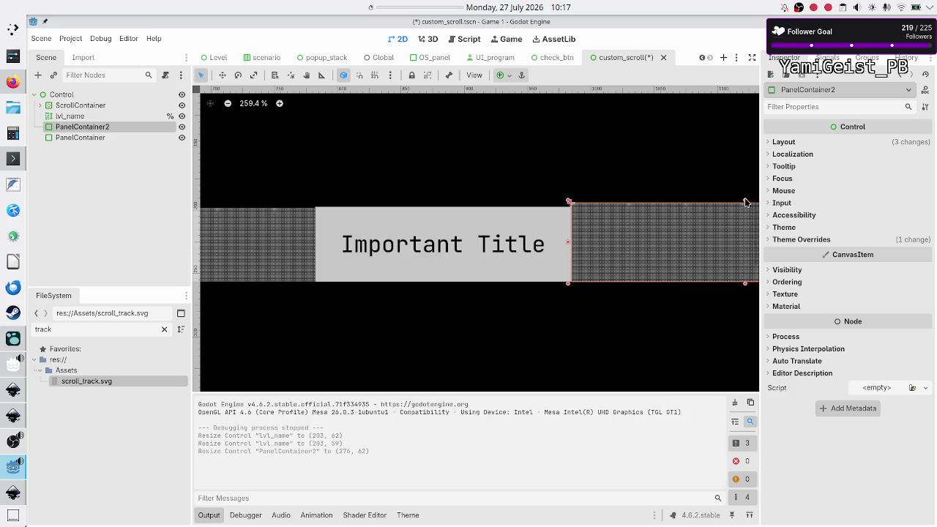
pyautogui.moveTo(746, 201); pyautogui.dragTo(749, 200)
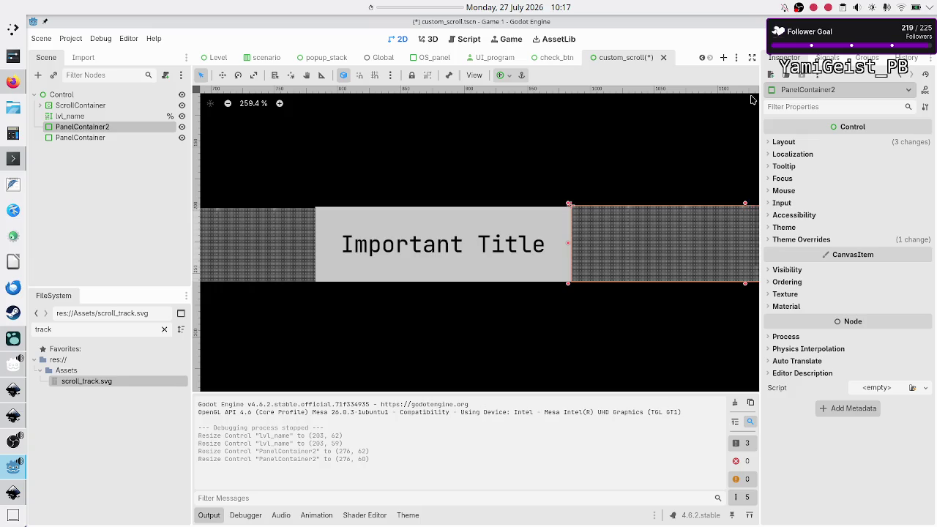
pyautogui.press('F6')
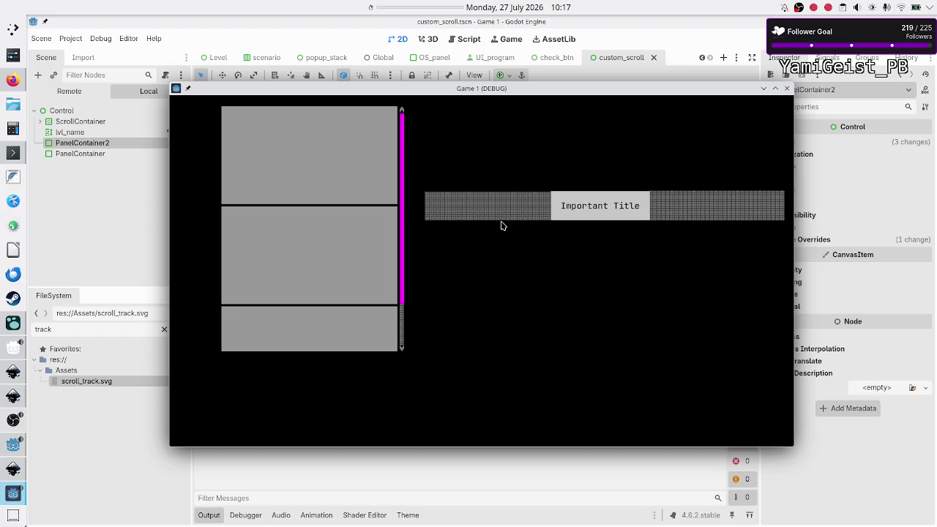
# - Run the full project with F5, reposition the game window to view the level list, then close it
pyautogui.click(789, 91)
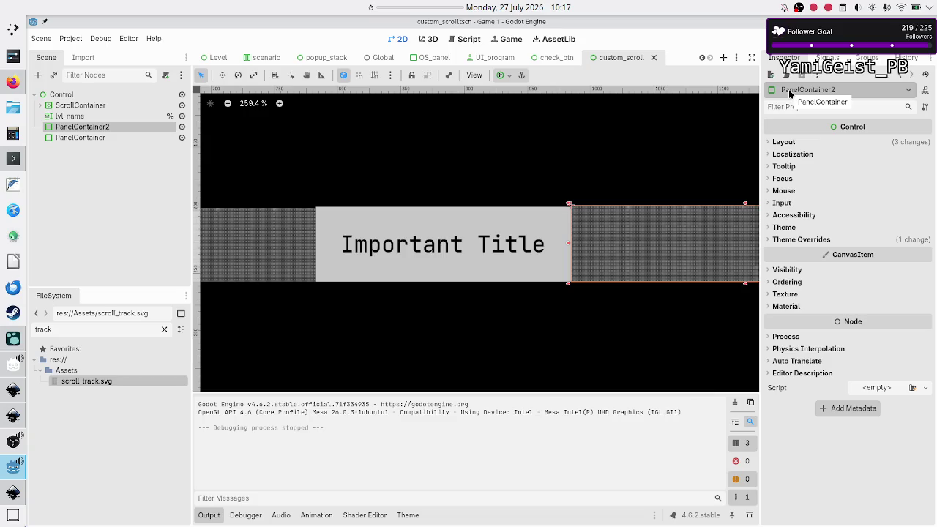
pyautogui.press('F5')
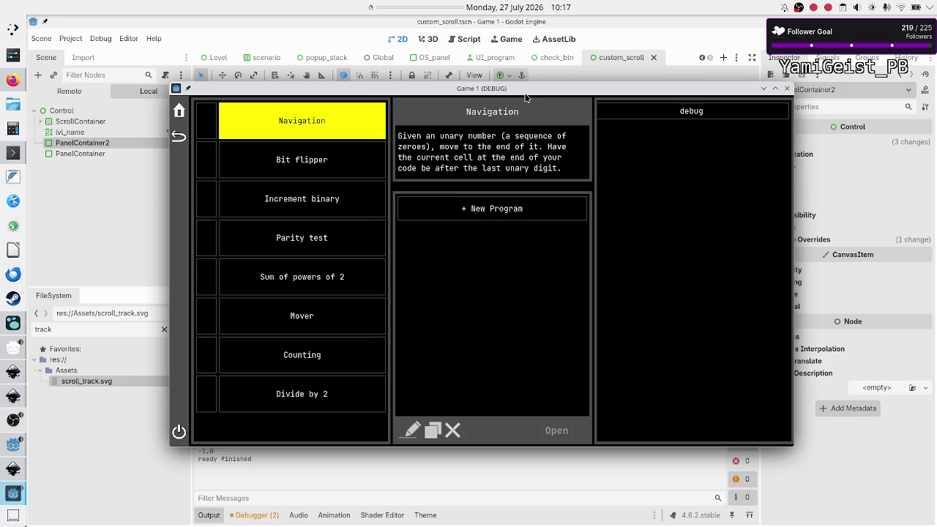
pyautogui.moveTo(526, 93)
pyautogui.mouseDown()
pyautogui.moveTo(620, 284)
pyautogui.moveTo(593, 257)
pyautogui.moveTo(533, 282)
pyautogui.moveTo(507, 324)
pyautogui.mouseUp()
pyautogui.scroll(-3, 474, 215)
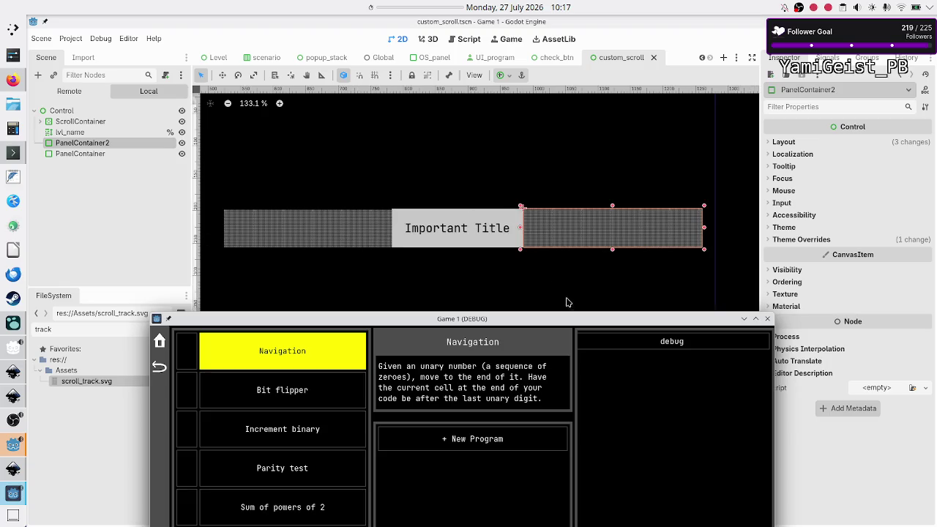
pyautogui.press('F8')
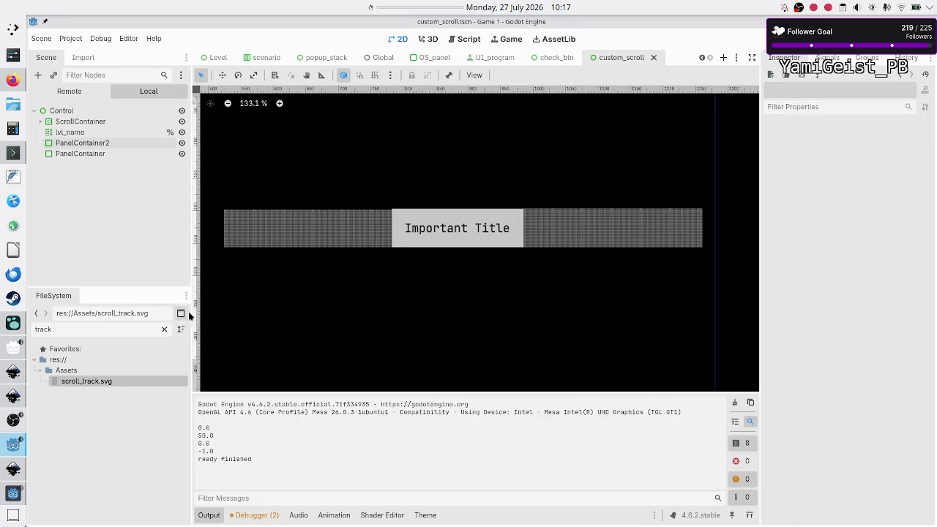
pyautogui.click(7, 495)
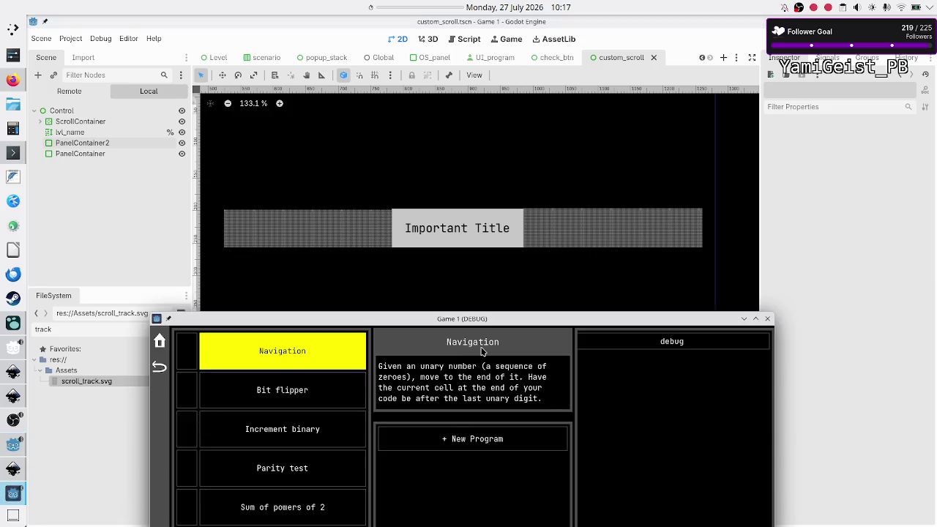
pyautogui.scroll(-2, 476, 240)
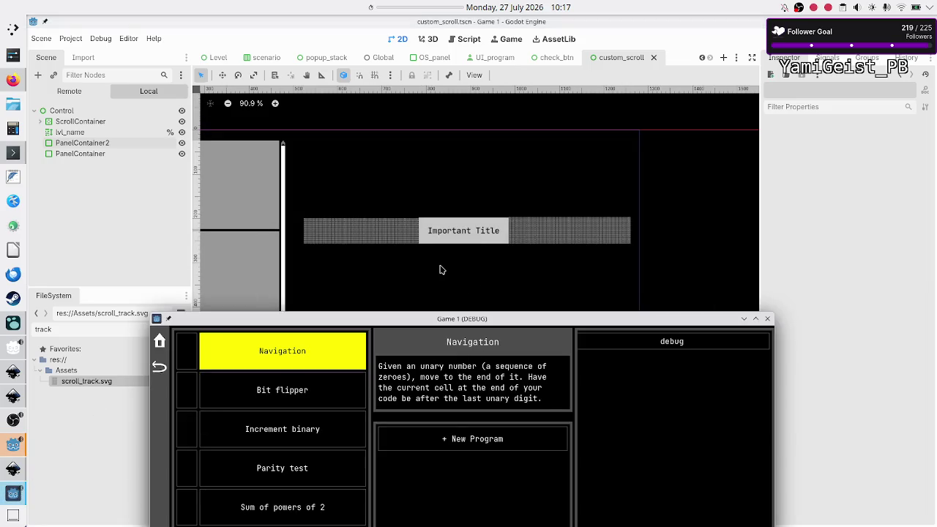
pyautogui.hscroll(-2, 449, 268)
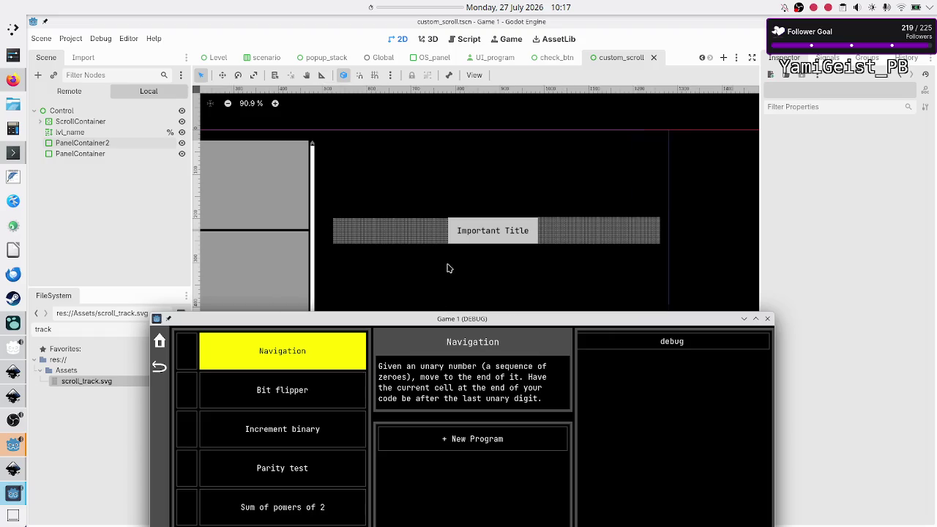
pyautogui.hscroll(5, 449, 269)
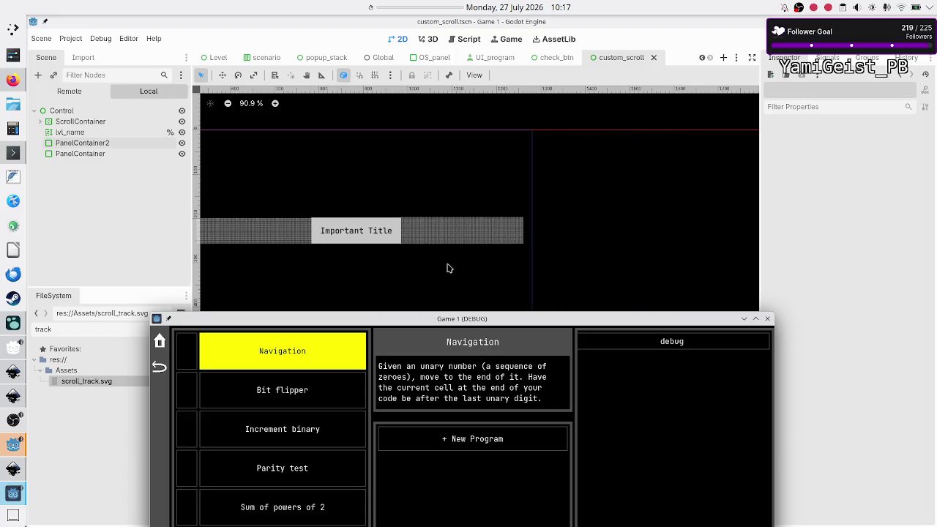
pyautogui.hscroll(-1, 447, 268)
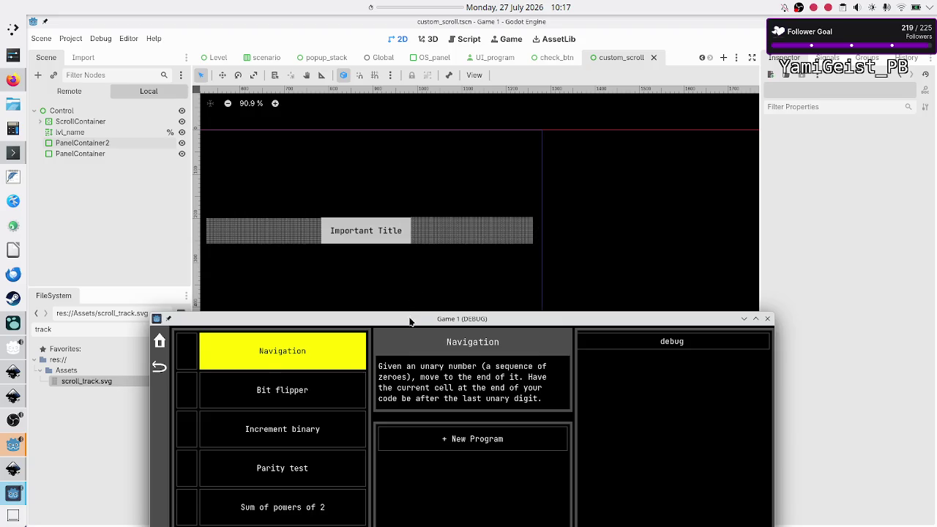
pyautogui.moveTo(410, 320)
pyautogui.mouseDown()
pyautogui.moveTo(290, 212)
pyautogui.moveTo(304, 260)
pyautogui.mouseUp()
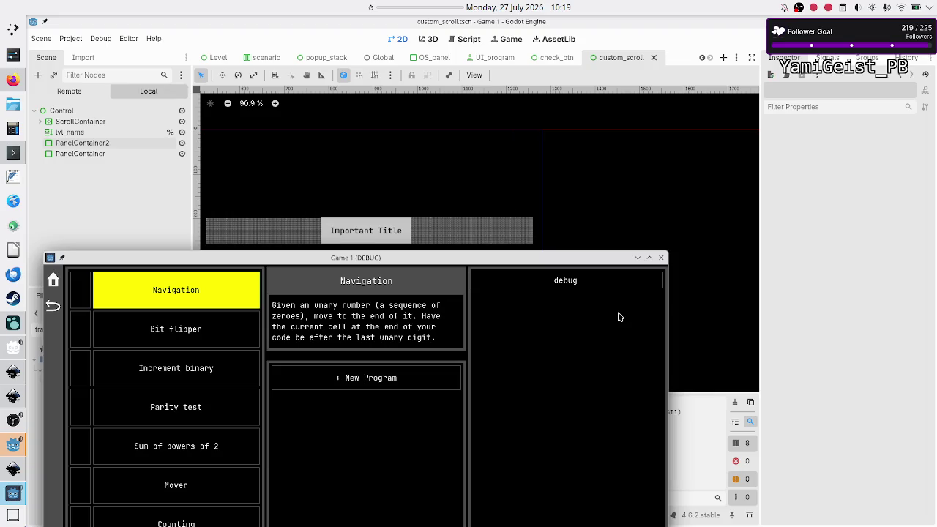
pyautogui.click(662, 259)
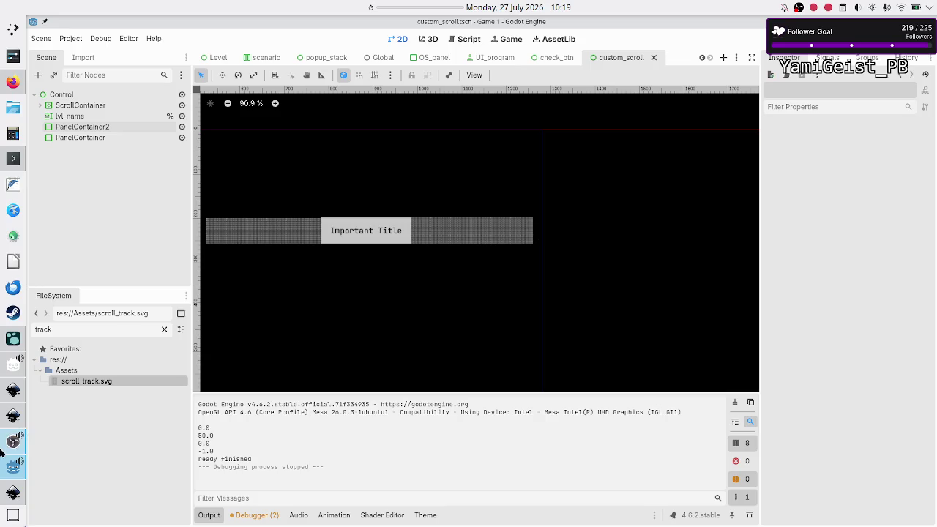
pyautogui.hotkey('alt', 'Tab')
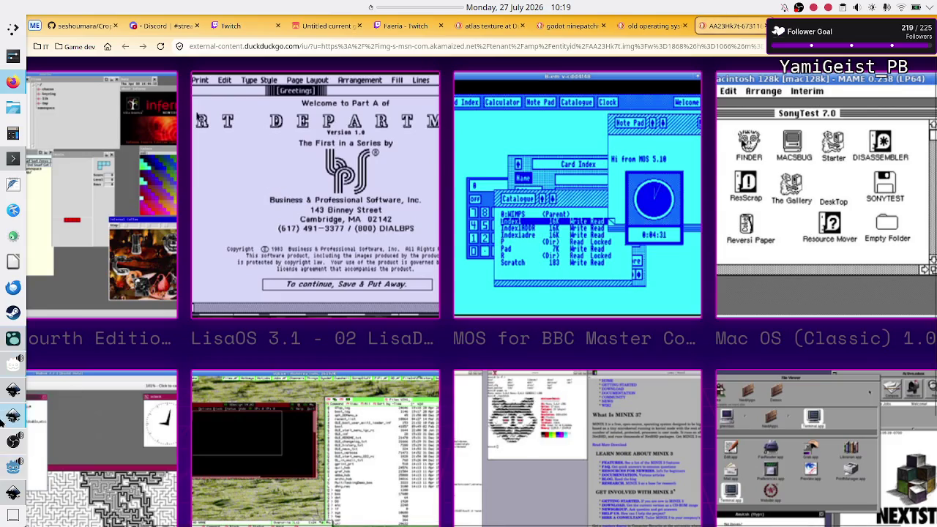
pyautogui.click(13, 476)
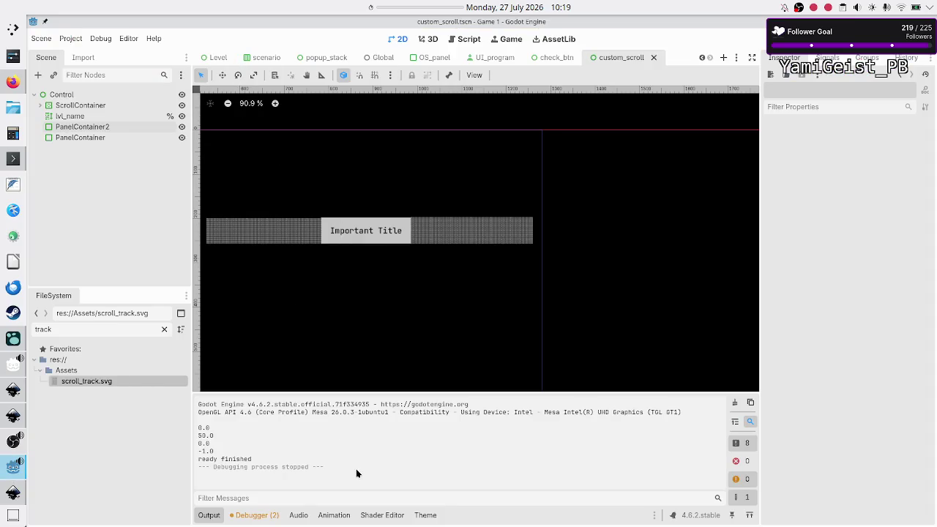
pyautogui.click(217, 58)
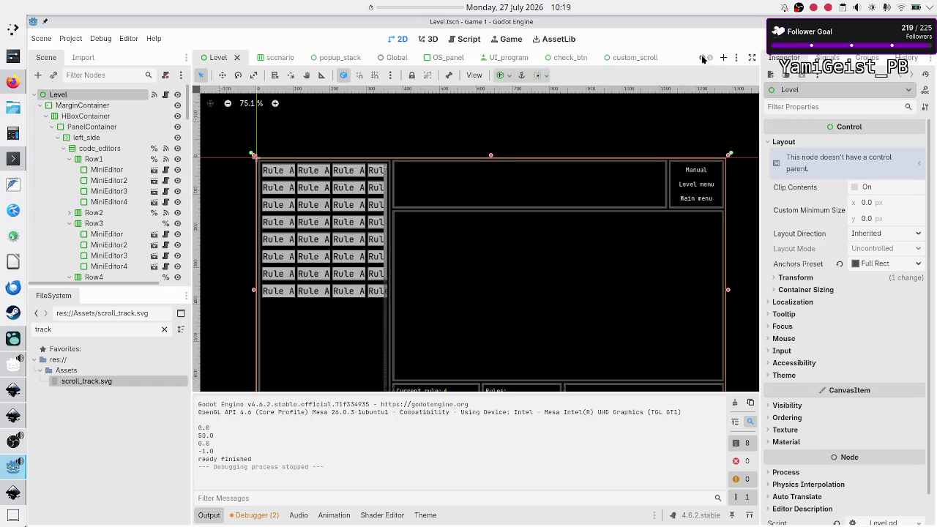
pyautogui.click(702, 58)
pyautogui.click(234, 58)
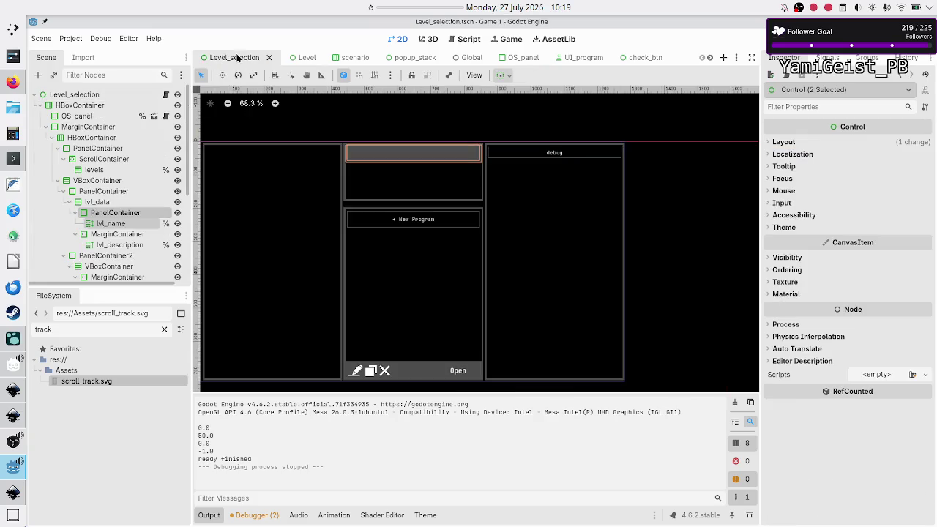
pyautogui.click(784, 227)
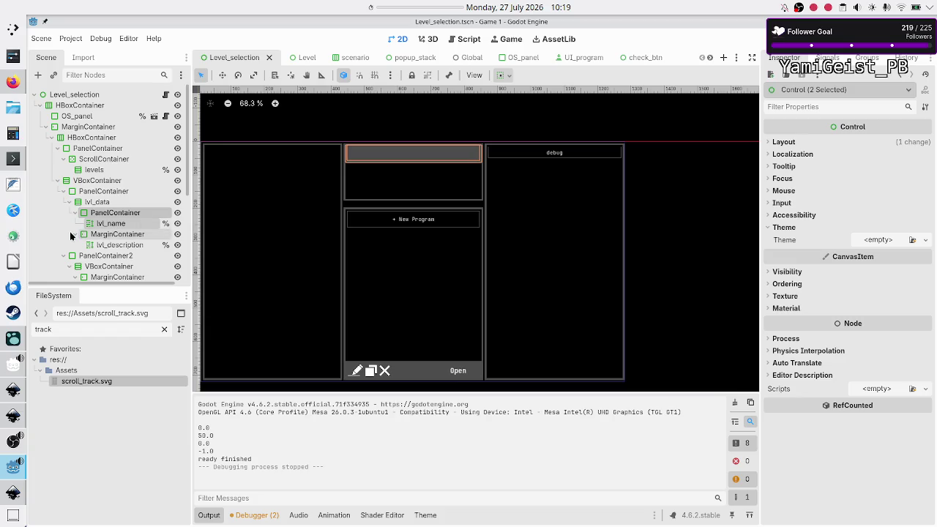
pyautogui.click(117, 213)
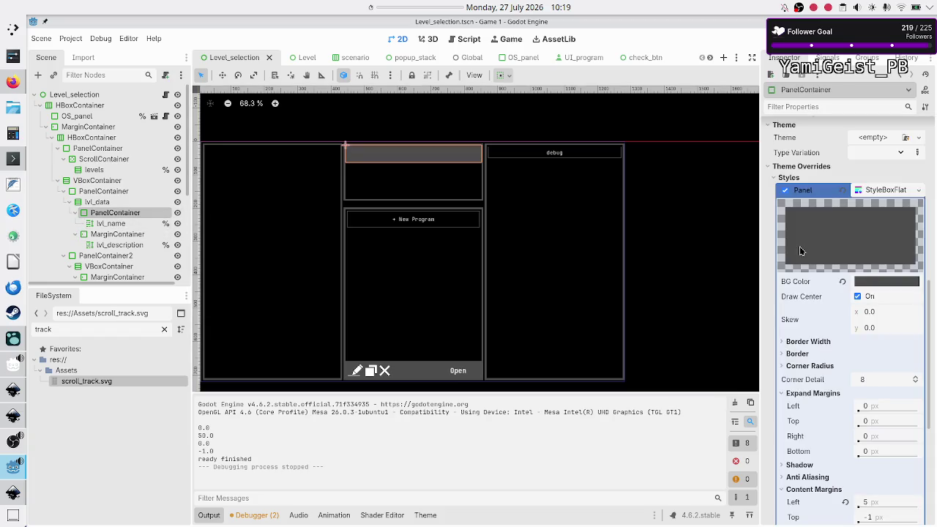
pyautogui.click(876, 280)
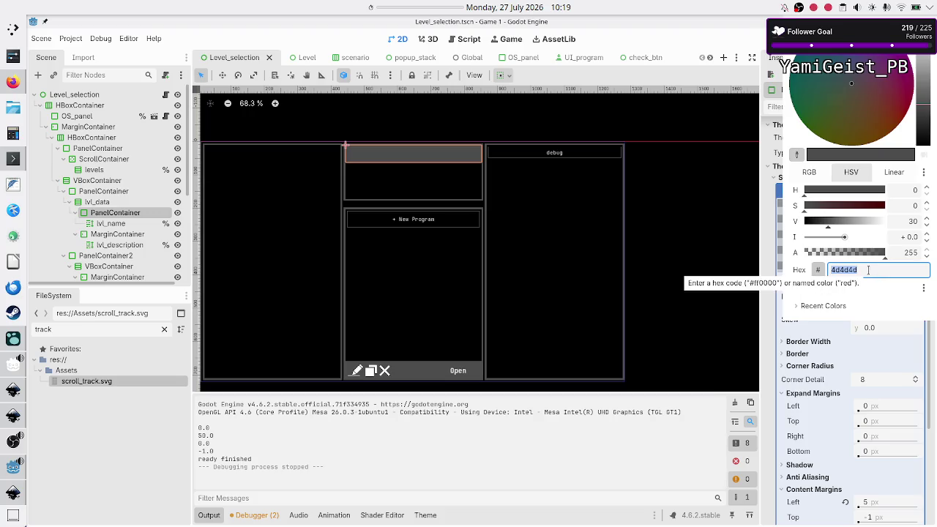
pyautogui.press('Escape')
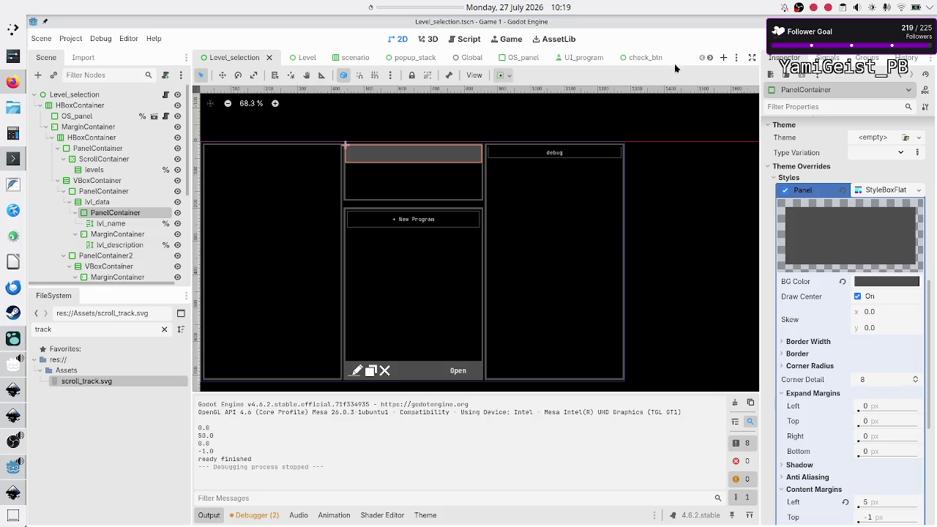
pyautogui.click(648, 57)
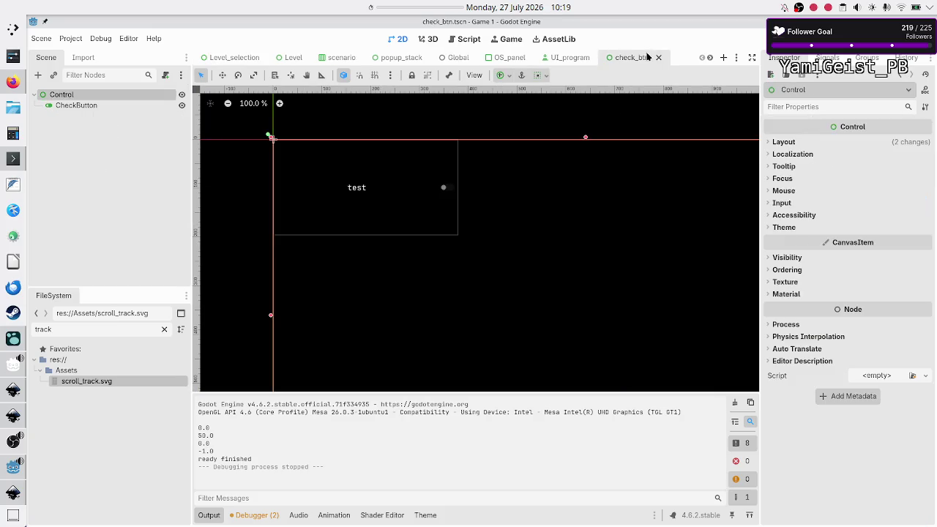
pyautogui.click(711, 59)
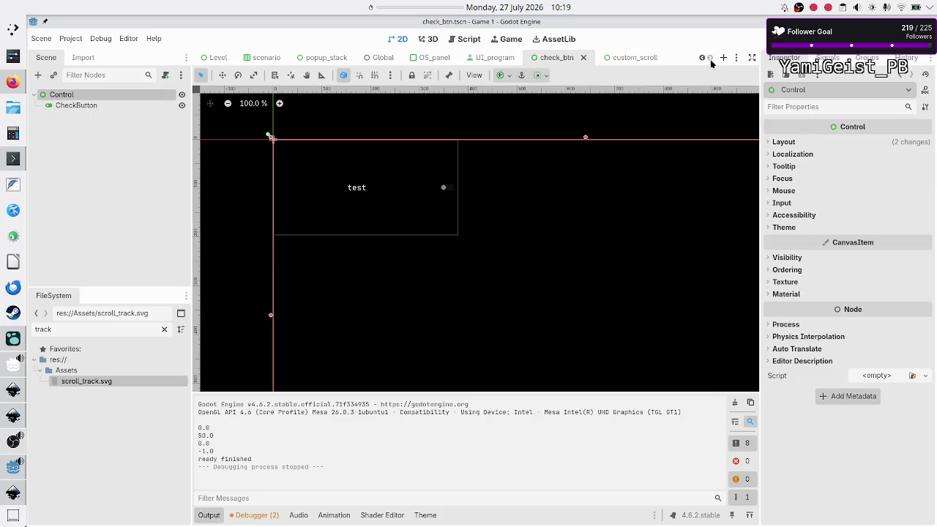
pyautogui.click(632, 57)
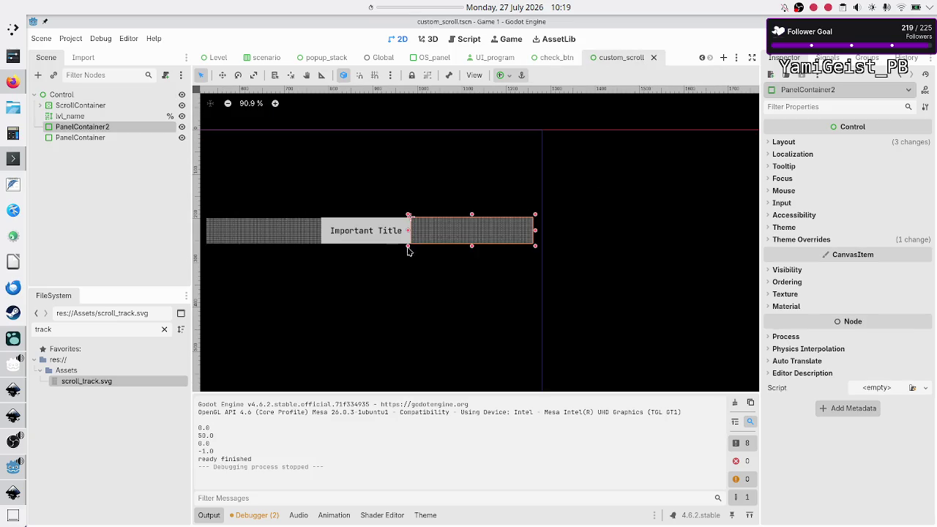
# - Set the title label's background colour to dark grey 4c4c4c
pyautogui.click(382, 237)
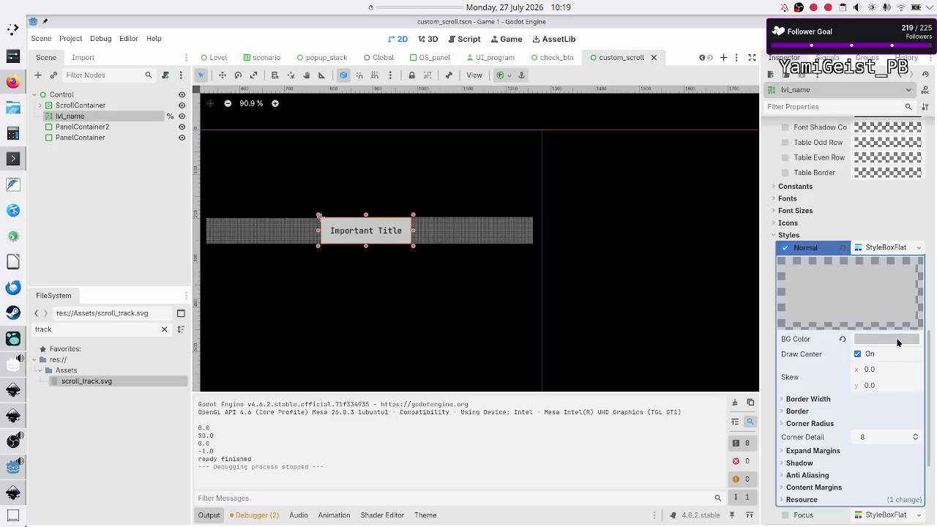
pyautogui.click(897, 341)
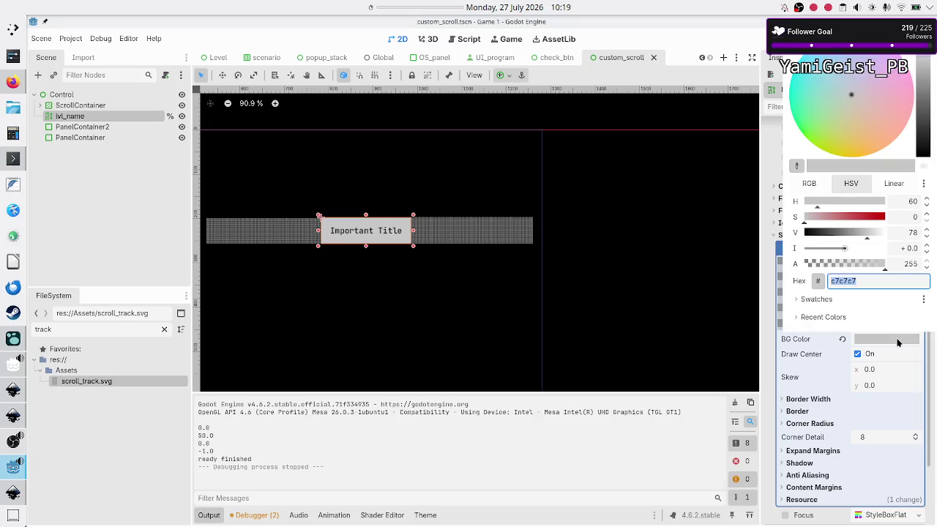
pyautogui.write('d')
pyautogui.press('BackSpace')
pyautogui.write('4c4c4c')
pyautogui.press('Return')
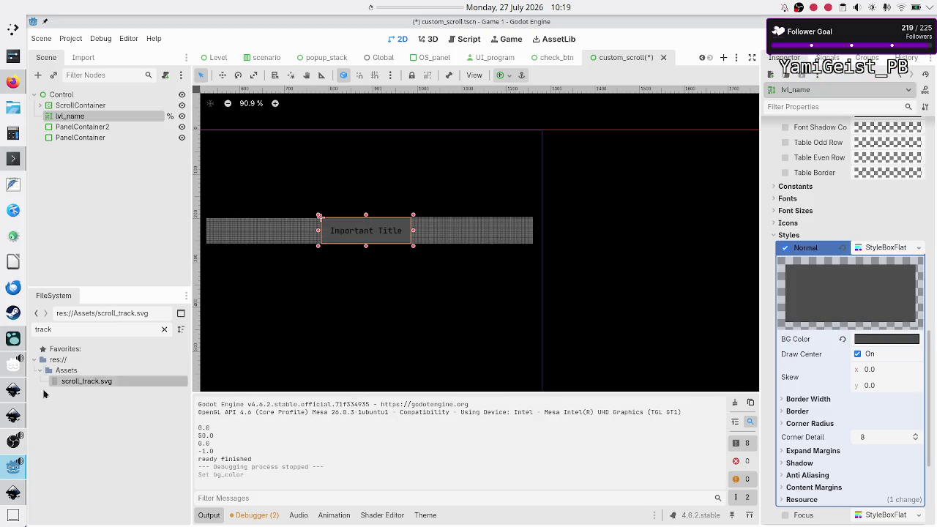
# - Save and test-run the scene, then close the game window
pyautogui.moveTo(9, 463)
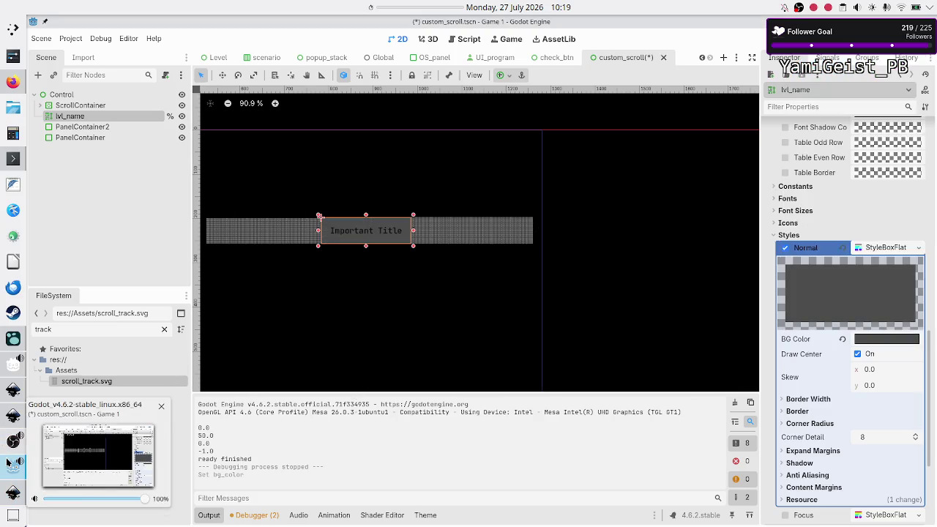
pyautogui.press('F5')
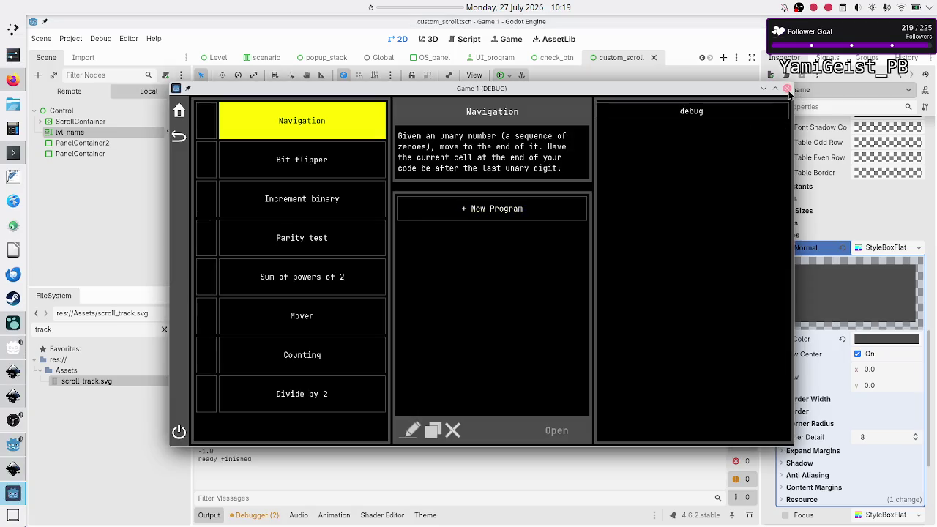
pyautogui.click(787, 88)
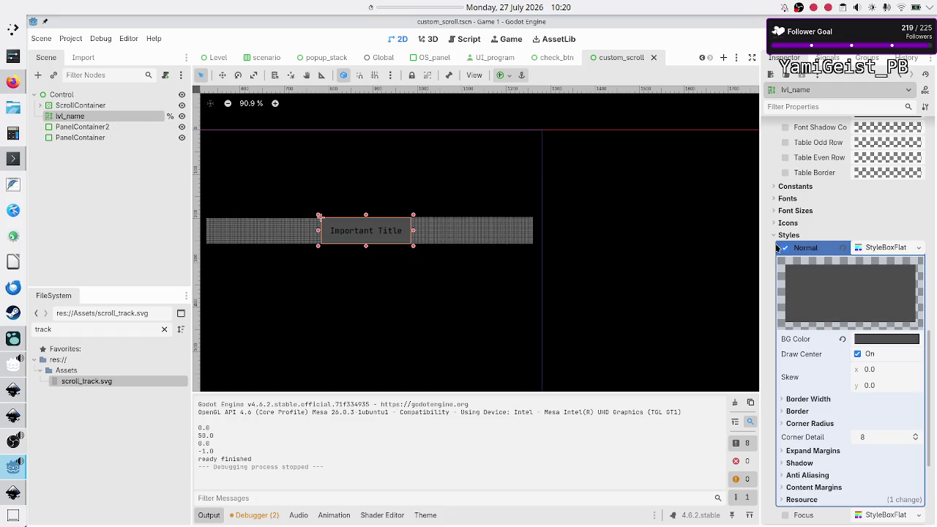
pyautogui.scroll(10, 880, 210)
pyautogui.click(840, 193)
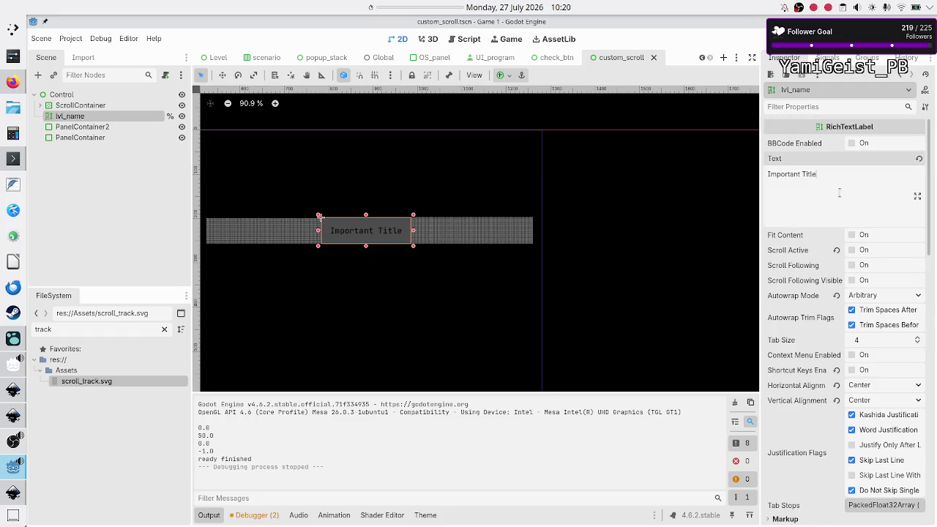
# - Change the label text to 'Navigation' and its default text colour to white (fff)
pyautogui.hotkey('ctrl', 'a')
pyautogui.write('Navigation')
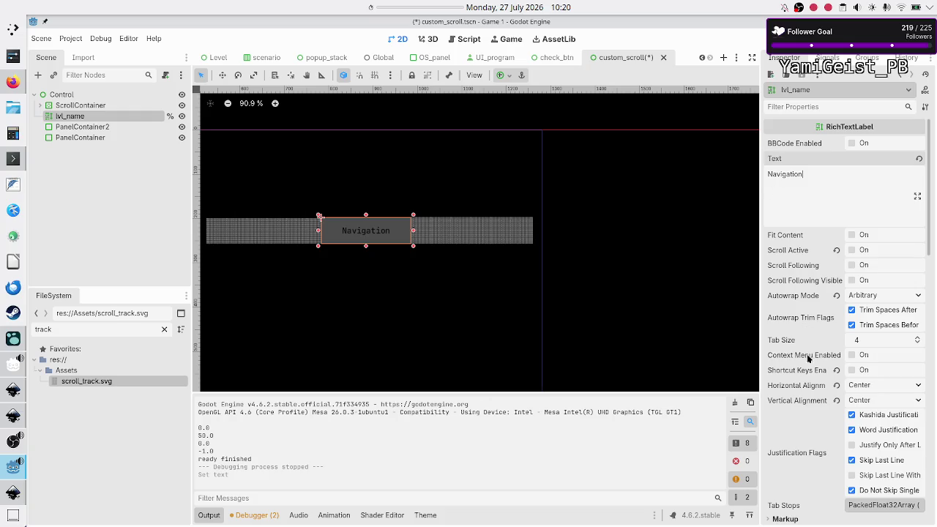
pyautogui.scroll(-5, 807, 359)
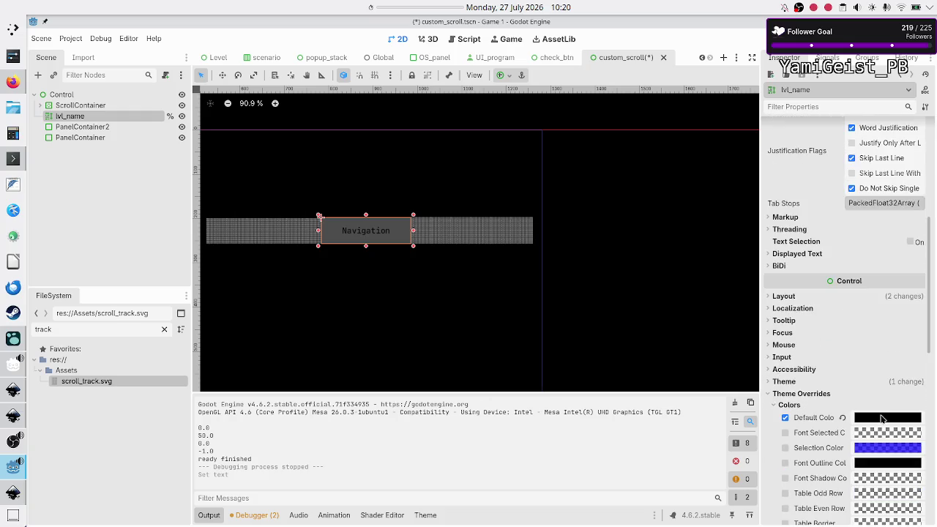
pyautogui.click(883, 419)
pyautogui.write('fff')
pyautogui.press('Return')
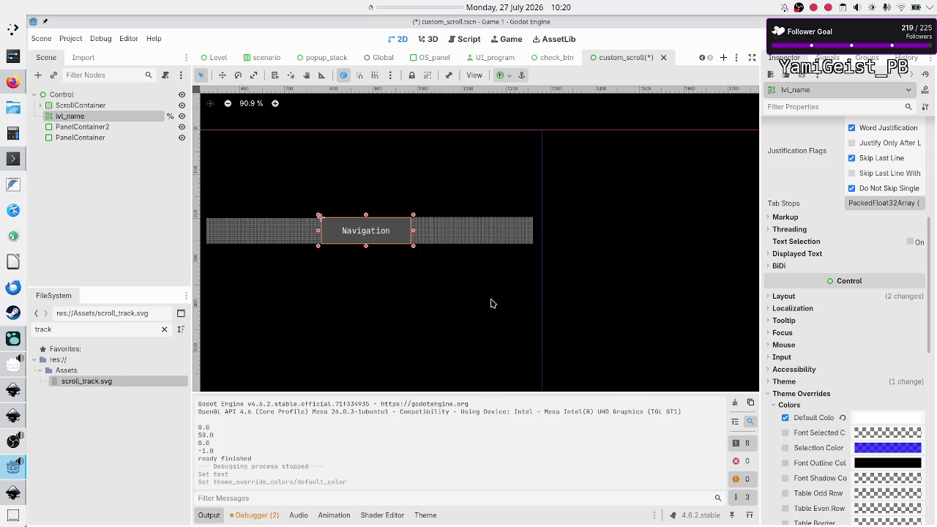
pyautogui.click(600, 287)
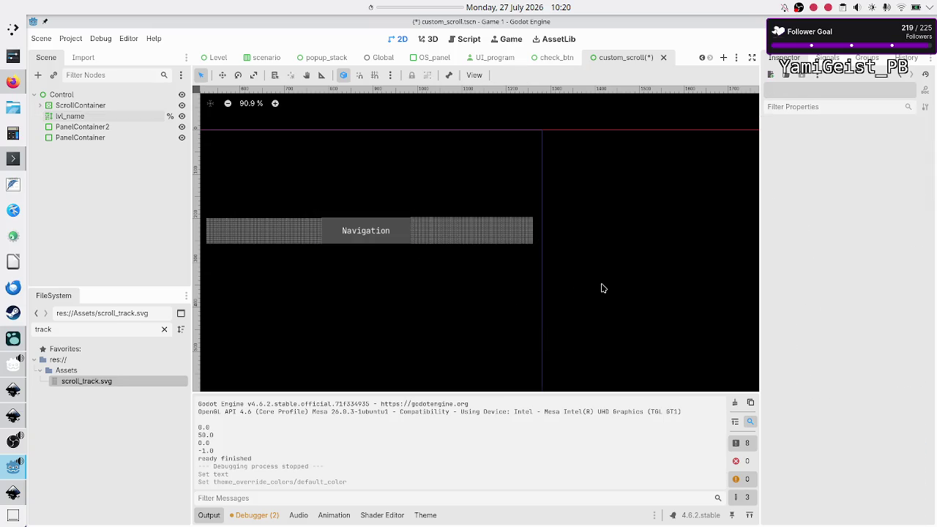
# - Narrow the left panel, the Navigation label's left edge and the right panel's right edge
pyautogui.click(239, 231)
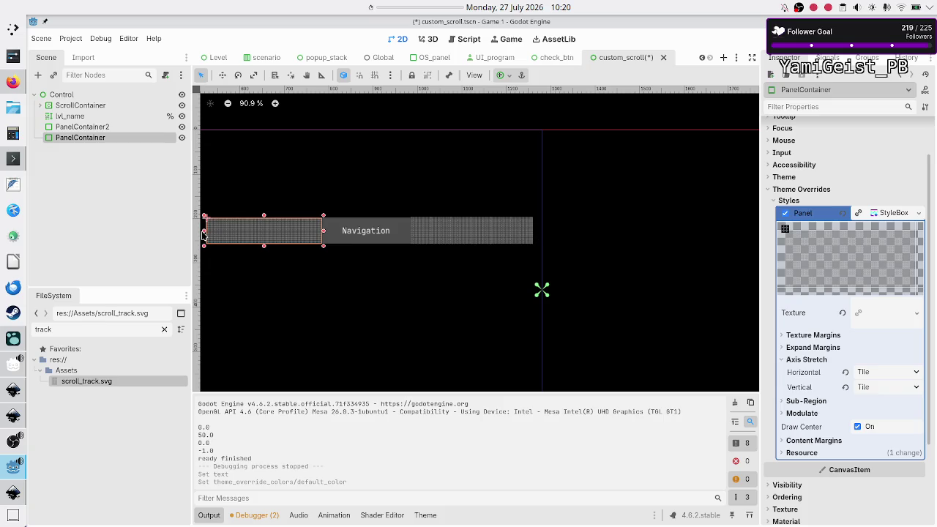
pyautogui.moveTo(206, 235)
pyautogui.mouseDown()
pyautogui.moveTo(287, 238)
pyautogui.moveTo(279, 238)
pyautogui.mouseUp()
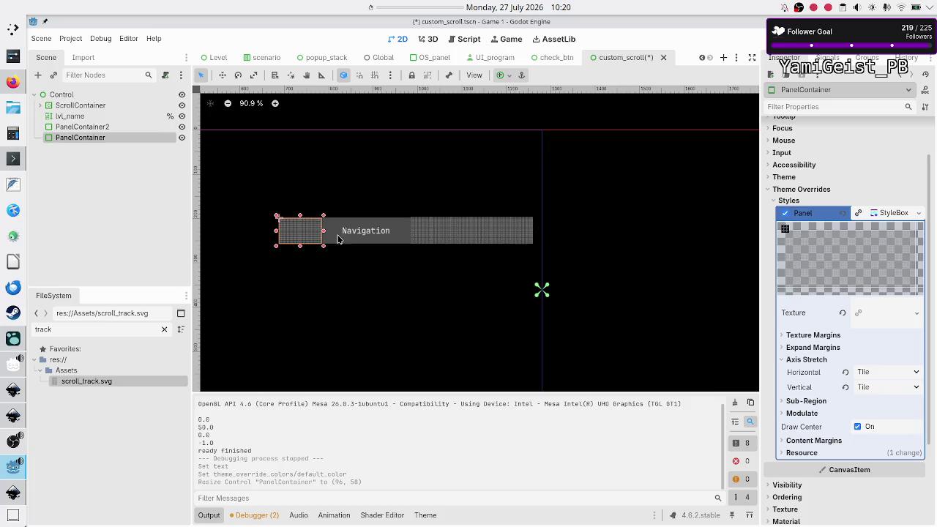
pyautogui.click(341, 238)
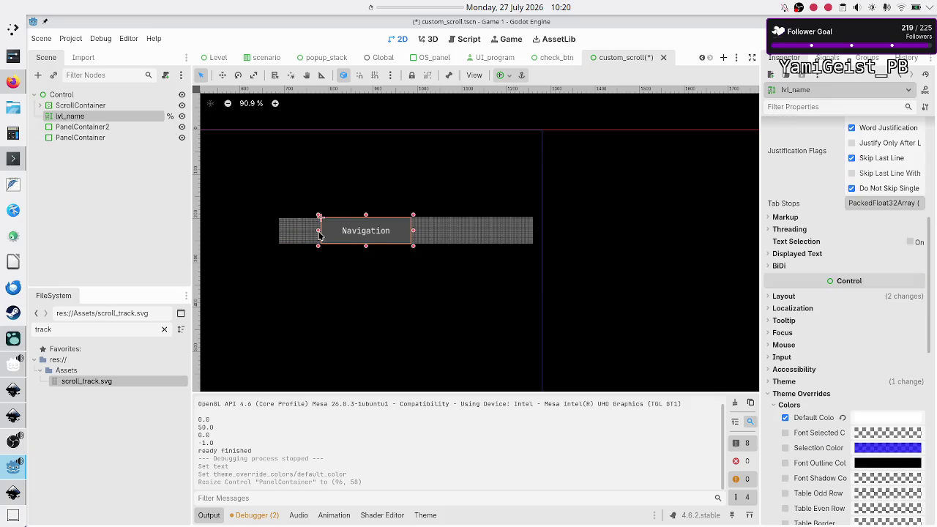
pyautogui.moveTo(319, 235)
pyautogui.mouseDown()
pyautogui.moveTo(357, 232)
pyautogui.moveTo(305, 229)
pyautogui.moveTo(335, 228)
pyautogui.moveTo(344, 242)
pyautogui.mouseUp()
pyautogui.click(359, 292)
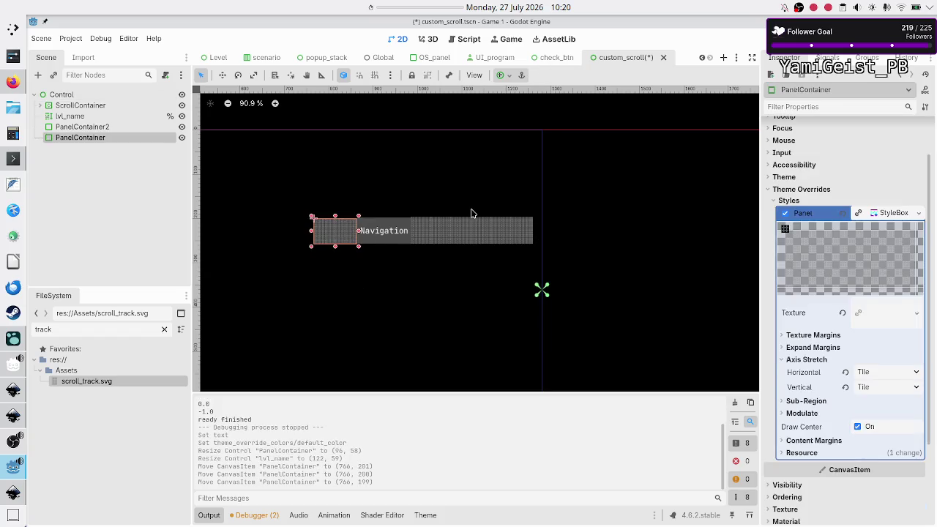
pyautogui.click(474, 227)
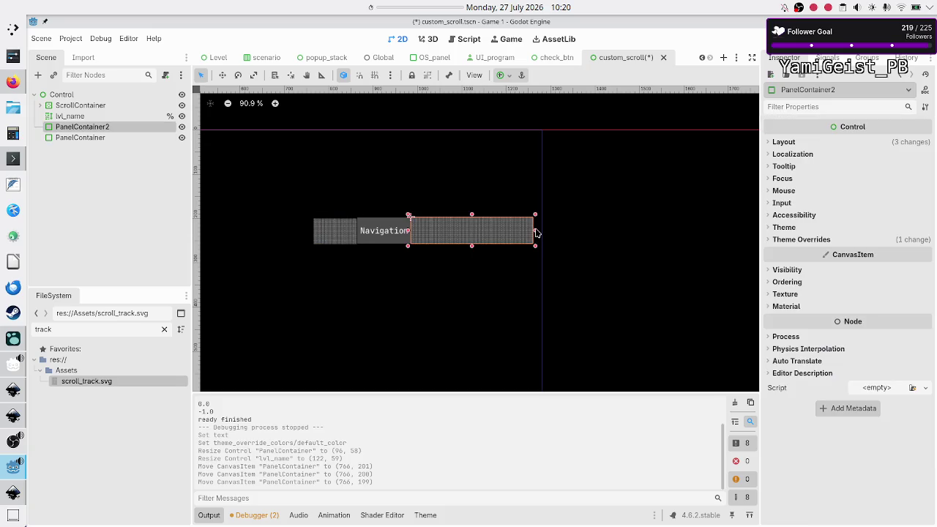
pyautogui.moveTo(535, 231); pyautogui.dragTo(456, 232)
pyautogui.click(561, 261)
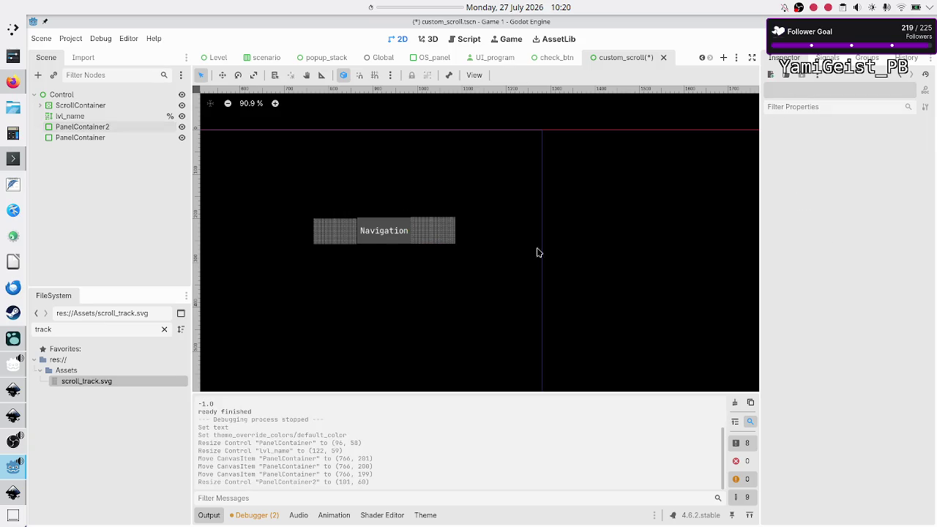
# - Nudge the left tiled panel up slightly to line it up with the label
pyautogui.scroll(3, 392, 233)
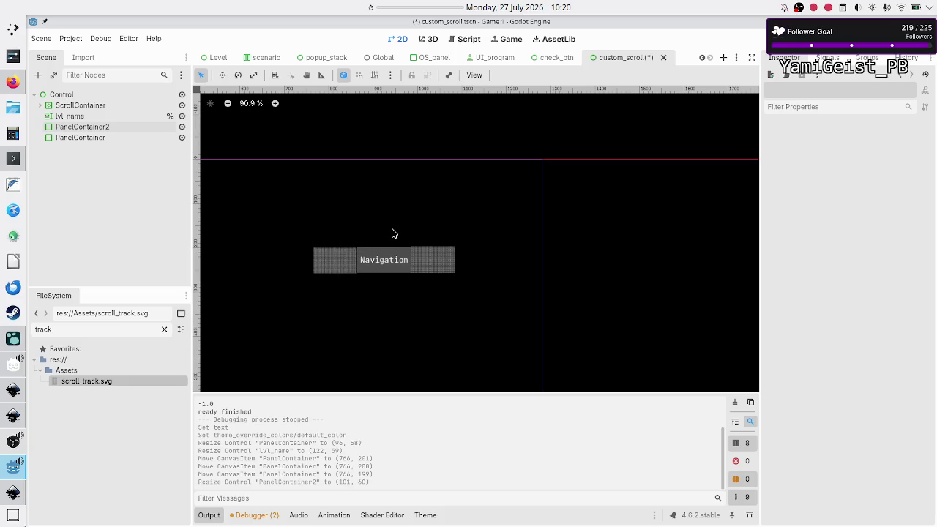
pyautogui.scroll(8, 393, 233)
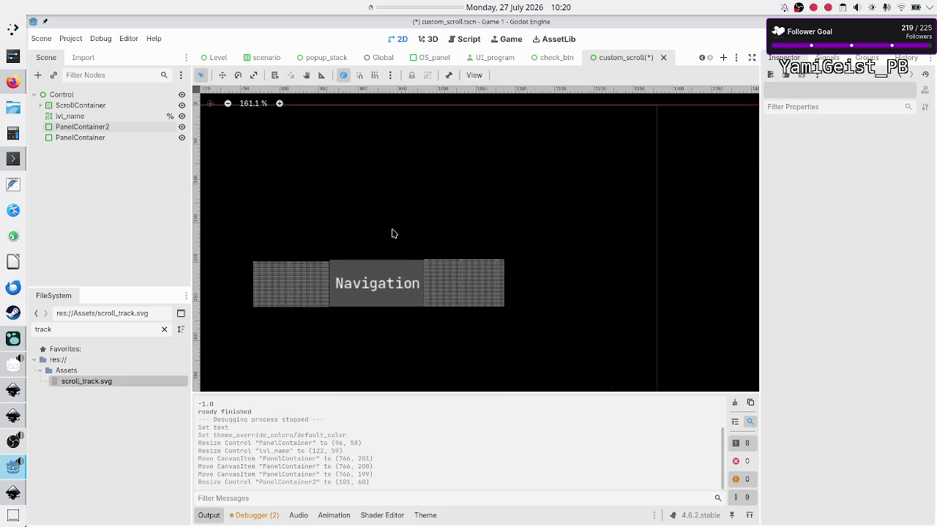
pyautogui.click(271, 303)
pyautogui.press('Up')
pyautogui.press('Up')
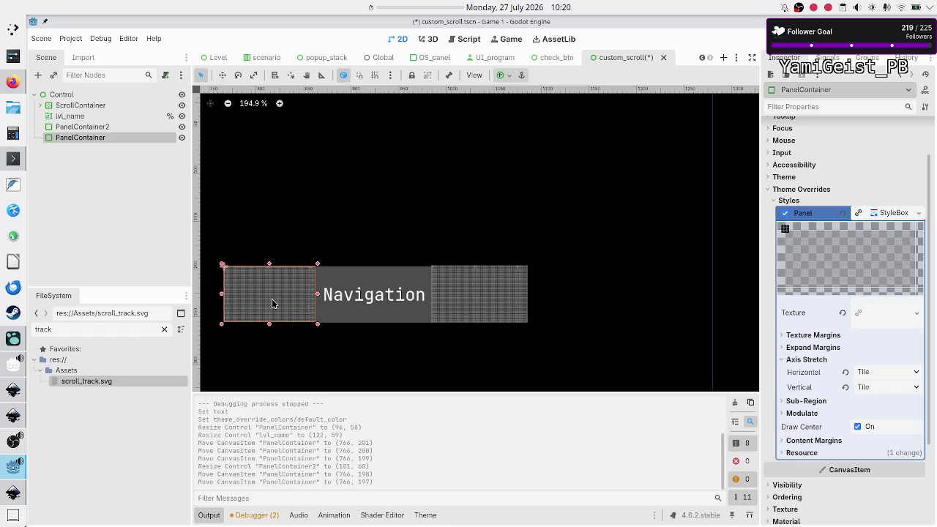
pyautogui.click(382, 198)
pyautogui.click(297, 300)
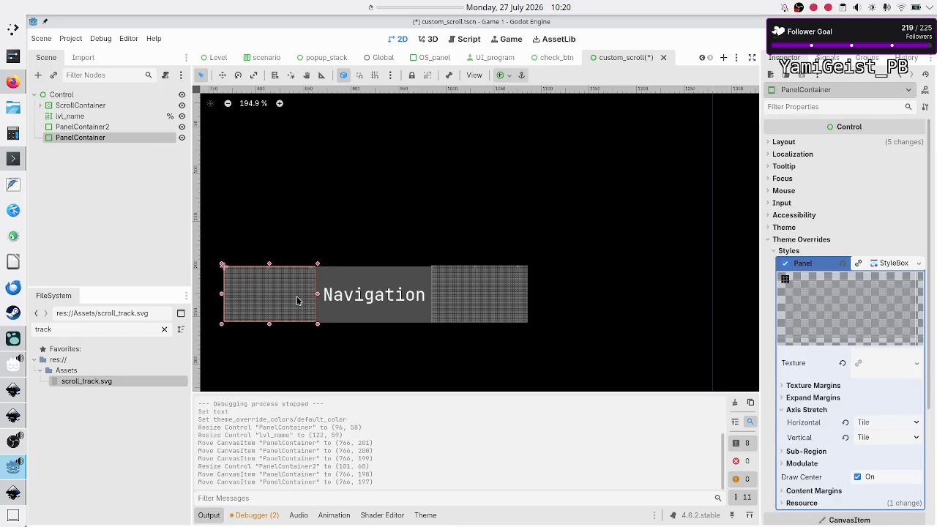
pyautogui.moveTo(296, 300); pyautogui.dragTo(299, 299)
pyautogui.click(454, 186)
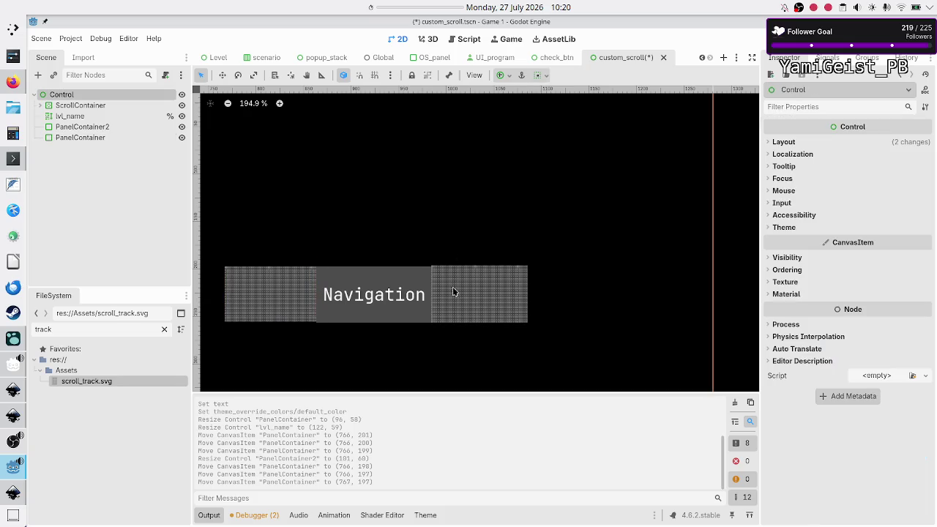
# - Shift the right panel one pixel left, then save and run the scene
pyautogui.click(455, 305)
pyautogui.press('Left')
pyautogui.click(490, 211)
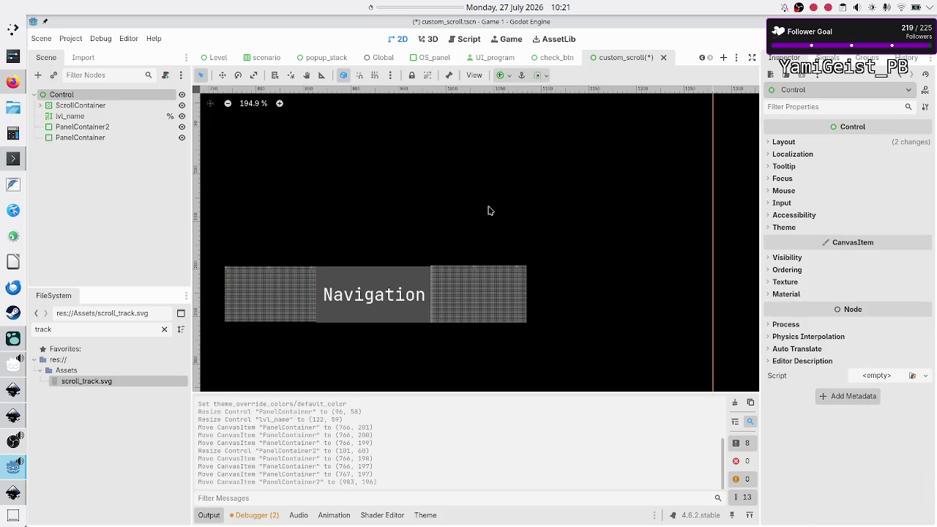
pyautogui.click(408, 283)
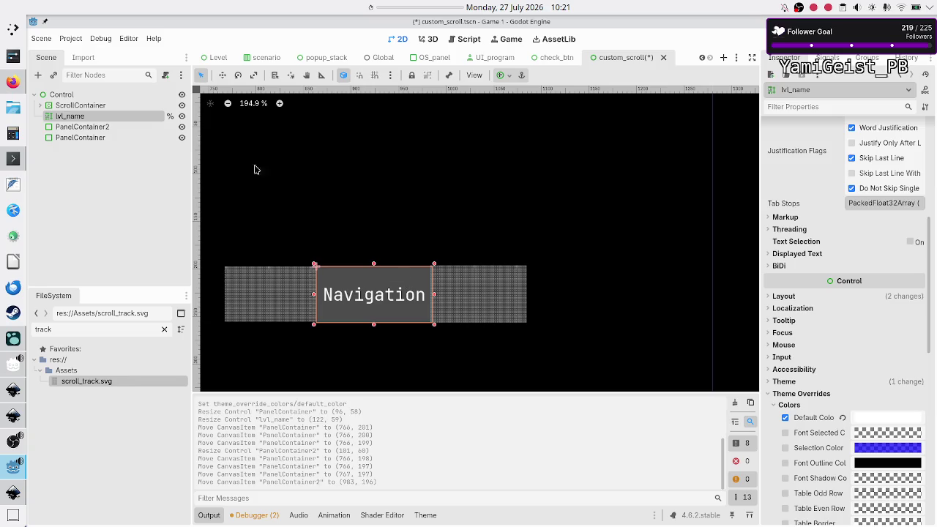
pyautogui.click(163, 232)
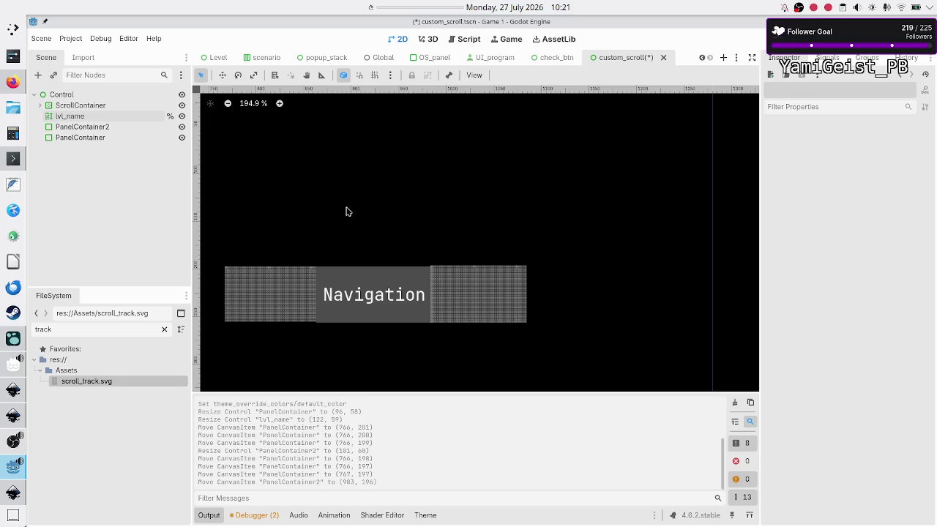
pyautogui.press('F6')
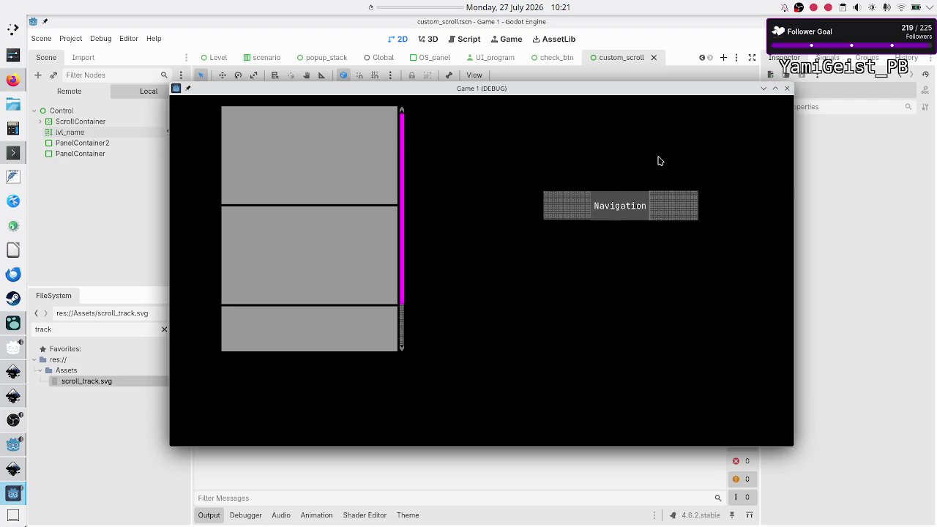
# - Close the test game and open the Navigation label's Normal style BG Color for editing
pyautogui.click(787, 88)
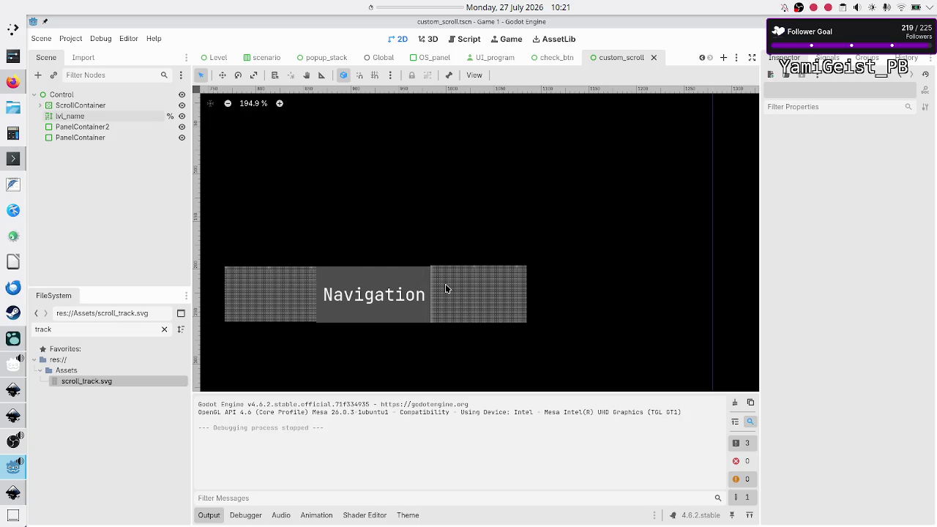
pyautogui.click(361, 280)
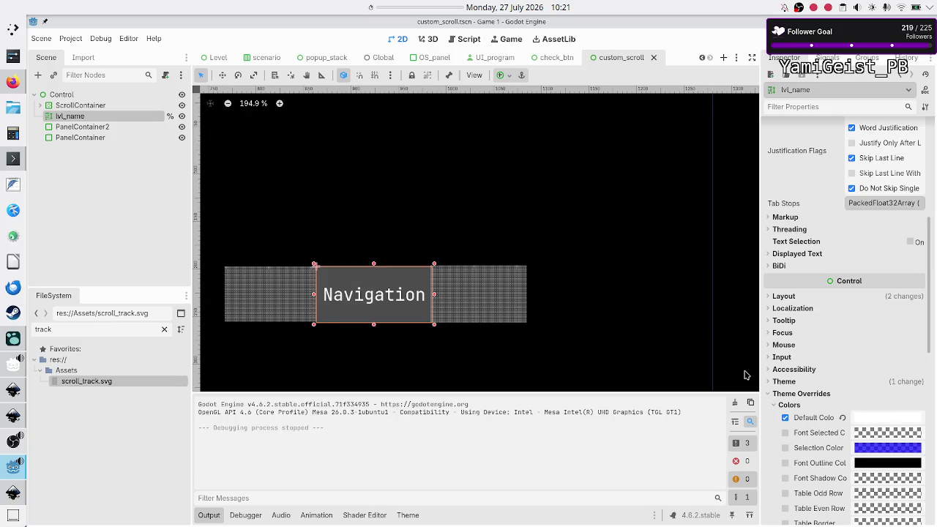
pyautogui.scroll(-5, 795, 387)
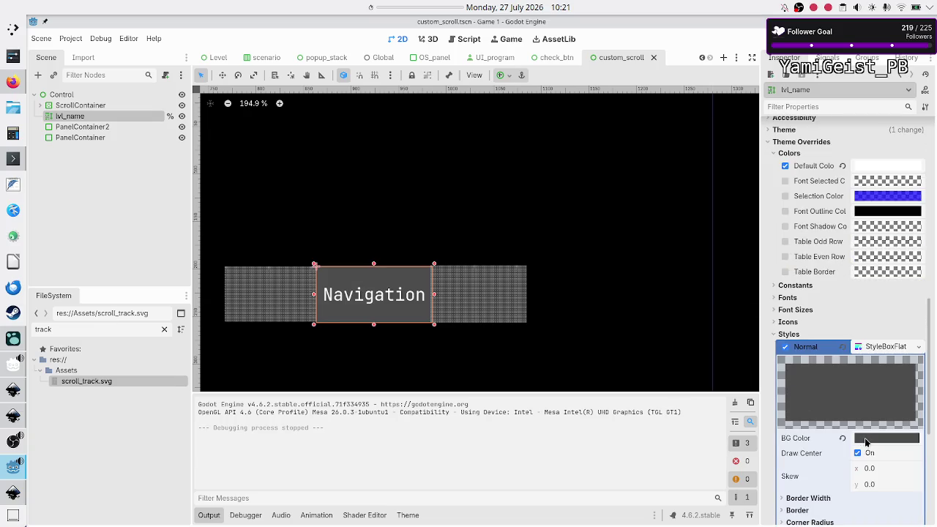
pyautogui.click(867, 440)
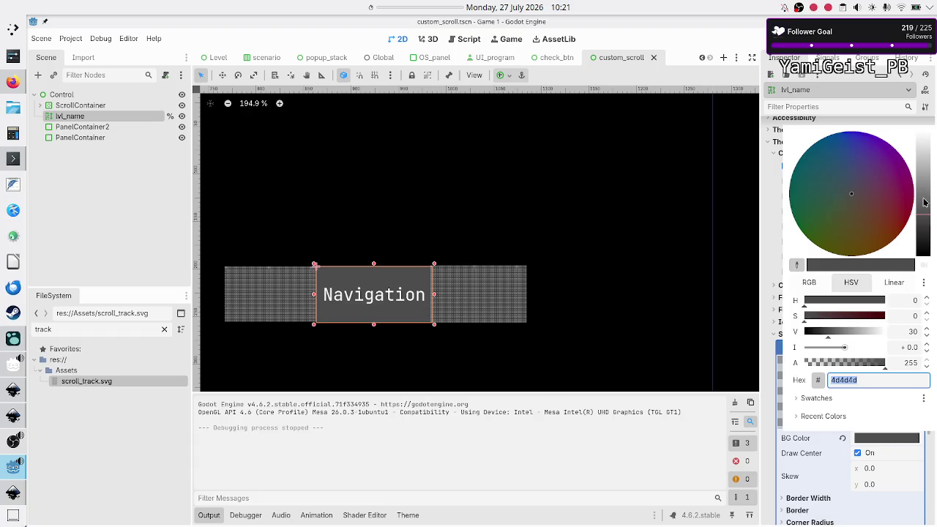